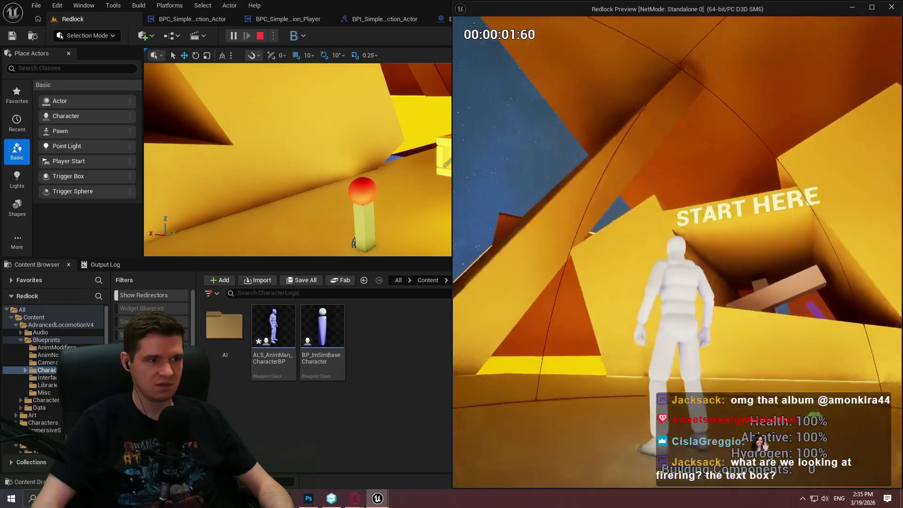
Step: Stop the play session and bring the BPC_SimplePlayerInteraction_Actor EndOverlap event chain into view
{"action": "key", "text": "Escape"}
{"action": "left_click", "coordinate": [203, 19]}
{"action": "left_click_drag", "start_coordinate": [389, 298], "coordinate": [397, 252]}
{"action": "scroll", "coordinate": [367, 221], "scroll_direction": "up", "scroll_amount": 2}
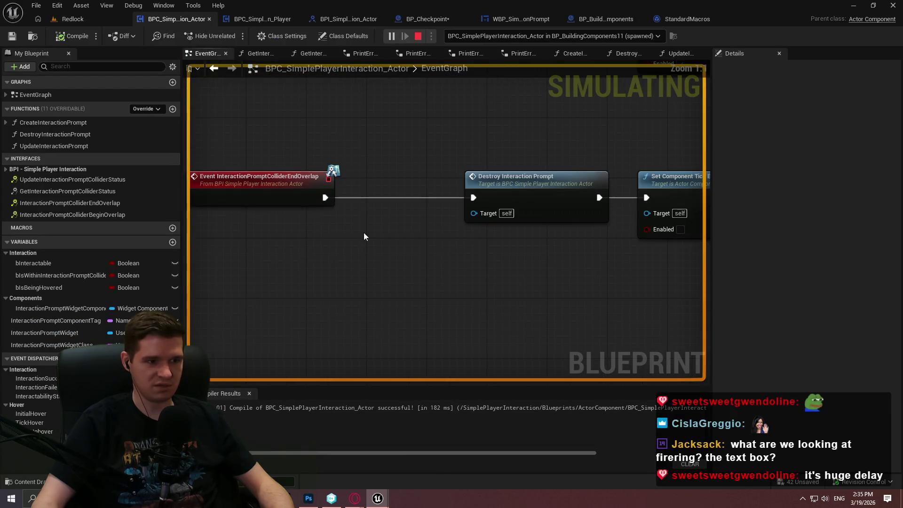
Step: In the game preview, walk to and from the crates to watch the E prompts, then stop play
{"action": "mouse_move", "coordinate": [378, 500]}
{"action": "left_click", "coordinate": [531, 464]}
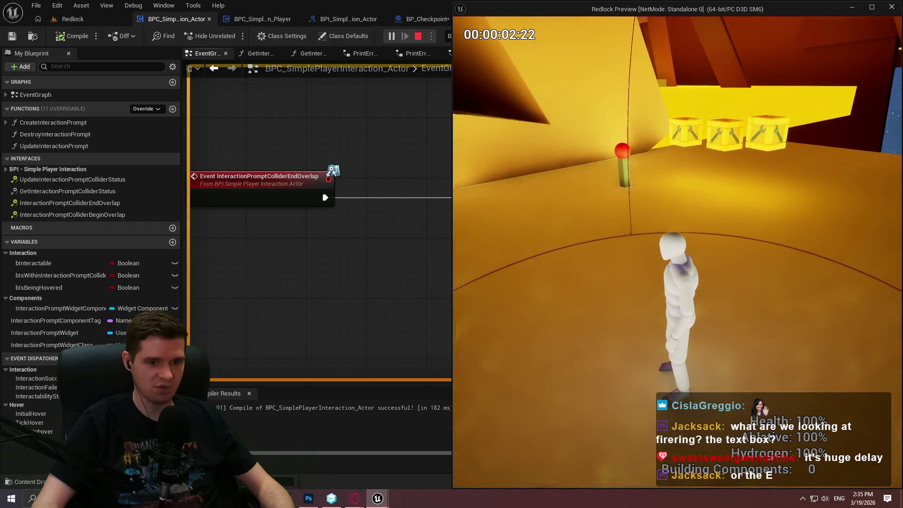
{"action": "key", "text": "w"}
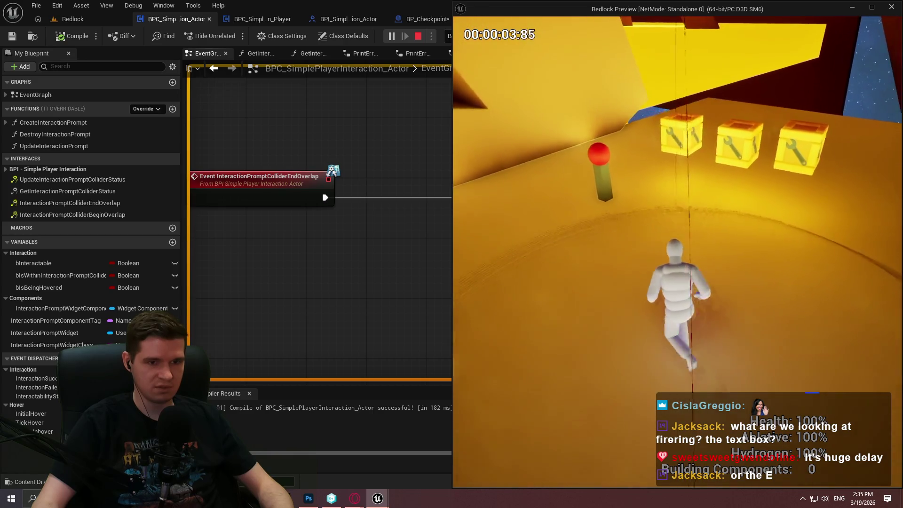
{"action": "key", "text": "w"}
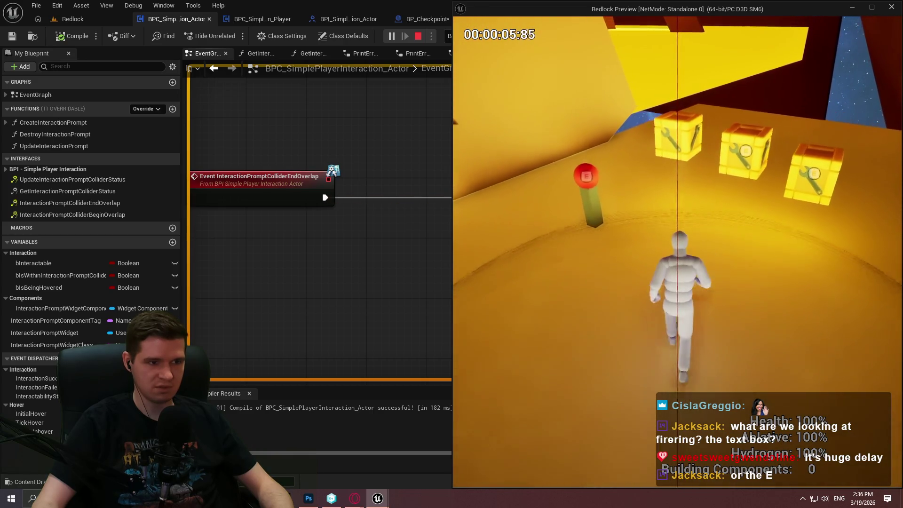
{"action": "key", "text": "s"}
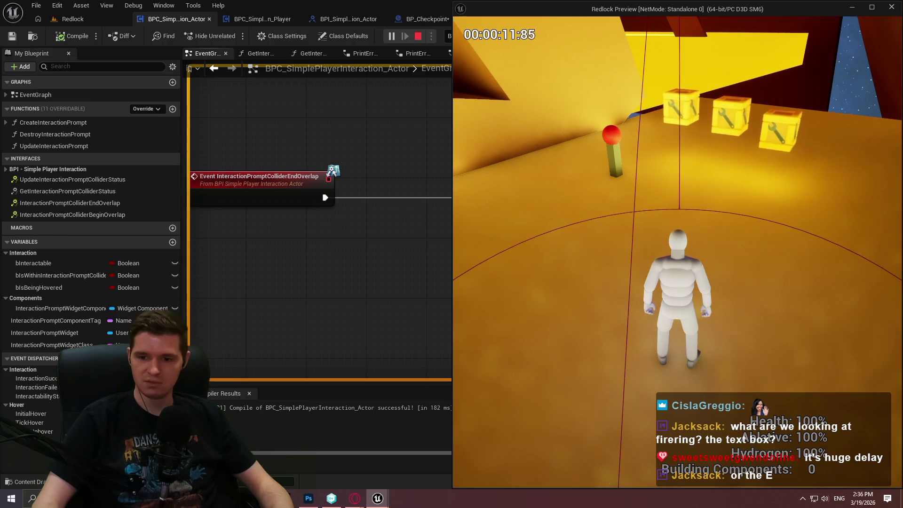
{"action": "key", "text": "w"}
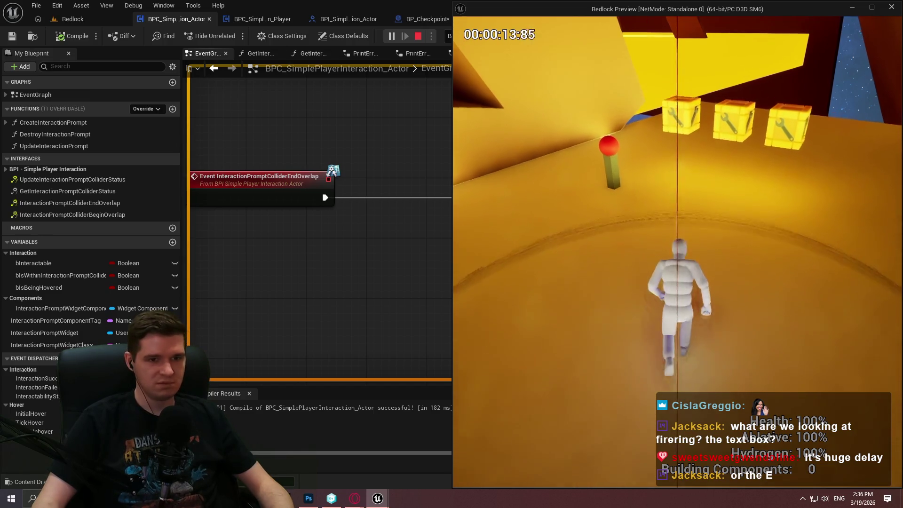
{"action": "key", "text": "s"}
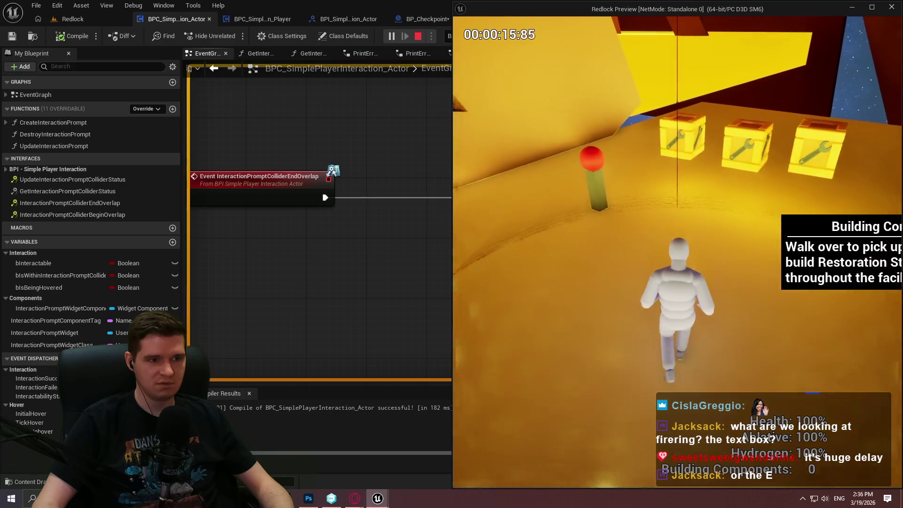
{"action": "key", "text": "w"}
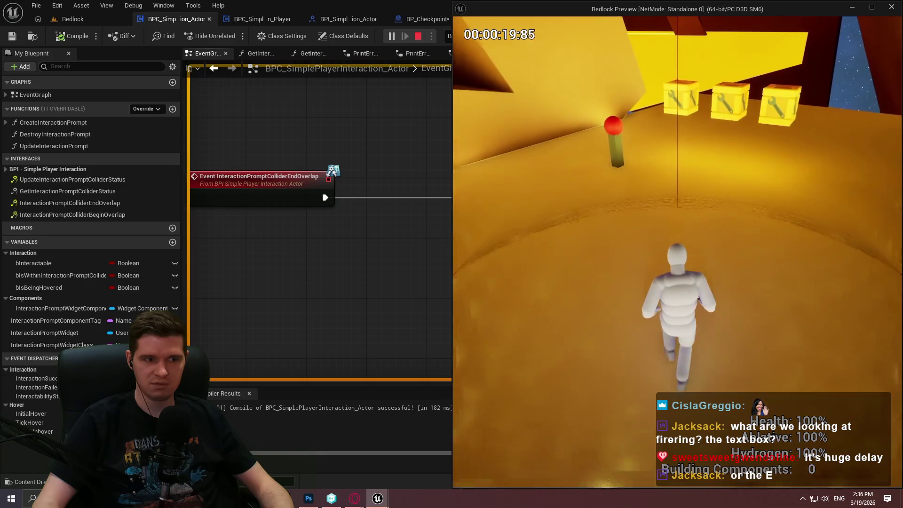
{"action": "key", "text": "Escape"}
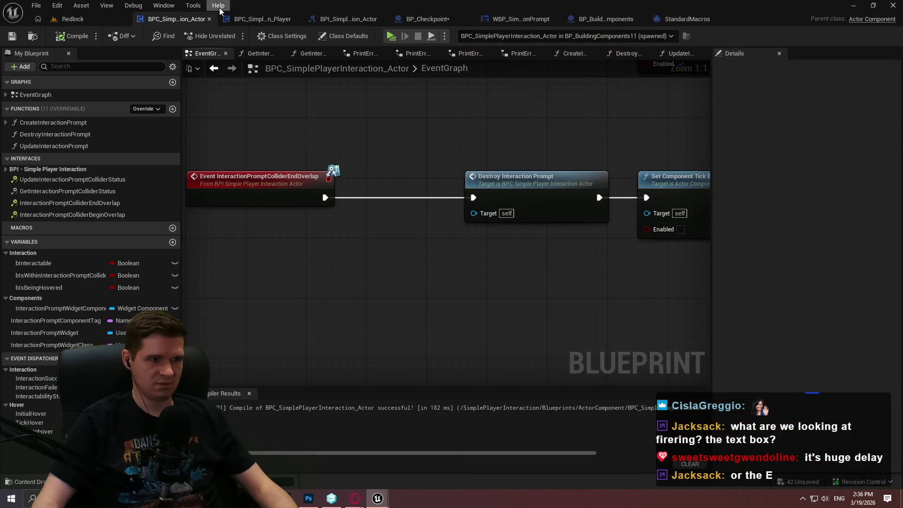
Step: Review the Class Defaults of the Player and Actor interaction components
{"action": "left_click", "coordinate": [269, 21]}
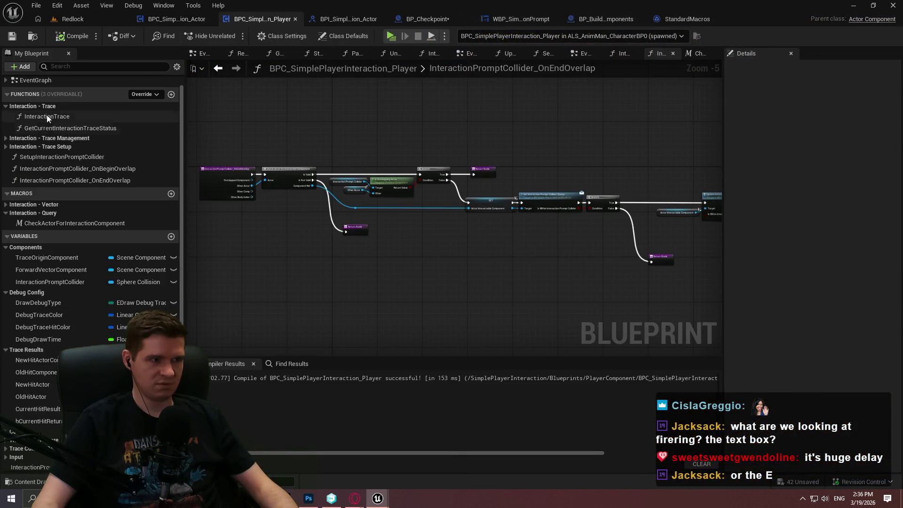
{"action": "left_click", "coordinate": [344, 38]}
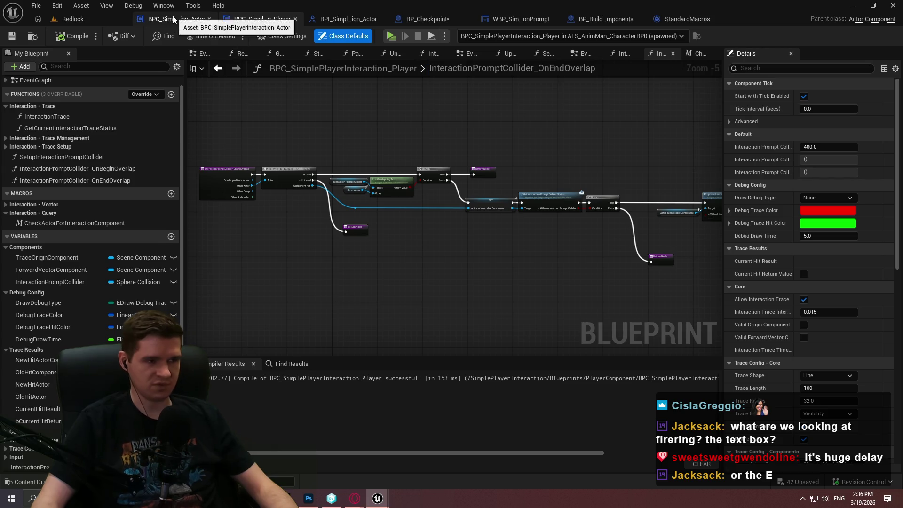
{"action": "left_click", "coordinate": [189, 20]}
{"action": "left_click", "coordinate": [316, 36]}
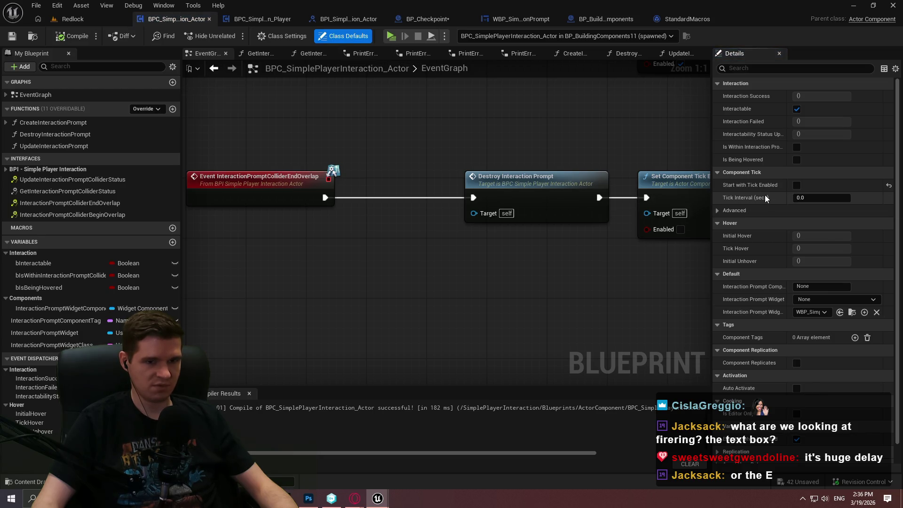
Step: Pan and zoom the Actor component graph to the BeginOverlap chain
{"action": "mouse_move", "coordinate": [764, 187]}
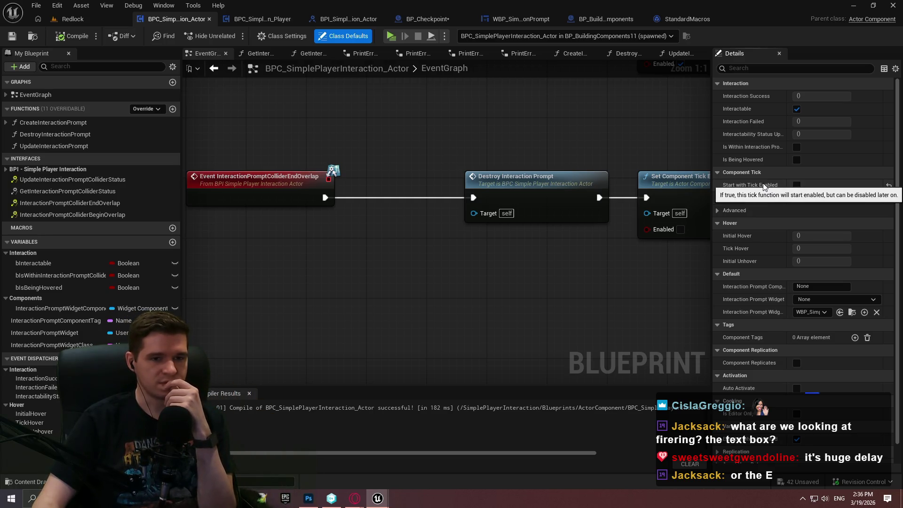
{"action": "mouse_move", "coordinate": [601, 137]}
{"action": "left_mouse_down"}
{"action": "mouse_move", "coordinate": [503, 257]}
{"action": "mouse_move", "coordinate": [448, 224]}
{"action": "left_mouse_up"}
{"action": "scroll", "coordinate": [503, 258], "scroll_direction": "down", "scroll_amount": 2}
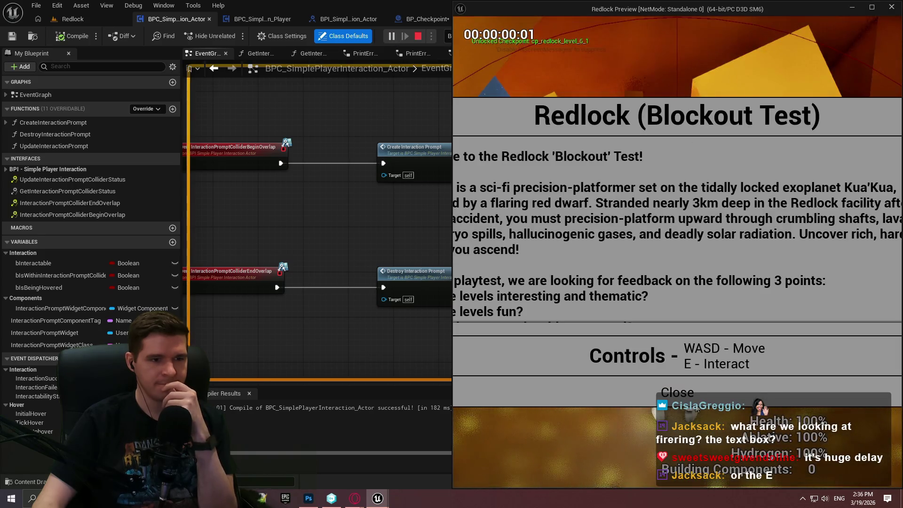
Step: Walk the character repeatedly toward and away from the crates and red post, then stop play
{"action": "key", "text": "w"}
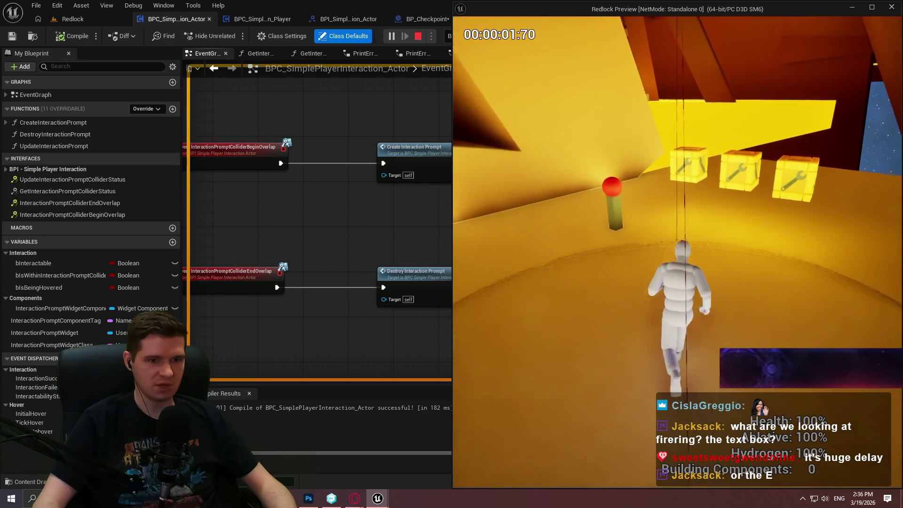
{"action": "key", "text": "w"}
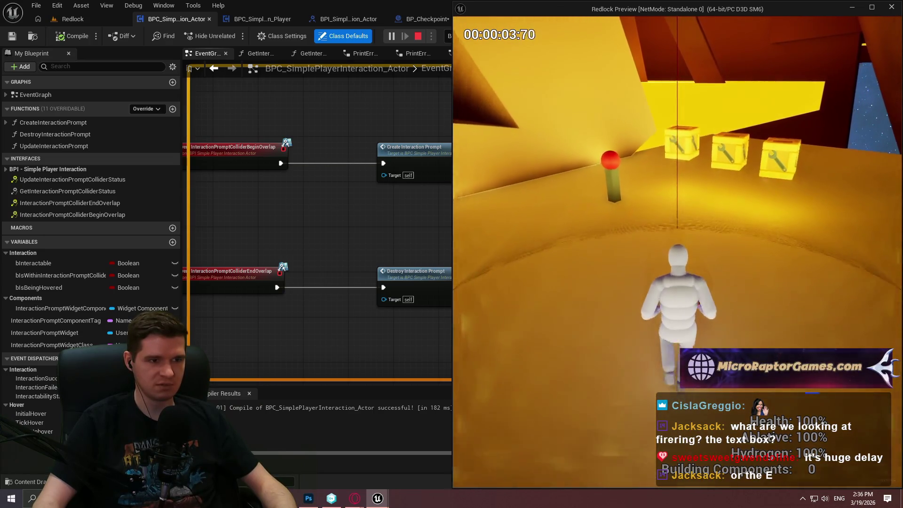
{"action": "key", "text": "w"}
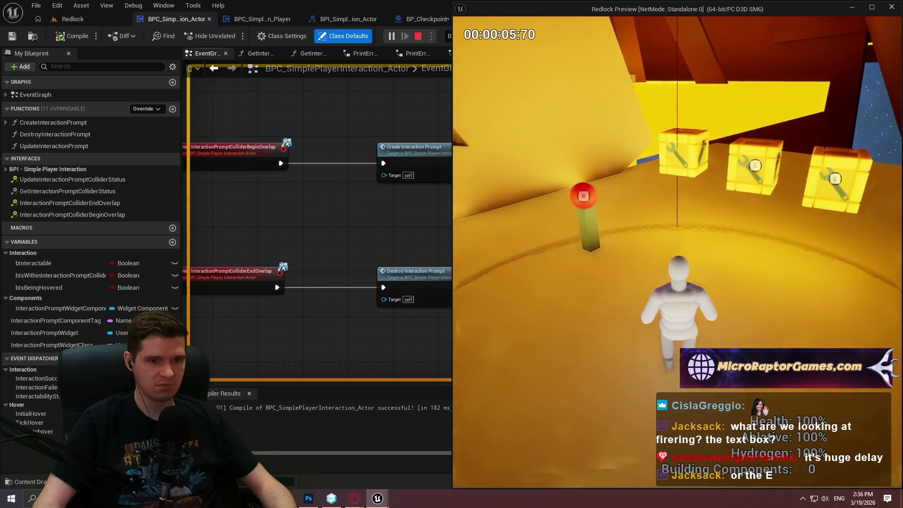
{"action": "key", "text": "w"}
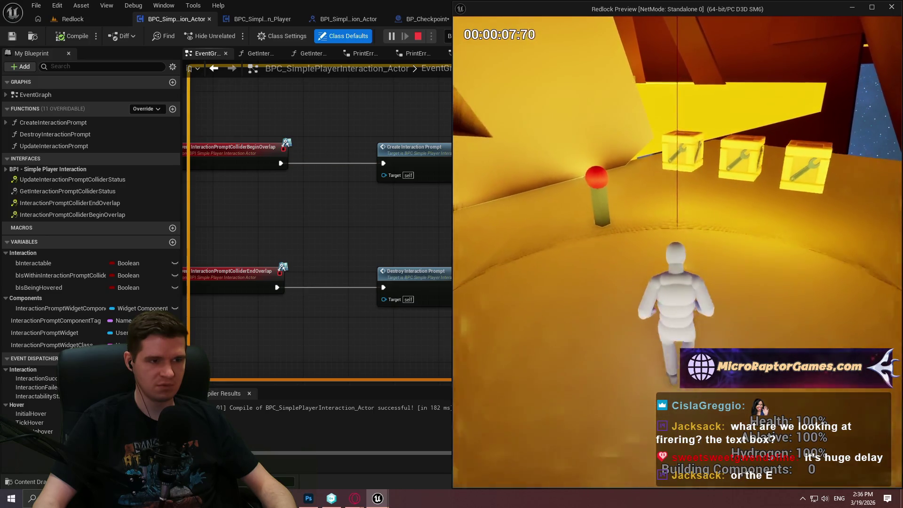
{"action": "key", "text": "w"}
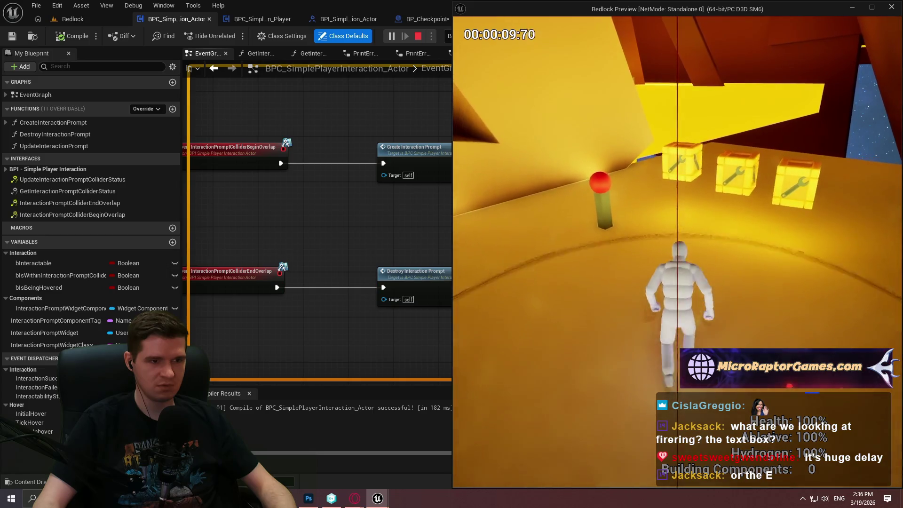
{"action": "key", "text": "s"}
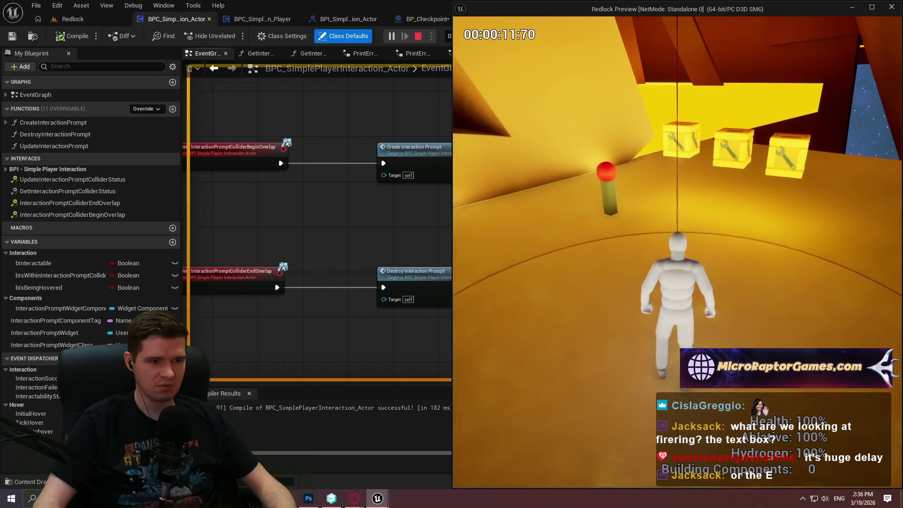
{"action": "key", "text": "s"}
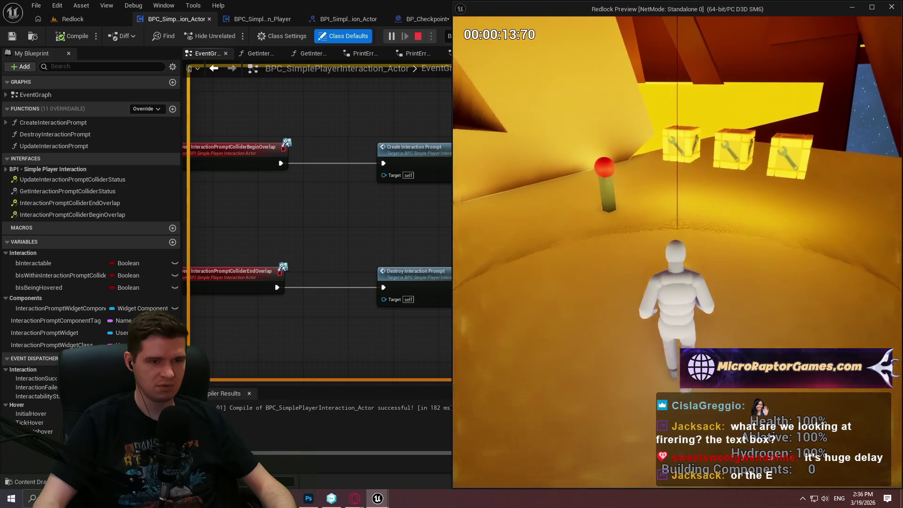
{"action": "key", "text": "s"}
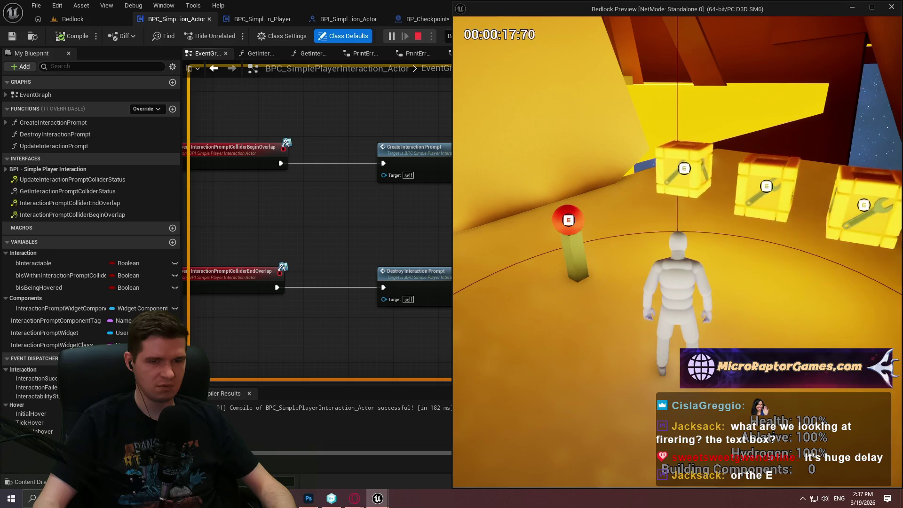
{"action": "key", "text": "s"}
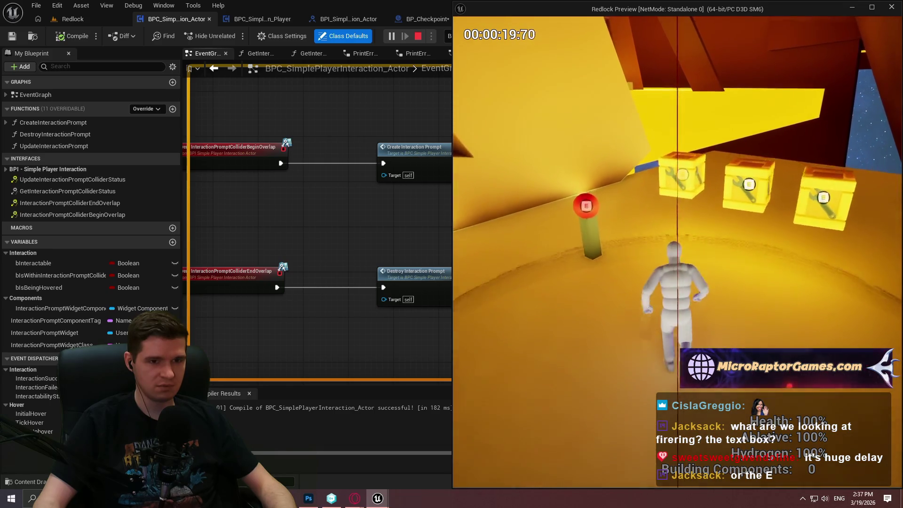
{"action": "key", "text": "w"}
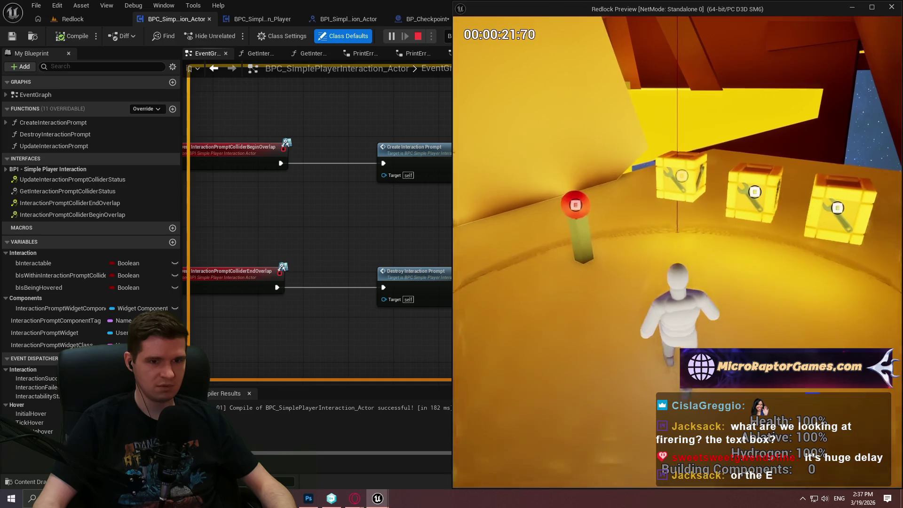
{"action": "key", "text": "s"}
{"action": "key", "text": "w"}
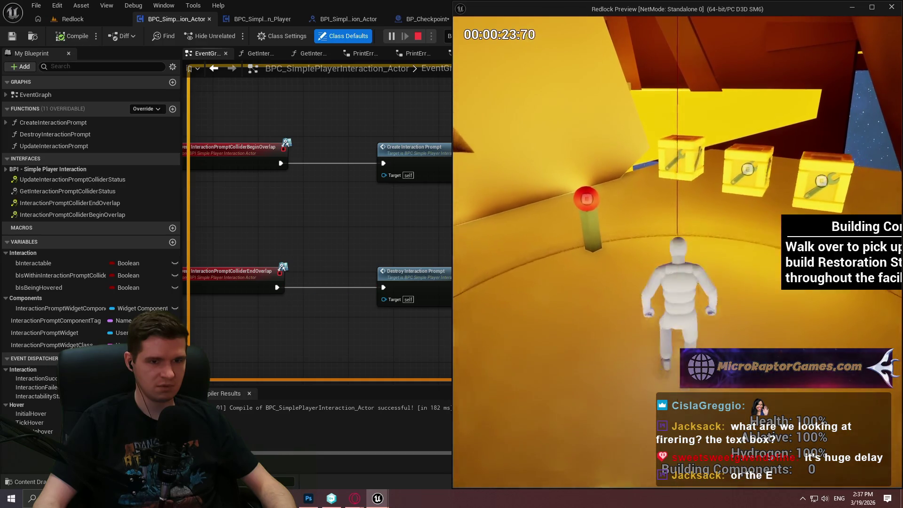
{"action": "key", "text": "s"}
{"action": "key", "text": "w"}
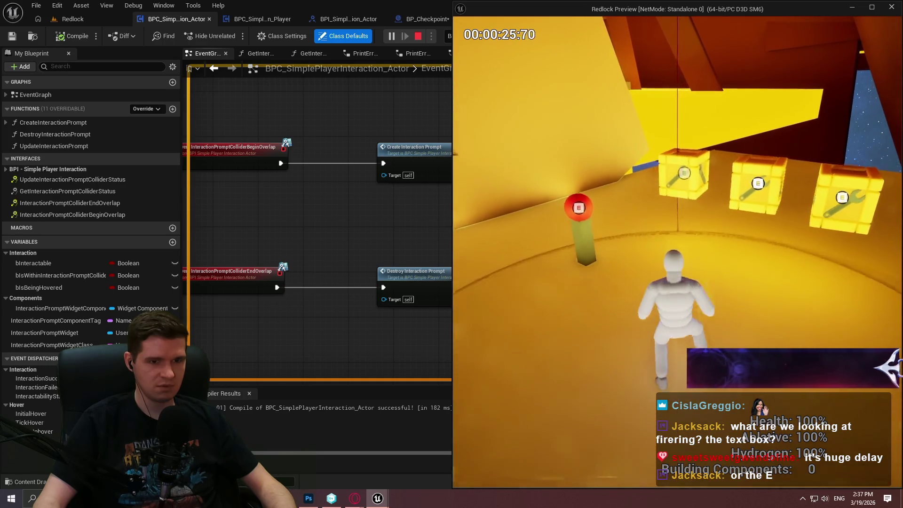
{"action": "key", "text": "w"}
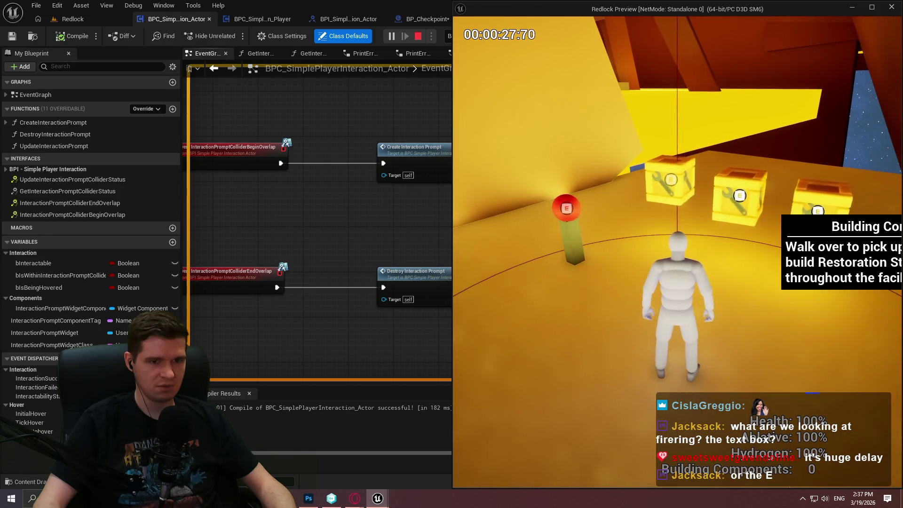
{"action": "key", "text": "Escape"}
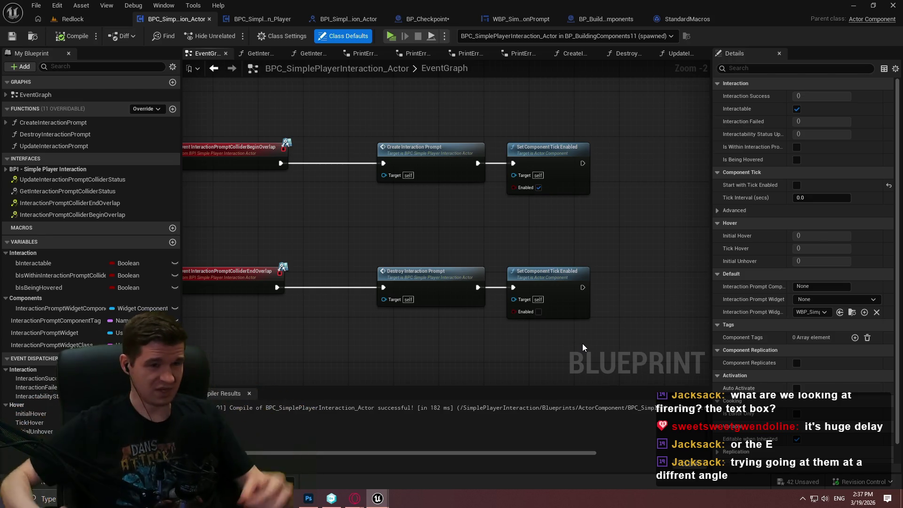
Step: Open BP_BuildingComponents and inspect its StaticMesh, InterpToMovement and BPC_Climbable components
{"action": "left_click", "coordinate": [594, 19]}
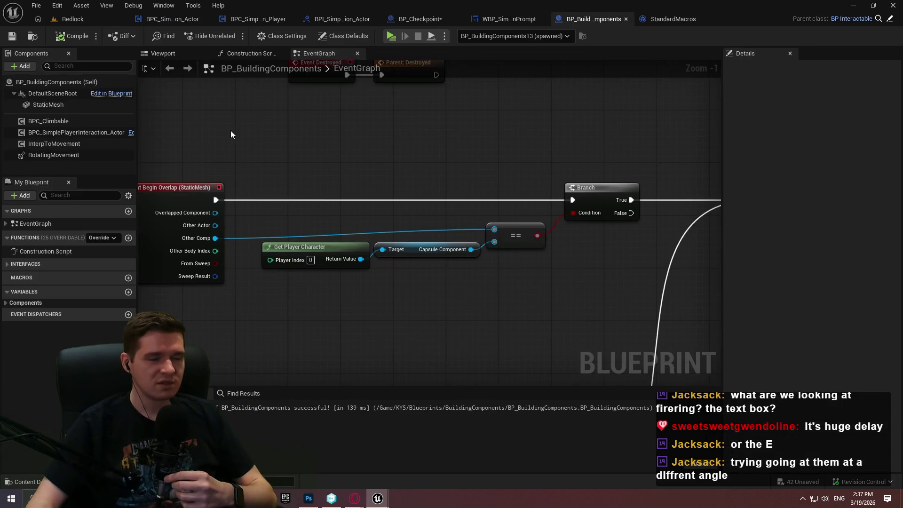
{"action": "left_click", "coordinate": [166, 55]}
{"action": "left_click", "coordinate": [49, 105]}
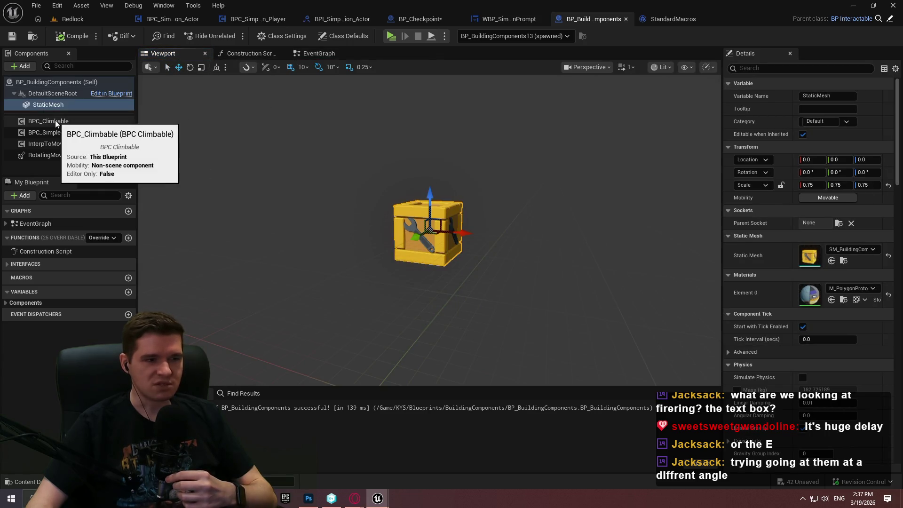
{"action": "left_click", "coordinate": [47, 144]}
{"action": "left_click", "coordinate": [53, 123]}
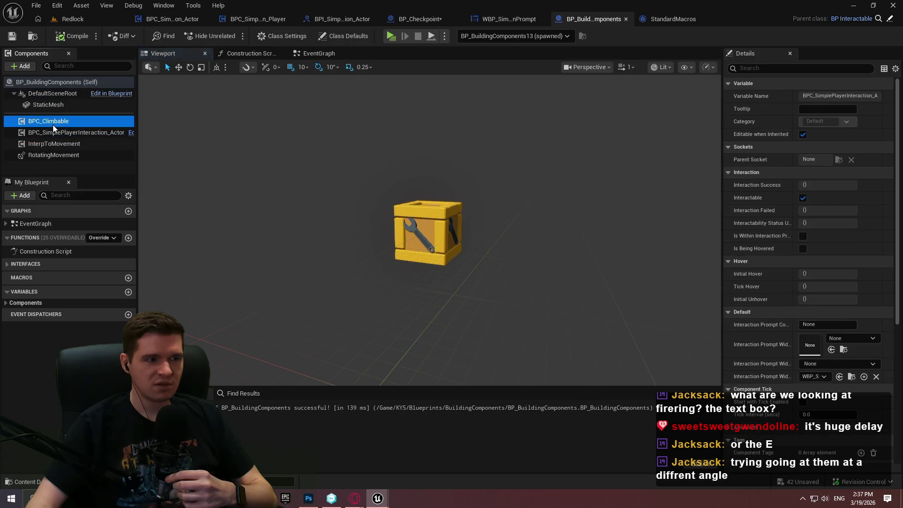
Step: Check the DefaultSceneRoot and class defaults, then return to the BPC_SimplePlayerInteraction_Actor graph
{"action": "left_click", "coordinate": [50, 105]}
{"action": "left_click", "coordinate": [52, 93]}
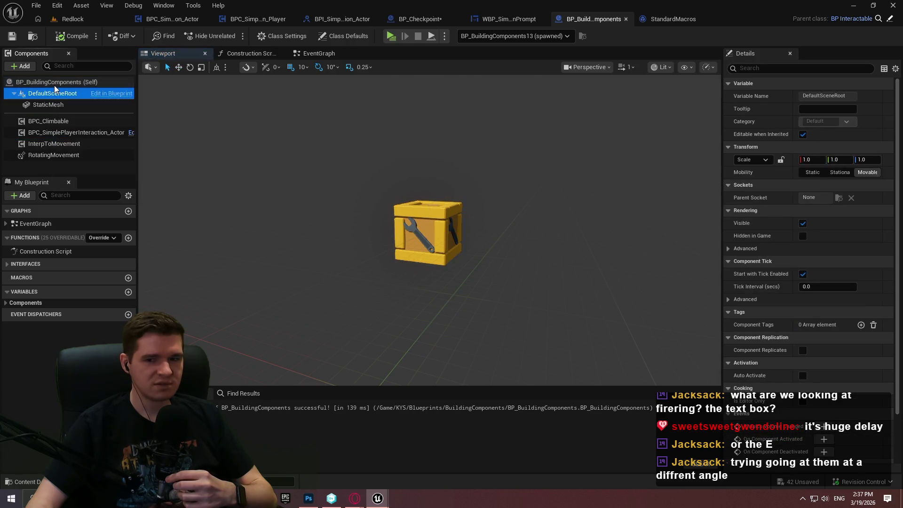
{"action": "left_click", "coordinate": [50, 83]}
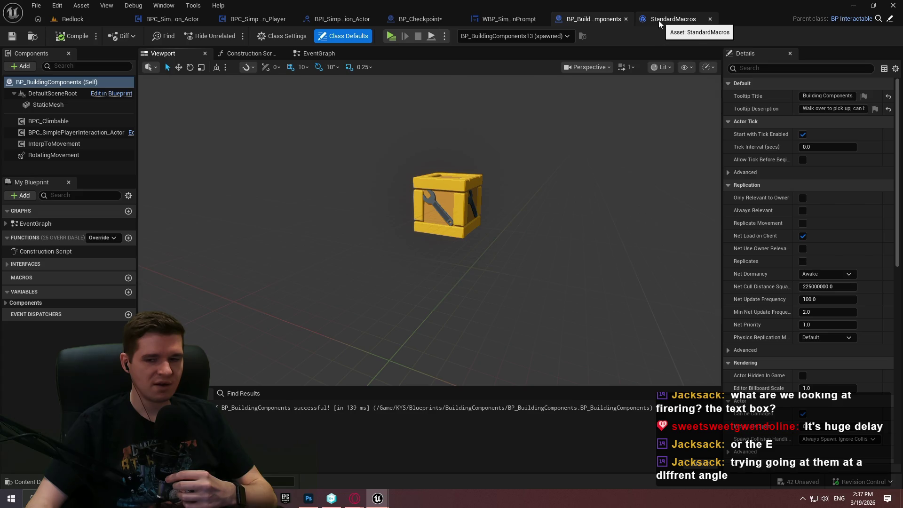
{"action": "left_click", "coordinate": [59, 19]}
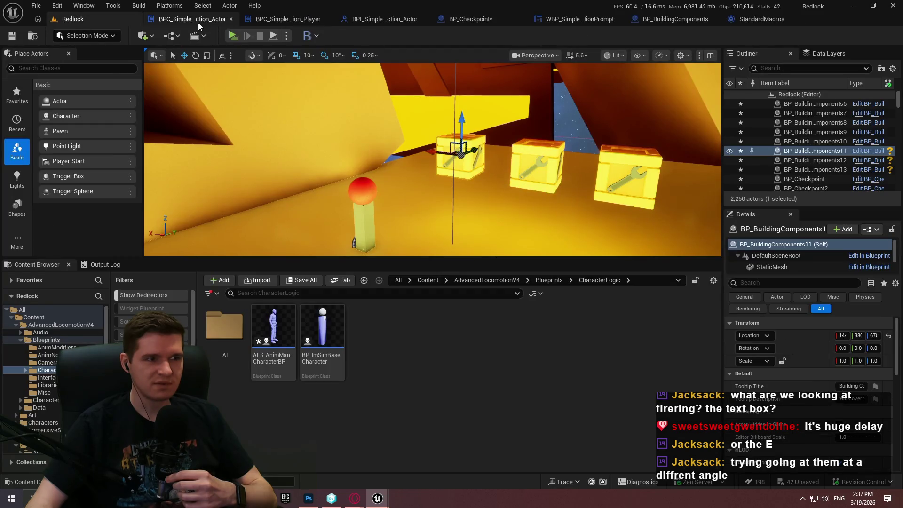
{"action": "left_click", "coordinate": [199, 21]}
Step: Start a play session and run the character toward the wrench crates
{"action": "key", "text": "alt+p"}
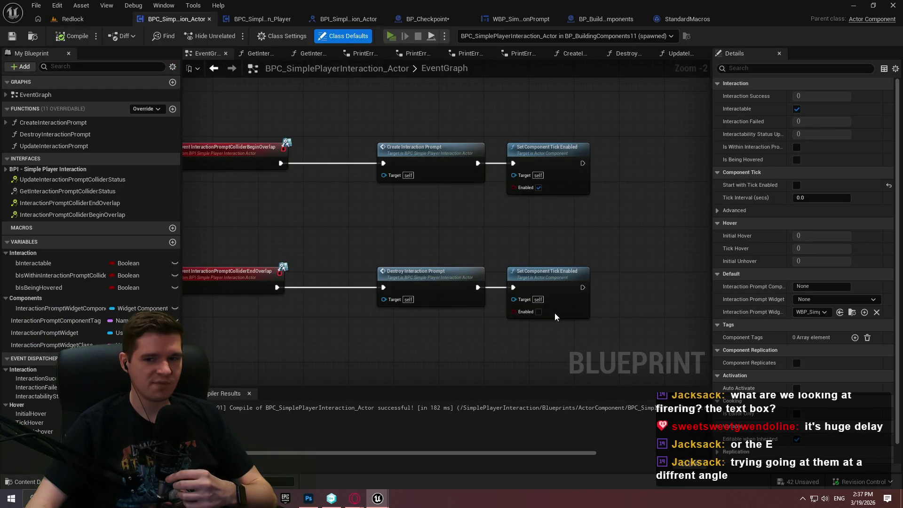
{"action": "key", "text": "w"}
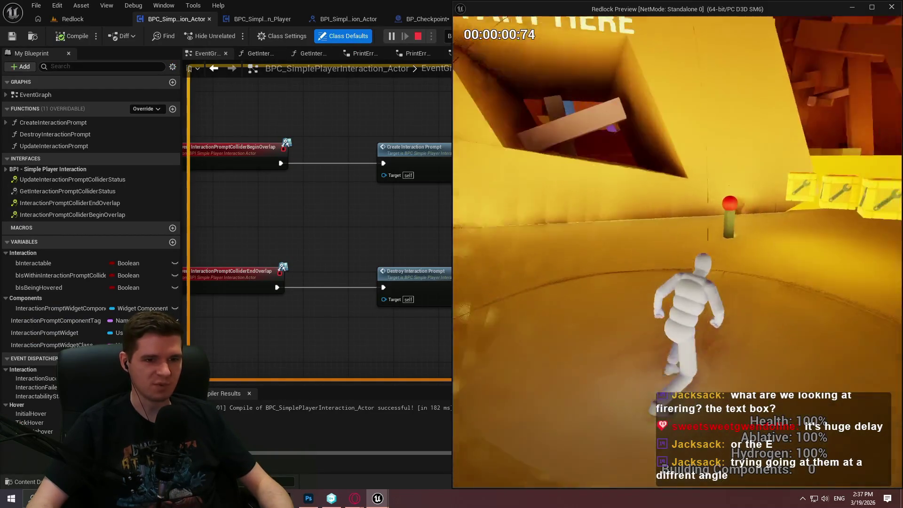
{"action": "key", "text": "w"}
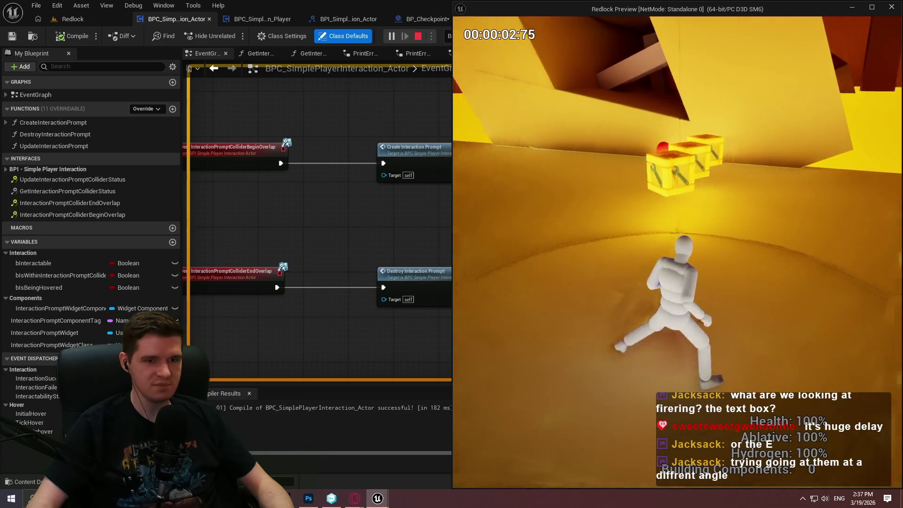
{"action": "key", "text": "w"}
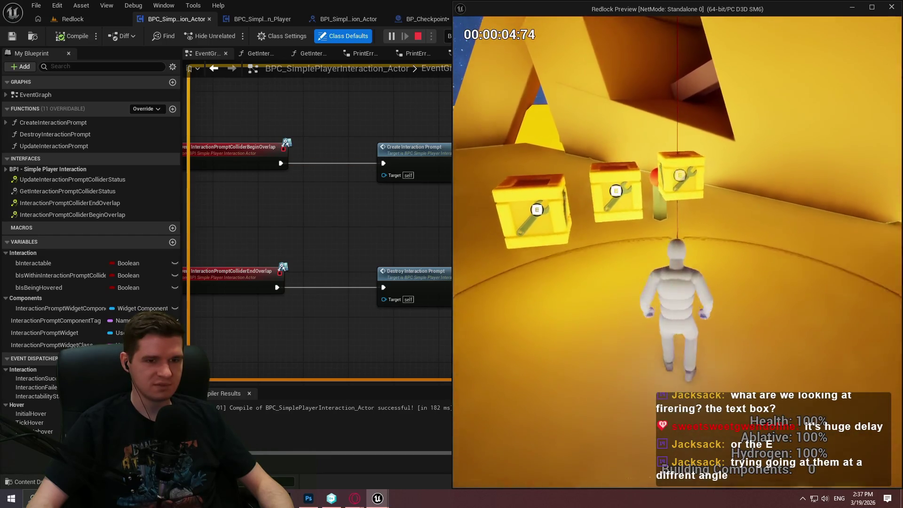
{"action": "key", "text": "w"}
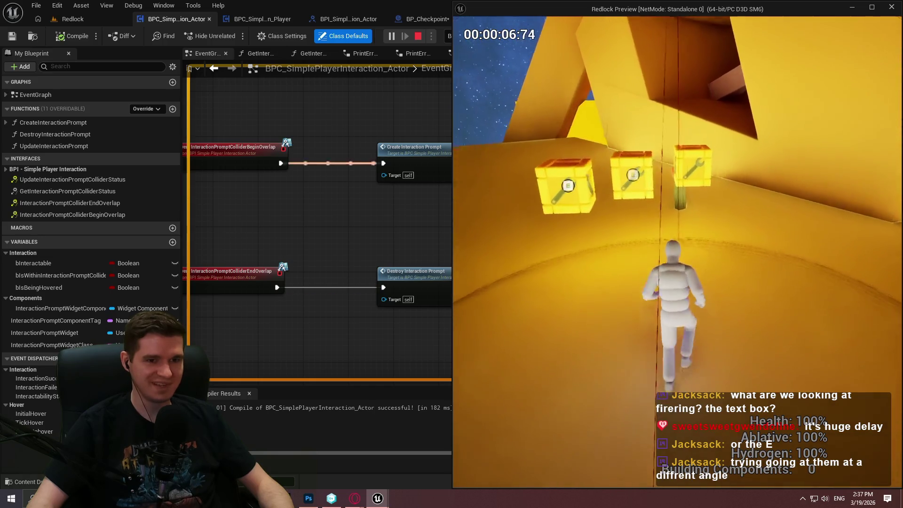
{"action": "key", "text": "w"}
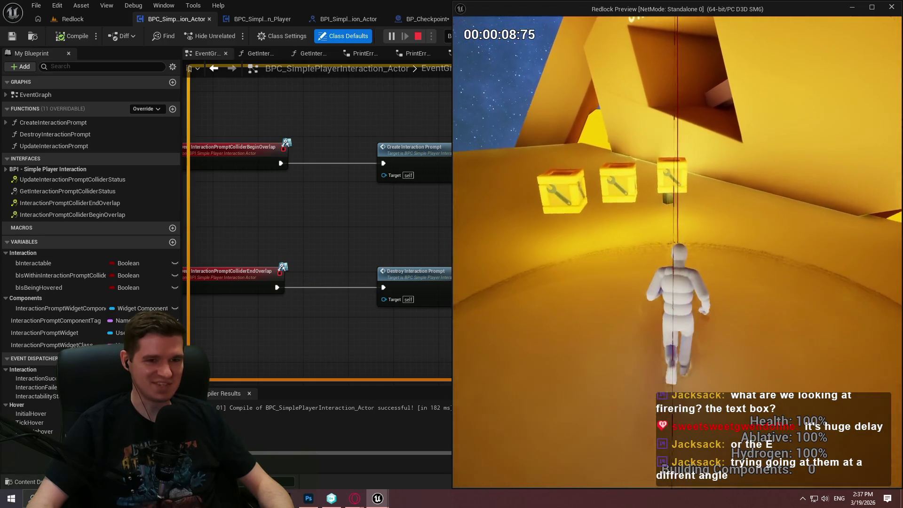
Step: Approach the wrench crates from another angle, then go to the player component's OnEndOverlap graph
{"action": "key", "text": "w"}
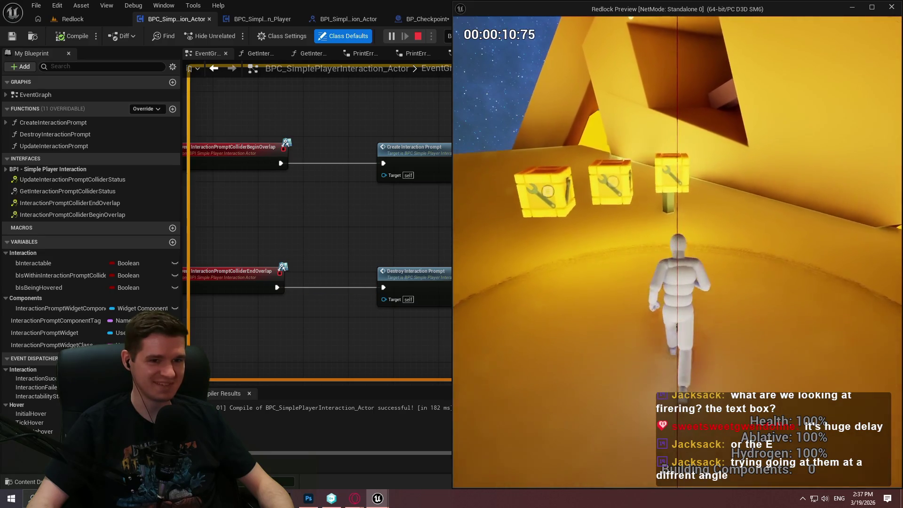
{"action": "key", "text": "w"}
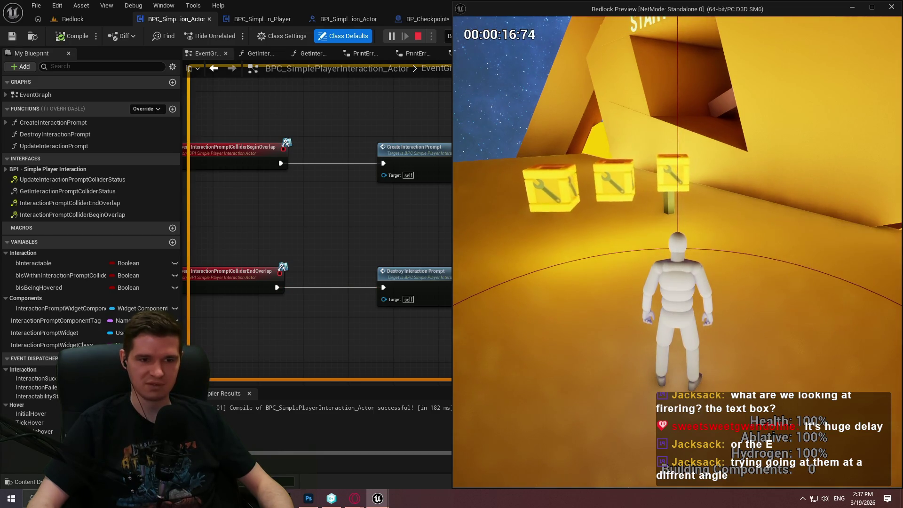
{"action": "key", "text": "s"}
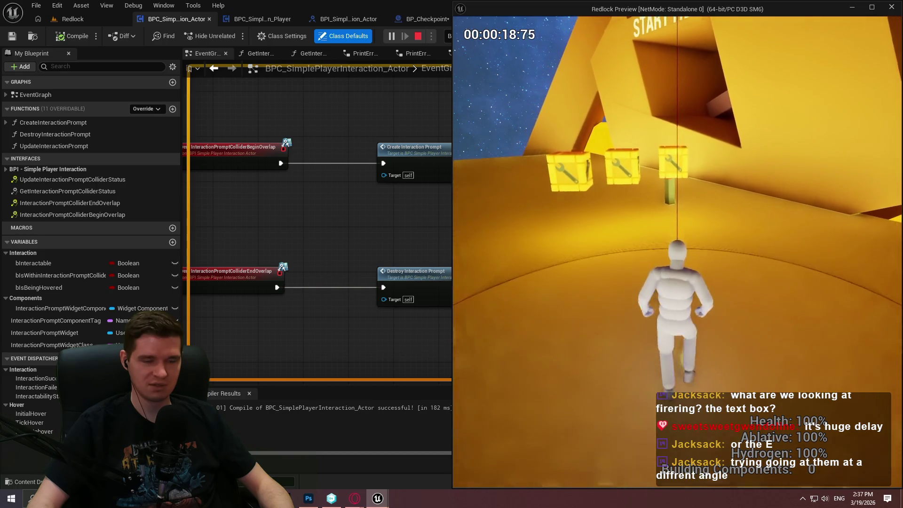
{"action": "key", "text": "w"}
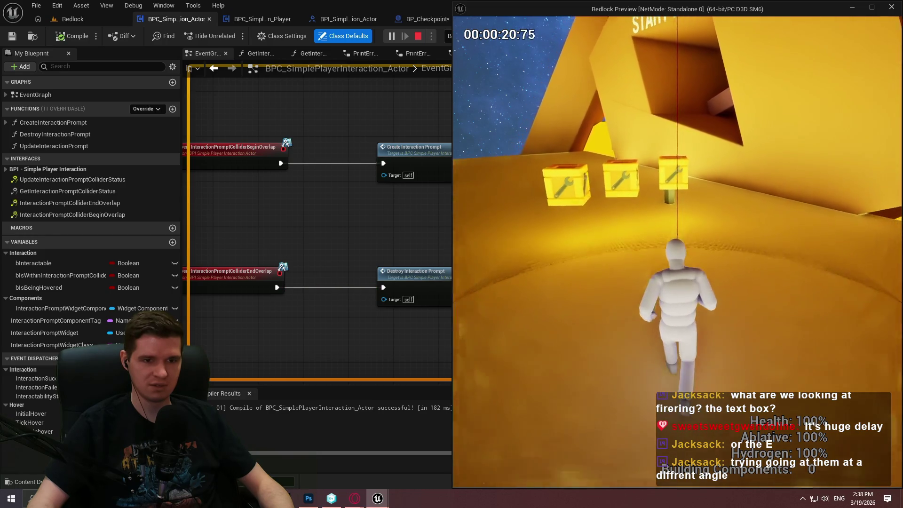
{"action": "key", "text": "w"}
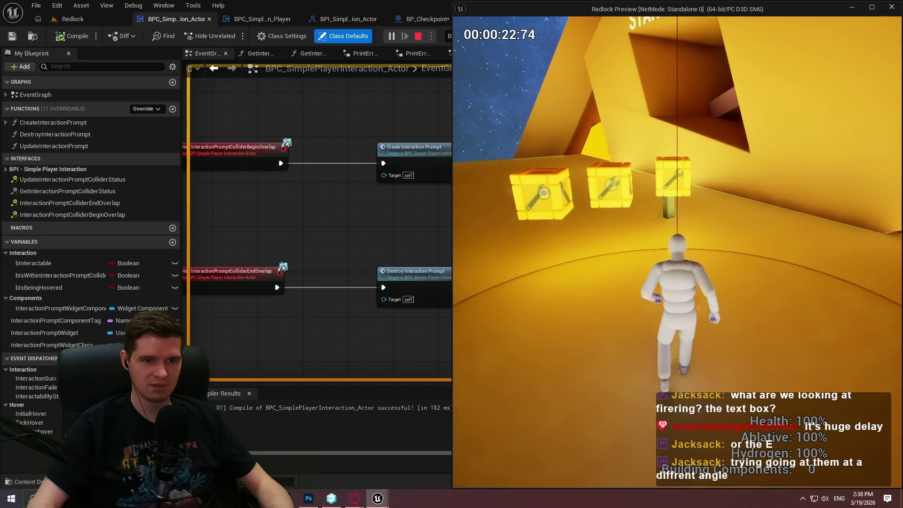
{"action": "key", "text": "alt+Tab"}
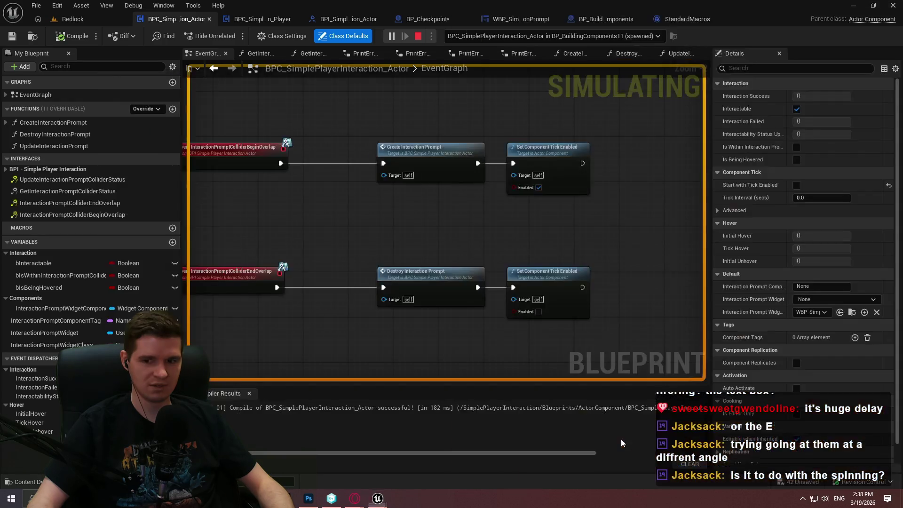
{"action": "left_click", "coordinate": [256, 21]}
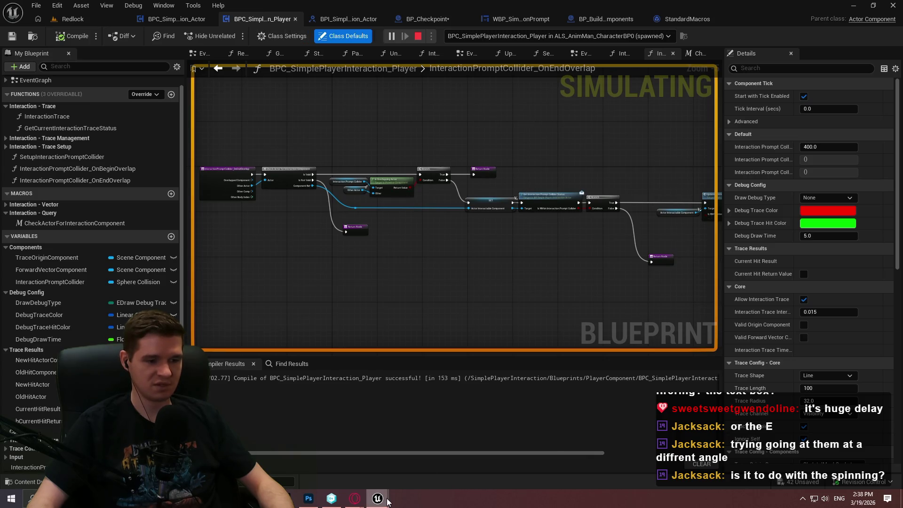
Step: In the game preview, run the player around and up to the crates from several angles, then stop play
{"action": "mouse_move", "coordinate": [389, 501]}
{"action": "left_click", "coordinate": [512, 462]}
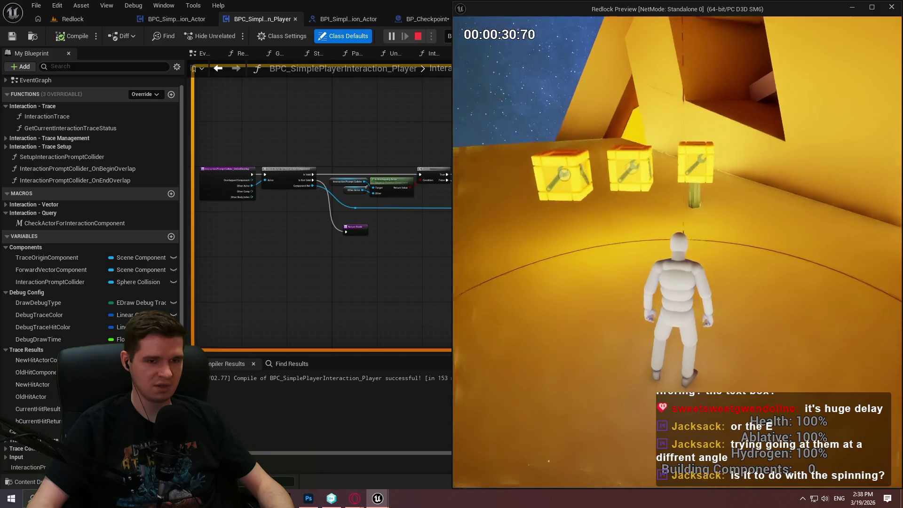
{"action": "key", "text": "w"}
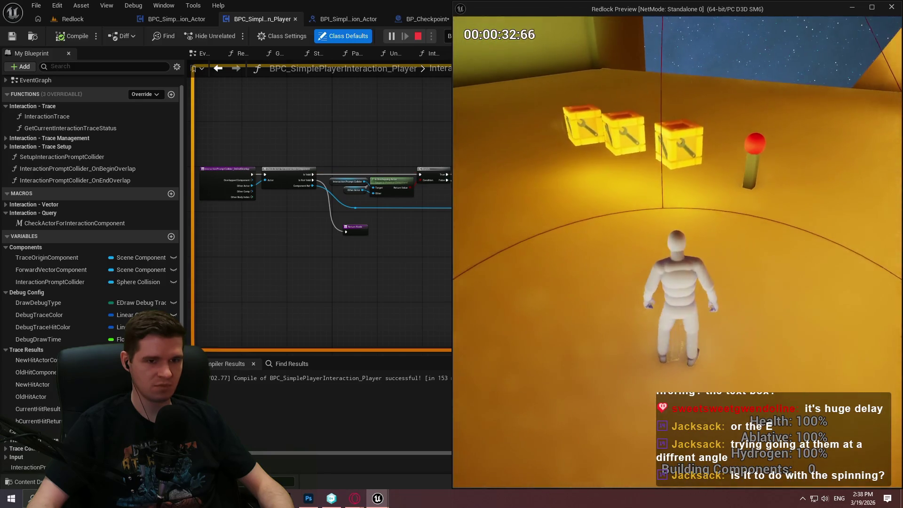
{"action": "key", "text": "w"}
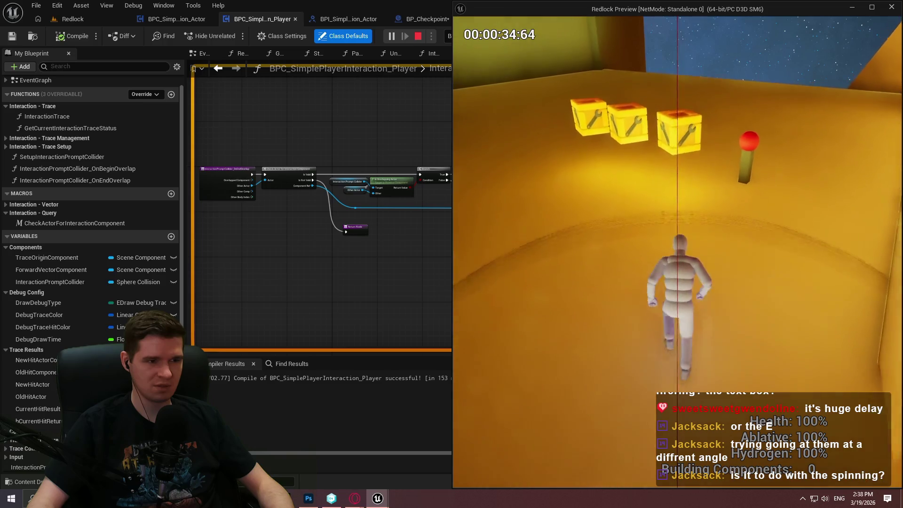
{"action": "key", "text": "w"}
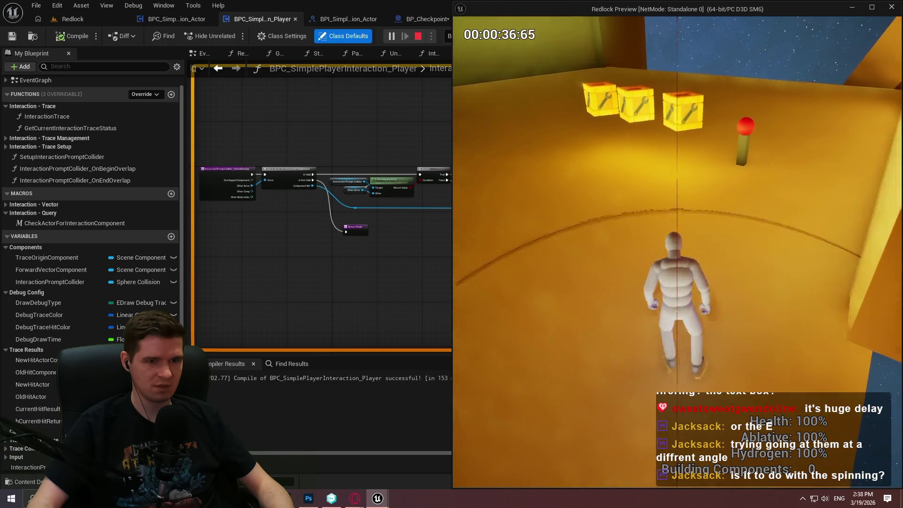
{"action": "key", "text": "w"}
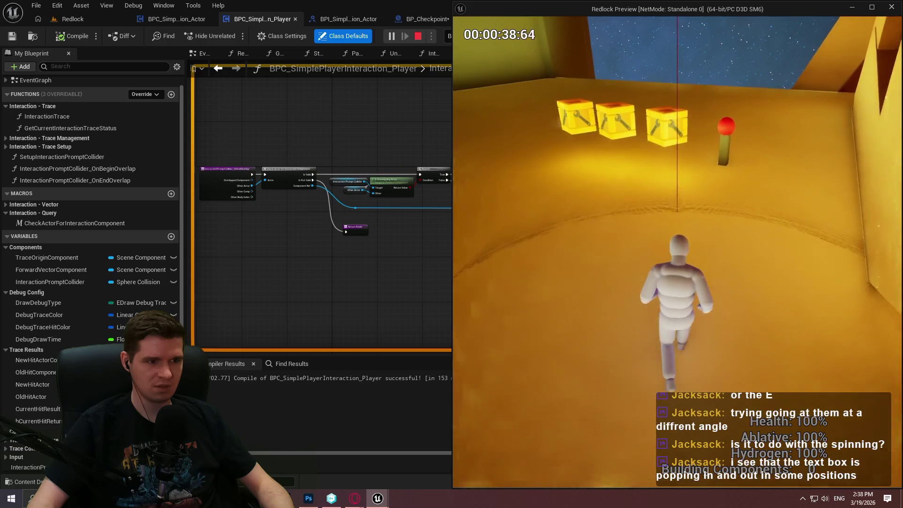
{"action": "key", "text": "w"}
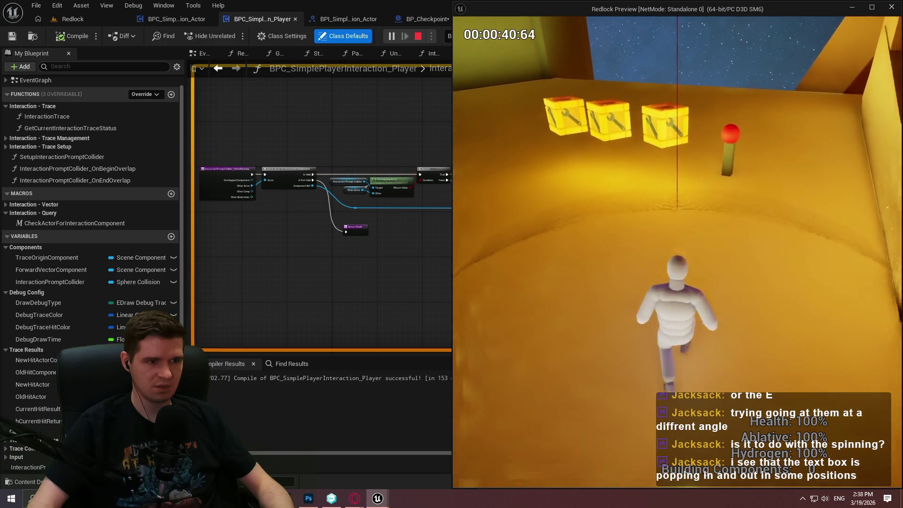
{"action": "key", "text": "w"}
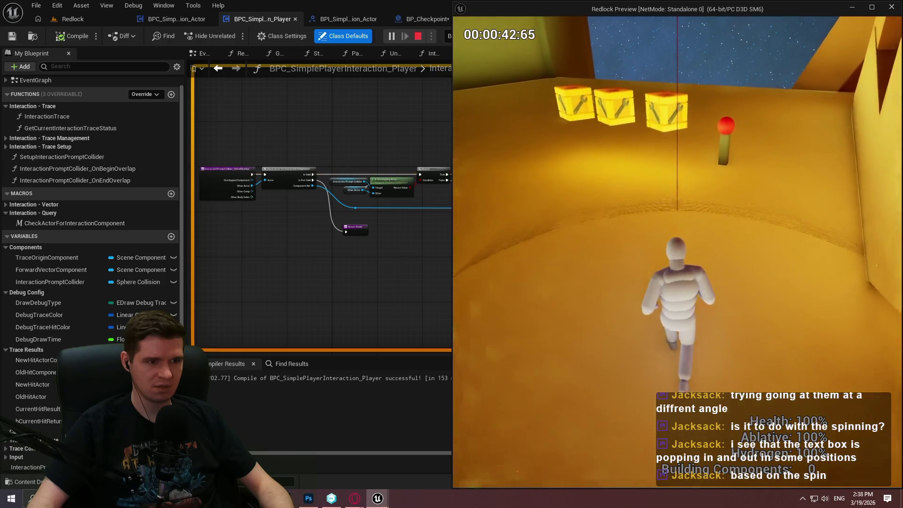
{"action": "key", "text": "w"}
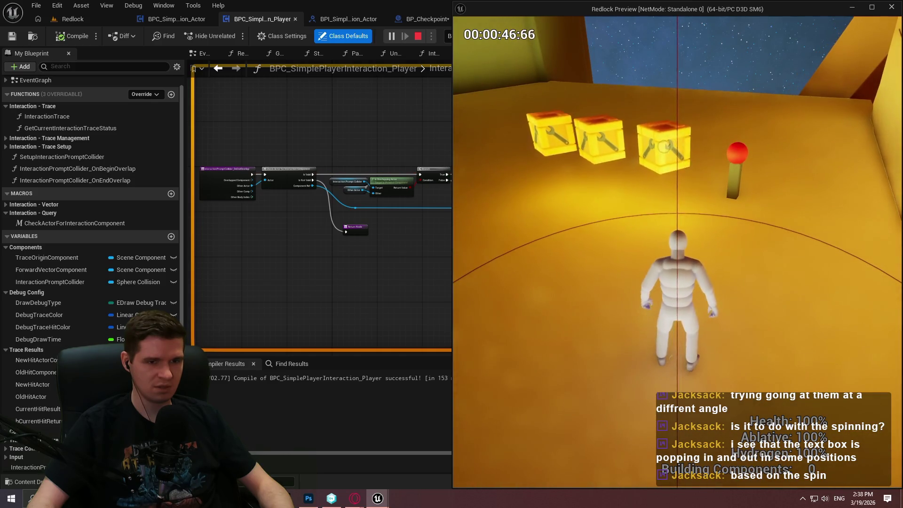
{"action": "key", "text": "w"}
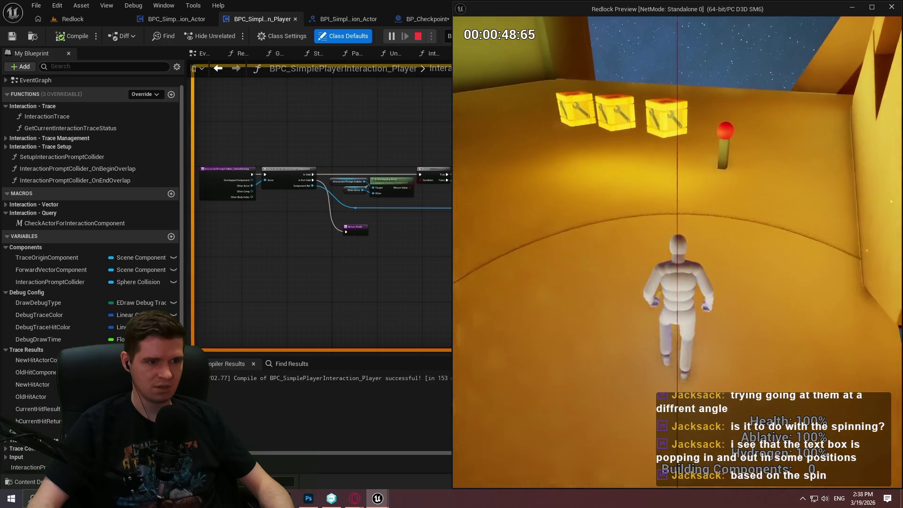
{"action": "key", "text": "w"}
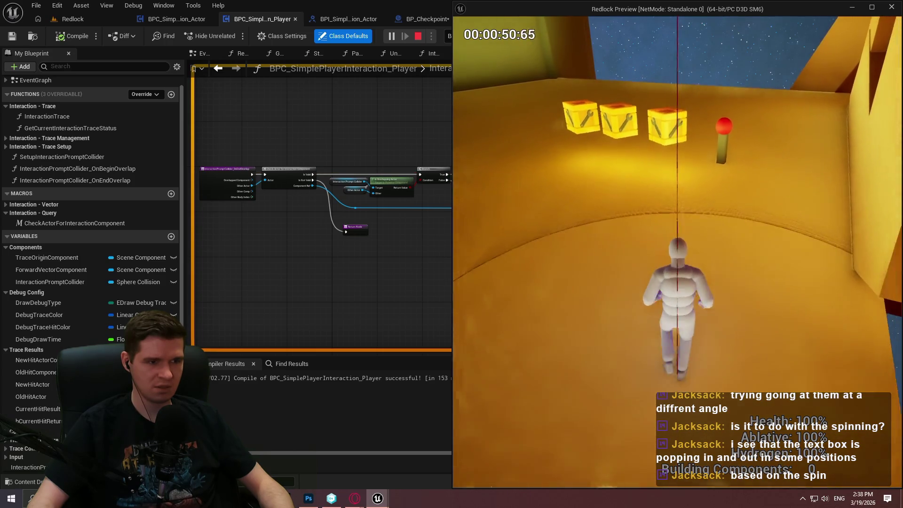
{"action": "key", "text": "w"}
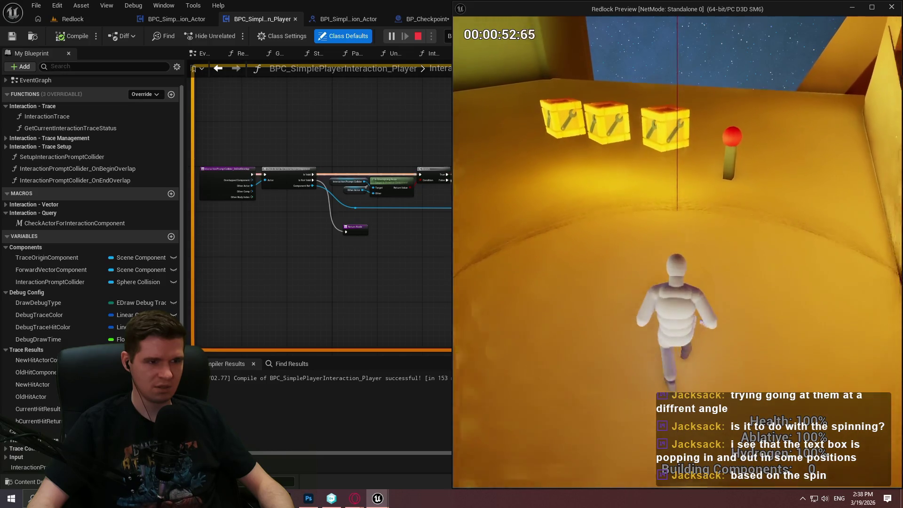
{"action": "key", "text": "w"}
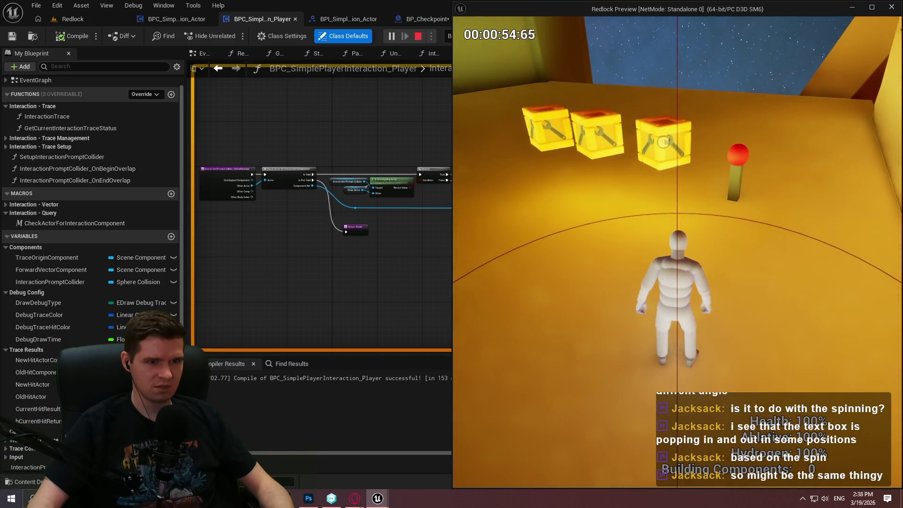
{"action": "key", "text": "w"}
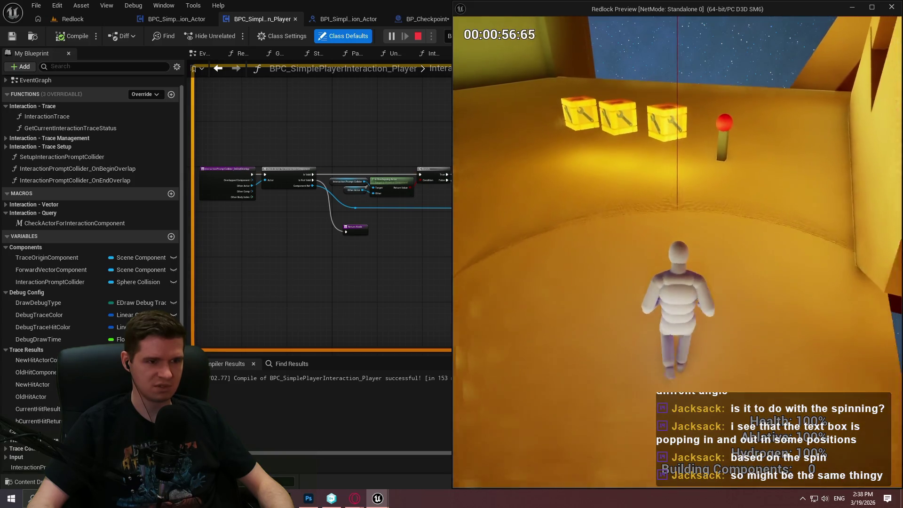
{"action": "key", "text": "w"}
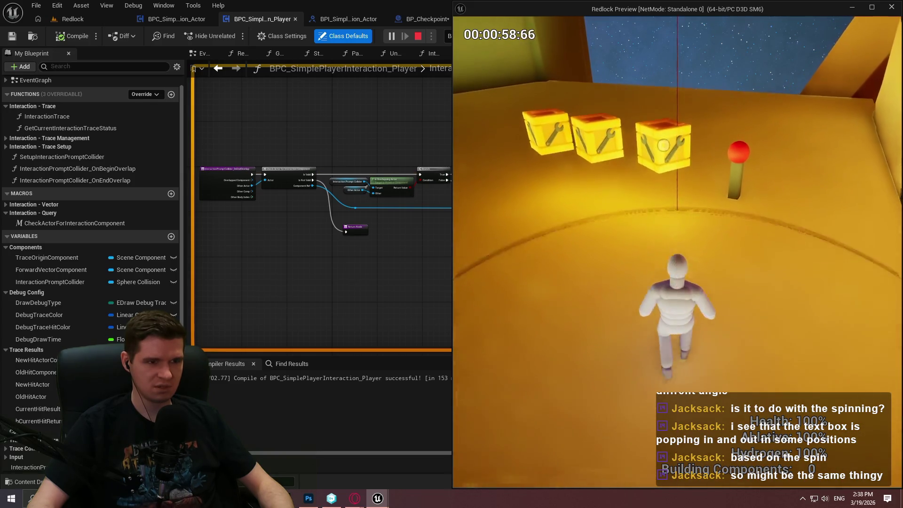
{"action": "key", "text": "w"}
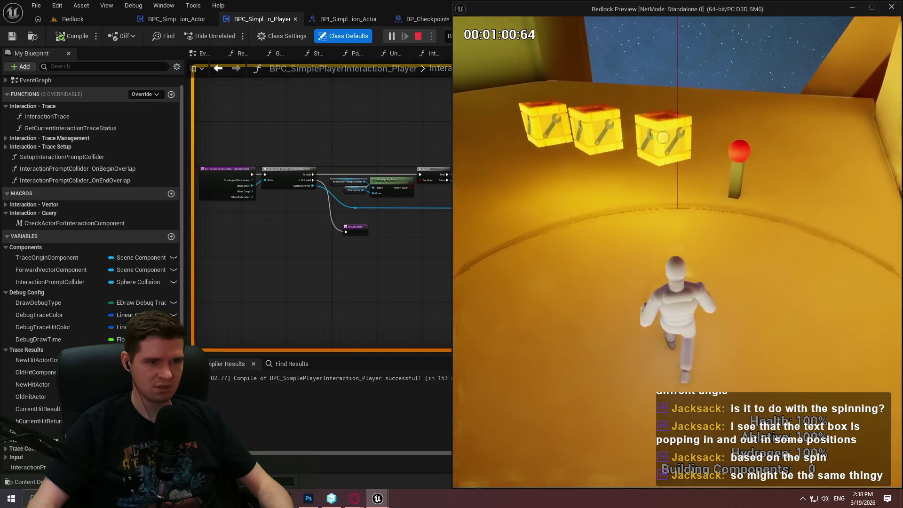
{"action": "key", "text": "w"}
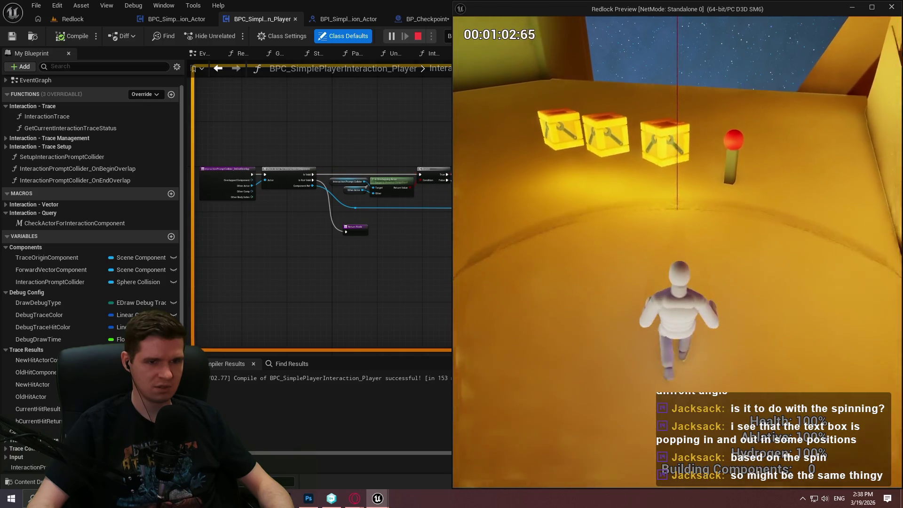
{"action": "key", "text": "s"}
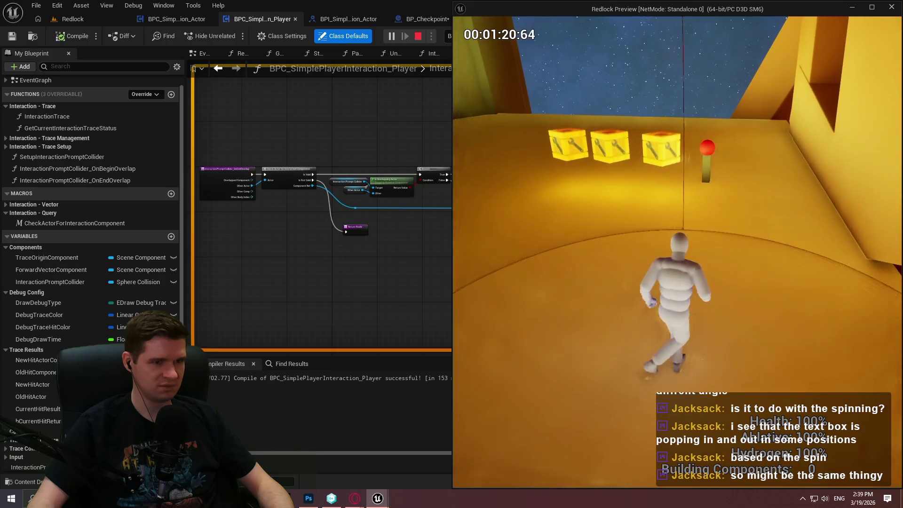
{"action": "key", "text": "Escape"}
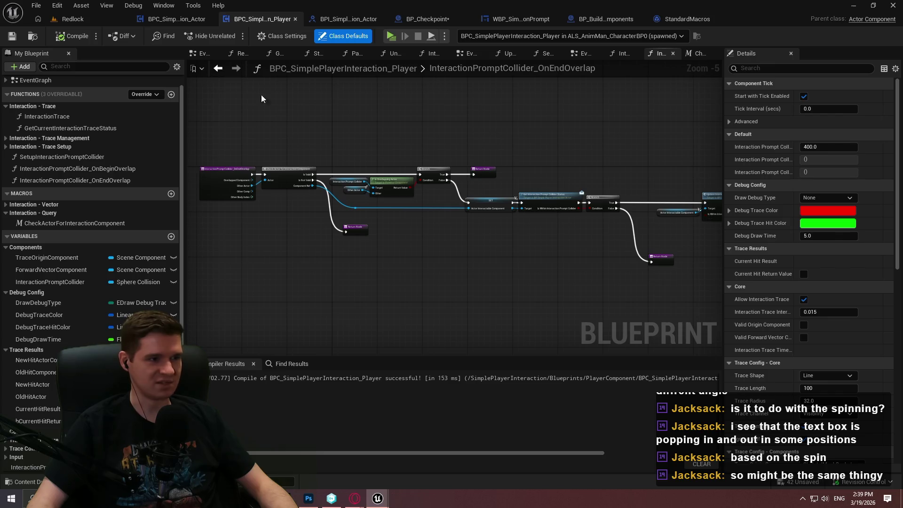
Step: Search the player interaction component blueprint for 'tick' references
{"action": "left_click", "coordinate": [292, 364]}
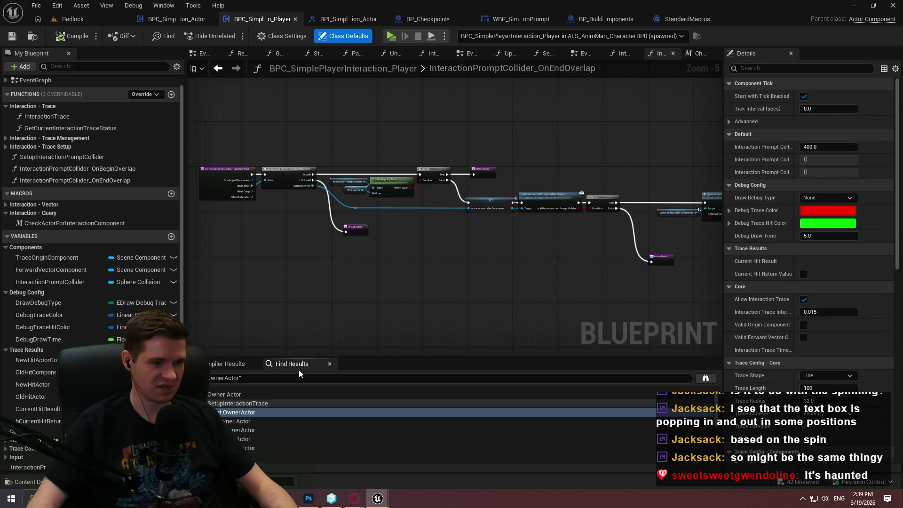
{"action": "type", "text": "tick"}
{"action": "key", "text": "Return"}
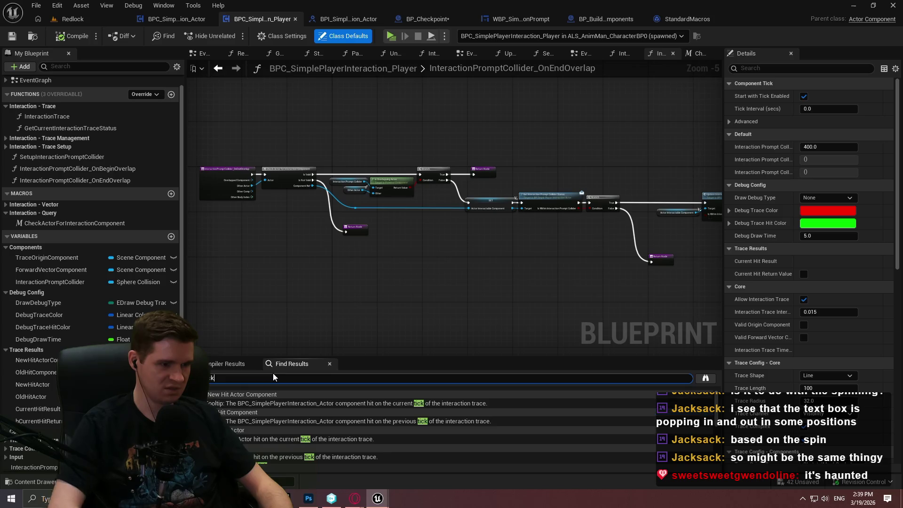
{"action": "scroll", "coordinate": [372, 402], "scroll_direction": "down", "scroll_amount": 5}
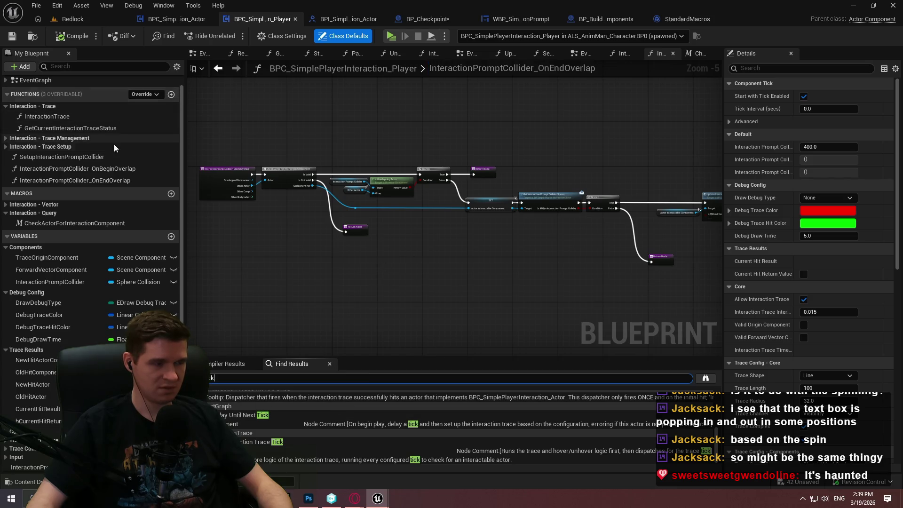
{"action": "scroll", "coordinate": [114, 143], "scroll_direction": "up", "scroll_amount": 1}
Step: Open the EventGraph and view the Begin Play and Input Action groups, then return to Compiler Results
{"action": "double_click", "coordinate": [67, 100]}
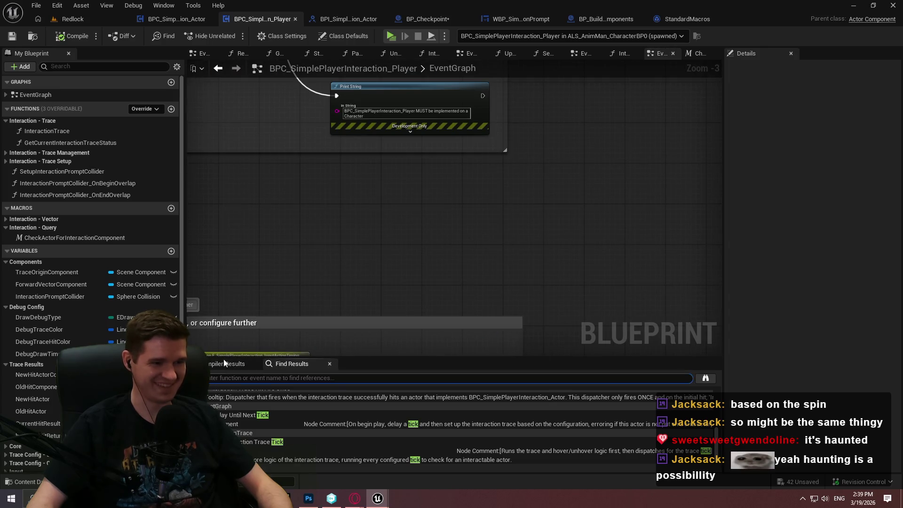
{"action": "scroll", "coordinate": [487, 346], "scroll_direction": "down", "scroll_amount": 5}
{"action": "scroll", "coordinate": [506, 223], "scroll_direction": "up", "scroll_amount": 6}
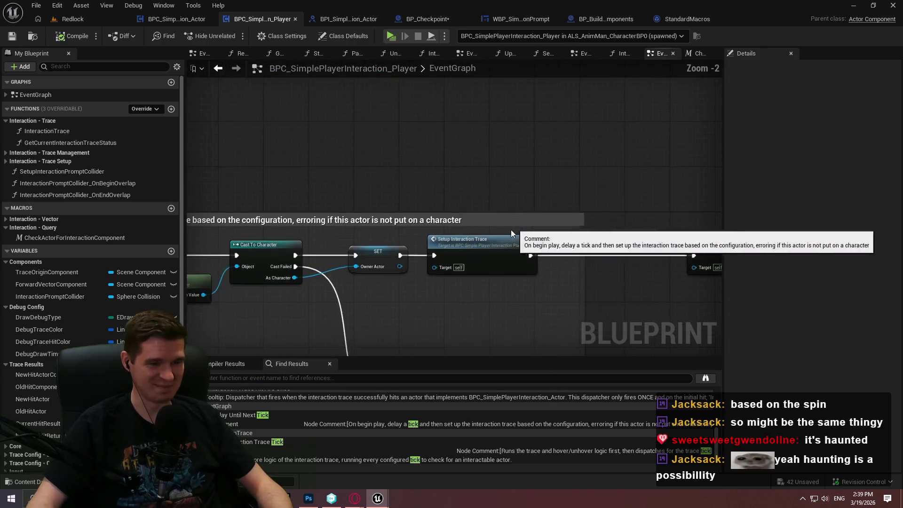
{"action": "left_click_drag", "start_coordinate": [615, 269], "coordinate": [586, 60]}
{"action": "scroll", "coordinate": [586, 60], "scroll_direction": "down", "scroll_amount": 3}
{"action": "scroll", "coordinate": [404, 138], "scroll_direction": "up", "scroll_amount": 2}
{"action": "scroll", "coordinate": [502, 284], "scroll_direction": "down", "scroll_amount": 4}
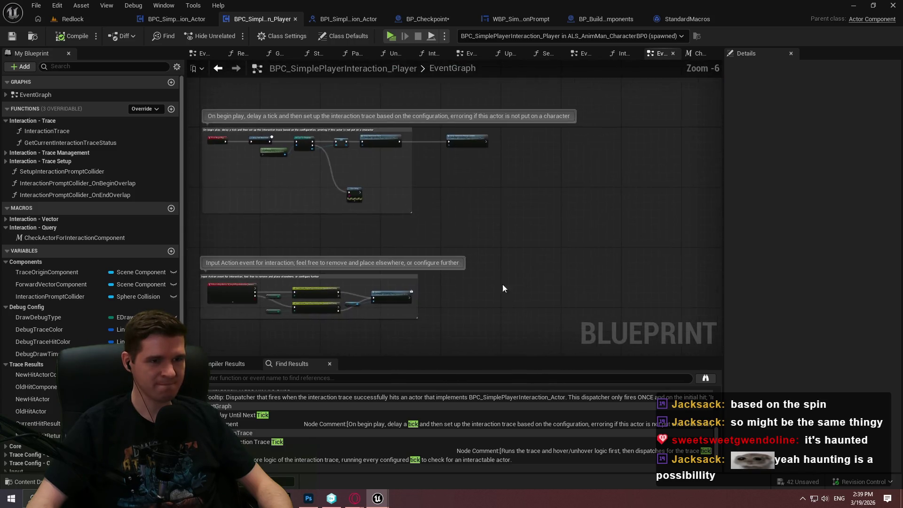
{"action": "left_click", "coordinate": [237, 363]}
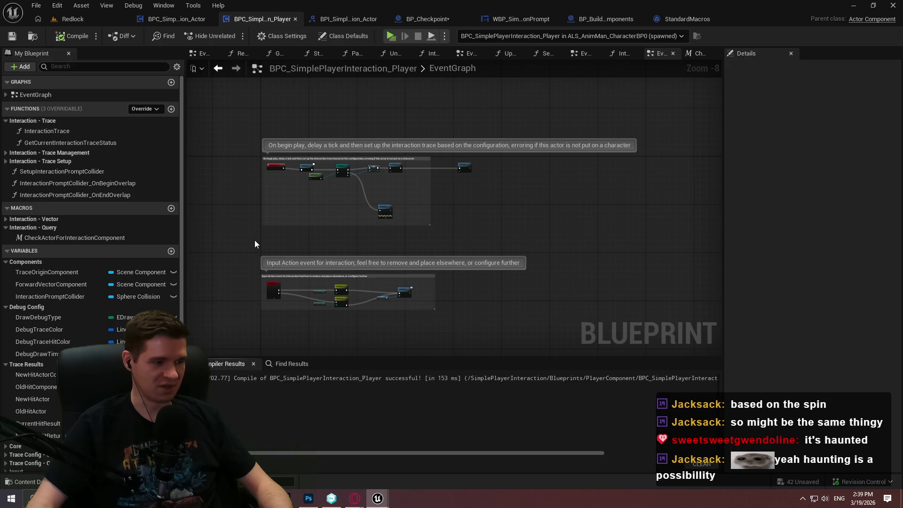
{"action": "key", "text": "alt+Tab"}
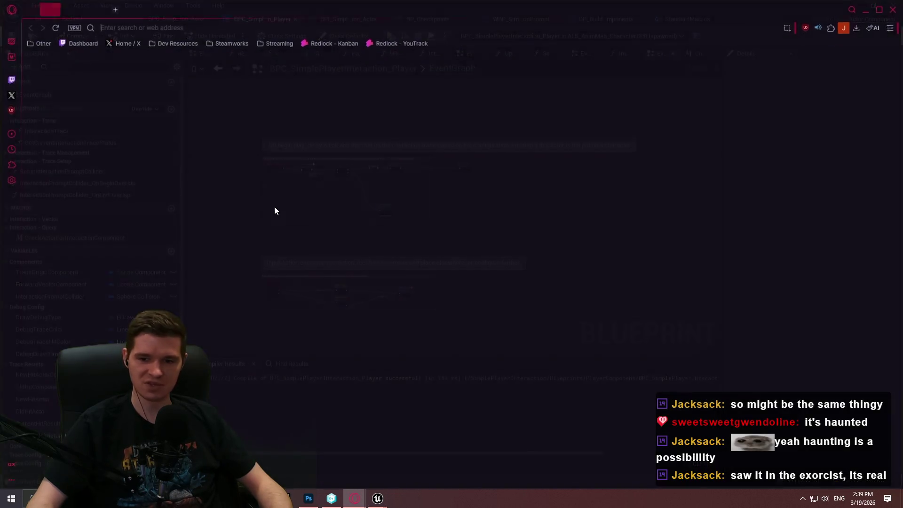
Step: Search Opera for 'ue5 blueprint component late tick', skim the results, and return to Unreal
{"action": "type", "text": "ue5 bluepri"}
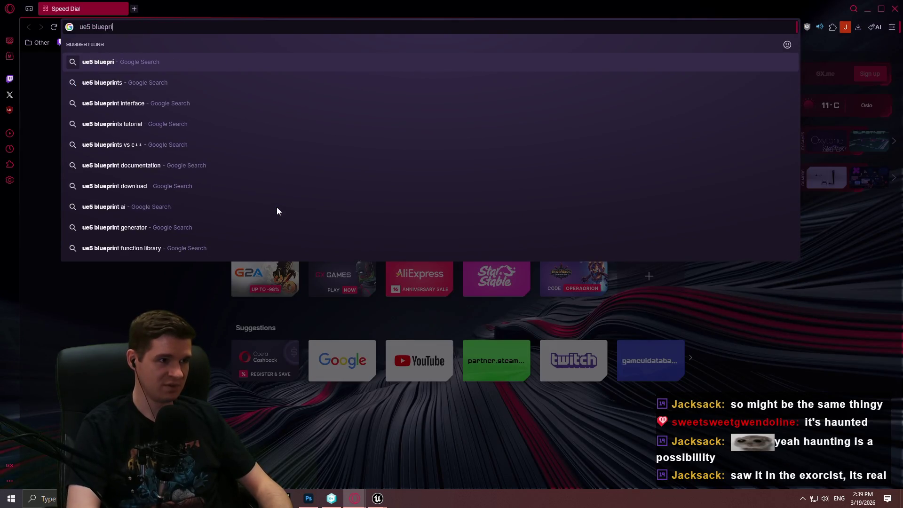
{"action": "type", "text": "nt component late tick"}
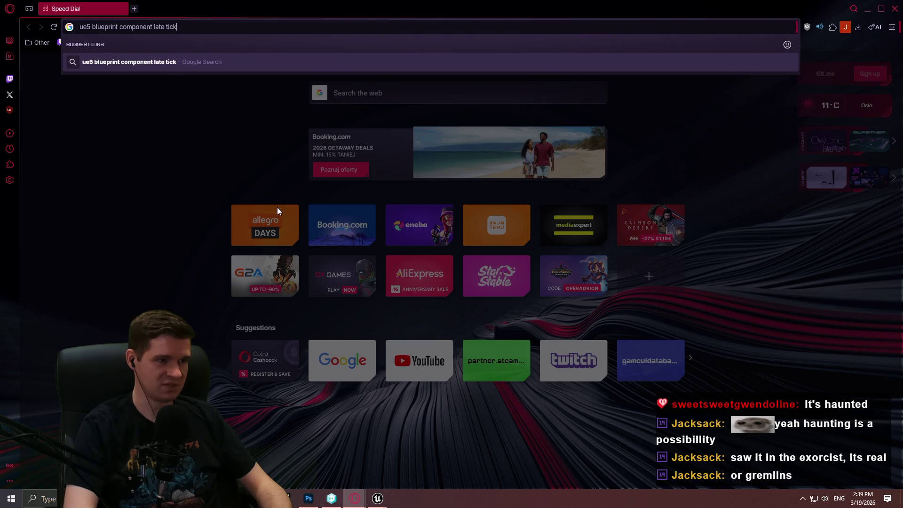
{"action": "key", "text": "Return"}
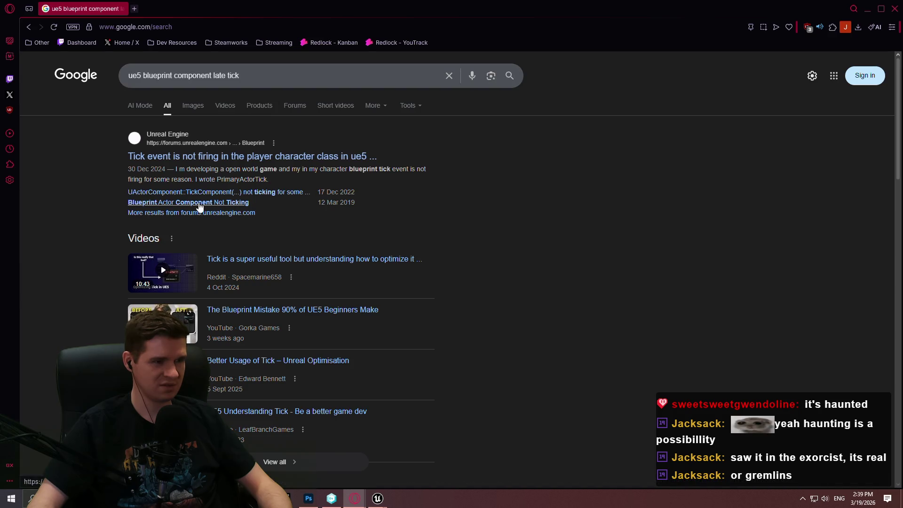
{"action": "scroll", "coordinate": [199, 206], "scroll_direction": "down", "scroll_amount": 5}
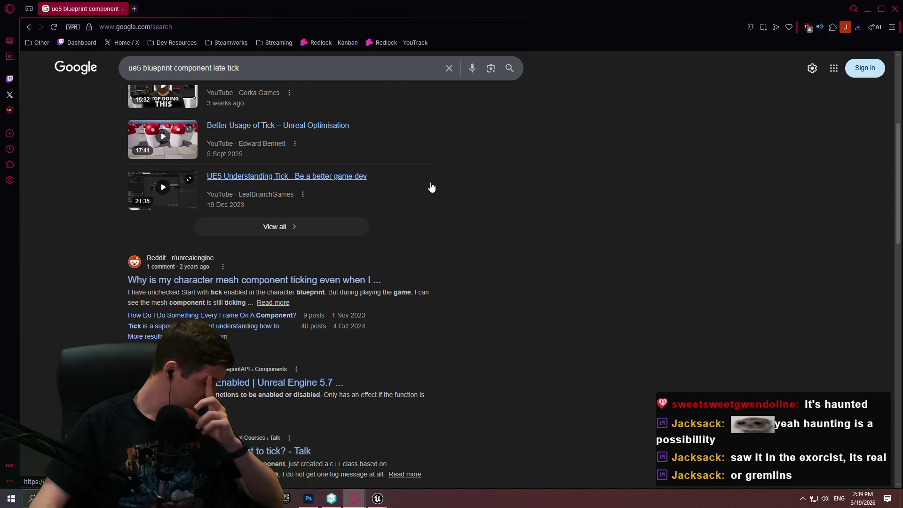
{"action": "key", "text": "alt+Tab"}
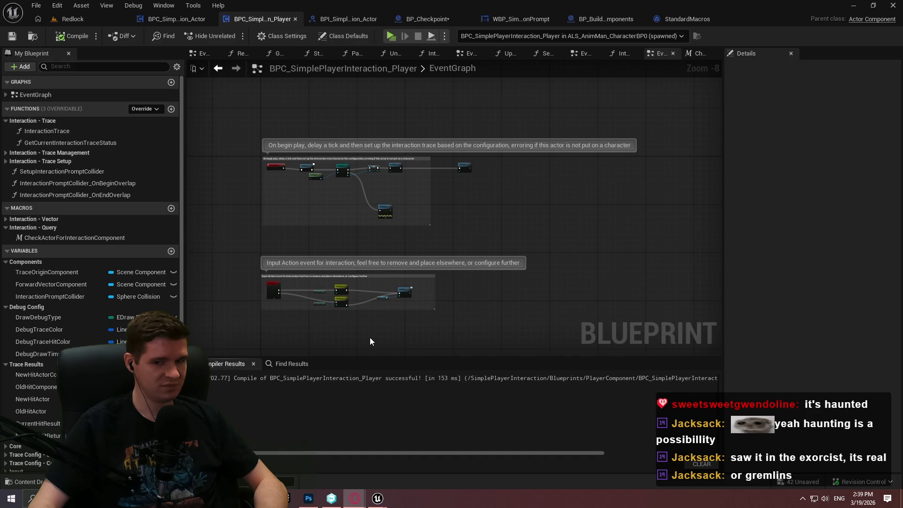
Step: In BP_BuildingComponents, enable Start with Tick Enabled on the BPC_SimplePlayerInteraction_Actor component
{"action": "left_click", "coordinate": [620, 19]}
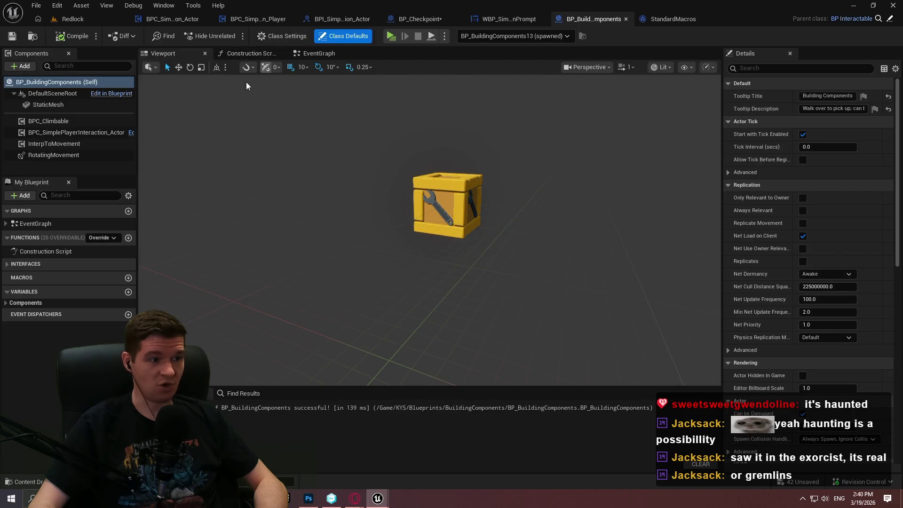
{"action": "left_click", "coordinate": [68, 133]}
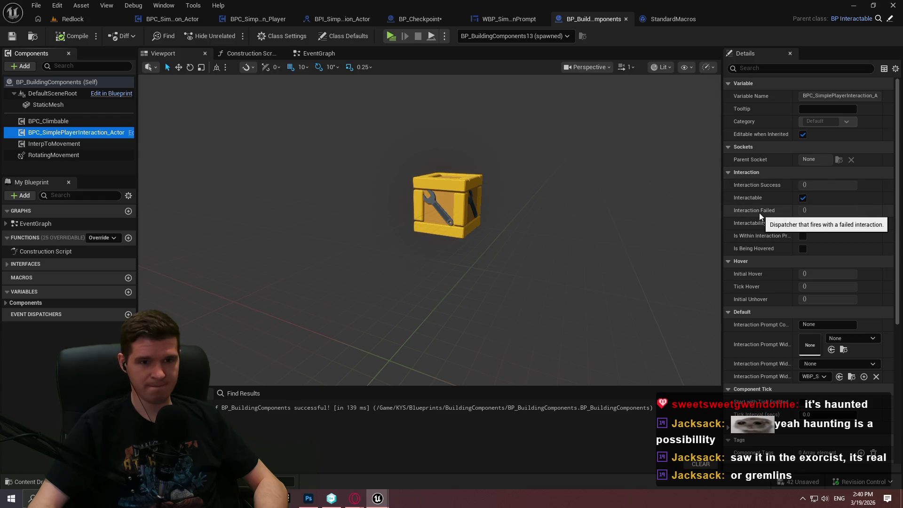
{"action": "scroll", "coordinate": [769, 136], "scroll_direction": "down", "scroll_amount": 3}
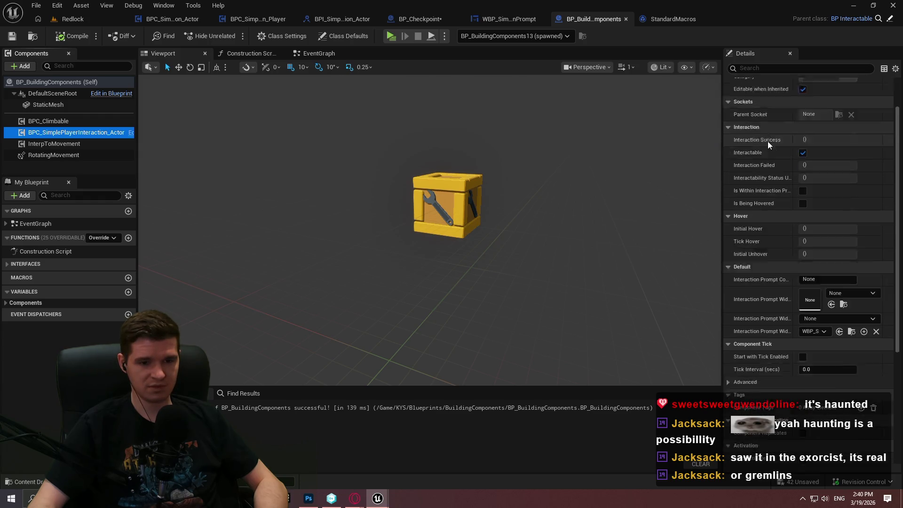
{"action": "left_click", "coordinate": [802, 313]}
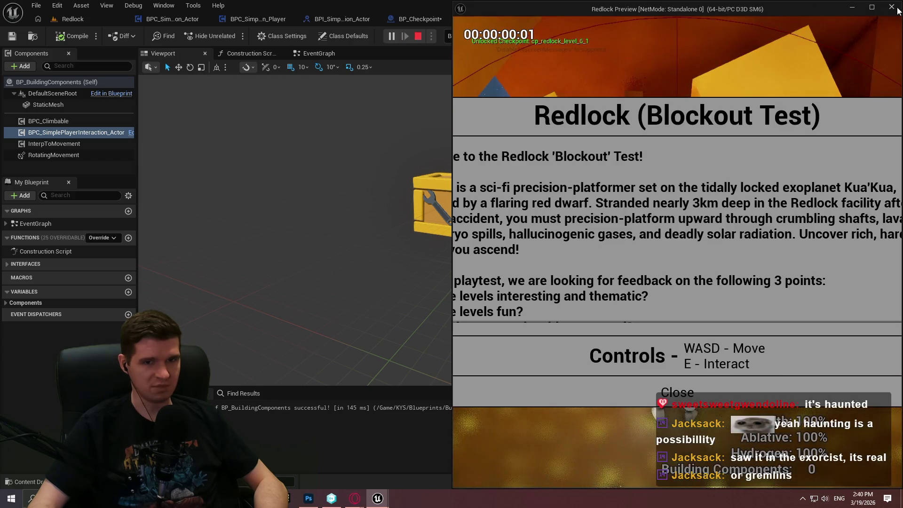
Step: Close the error Message Log, untick Start with Tick Enabled, and compile and save BP_BuildingComponents
{"action": "key", "text": "Escape"}
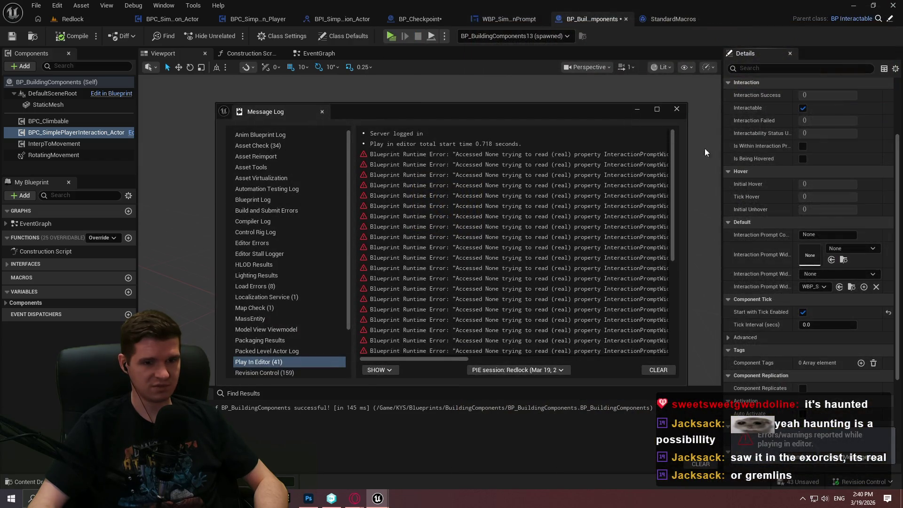
{"action": "left_click", "coordinate": [705, 152]}
{"action": "left_click", "coordinate": [803, 312]}
{"action": "left_click", "coordinate": [73, 36]}
{"action": "left_click", "coordinate": [12, 38]}
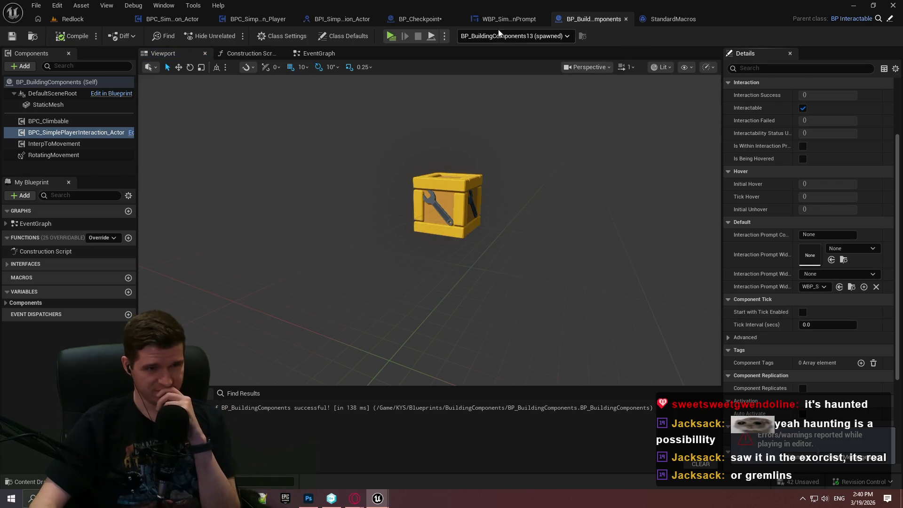
Step: Open and close the StandardMacros graph, and dismiss the play-in-editor errors notification
{"action": "left_click", "coordinate": [663, 18]}
{"action": "left_click", "coordinate": [751, 20]}
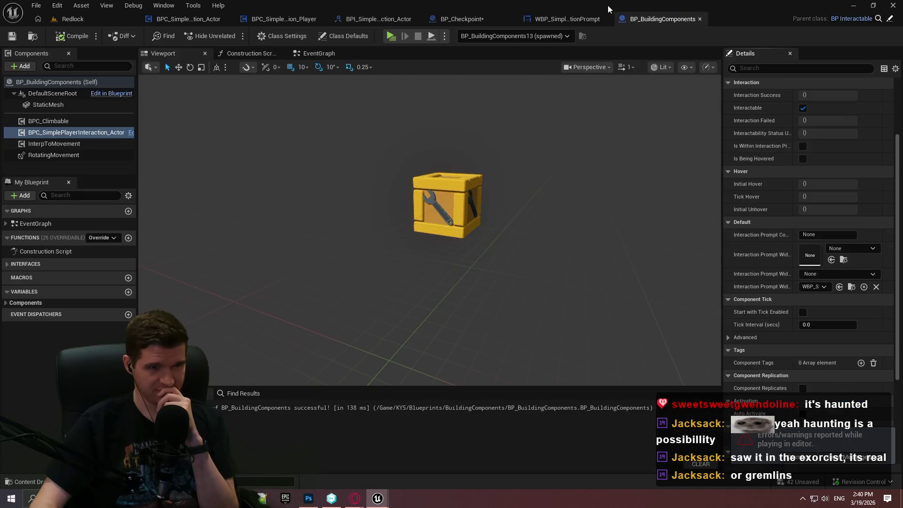
{"action": "left_click", "coordinate": [788, 457]}
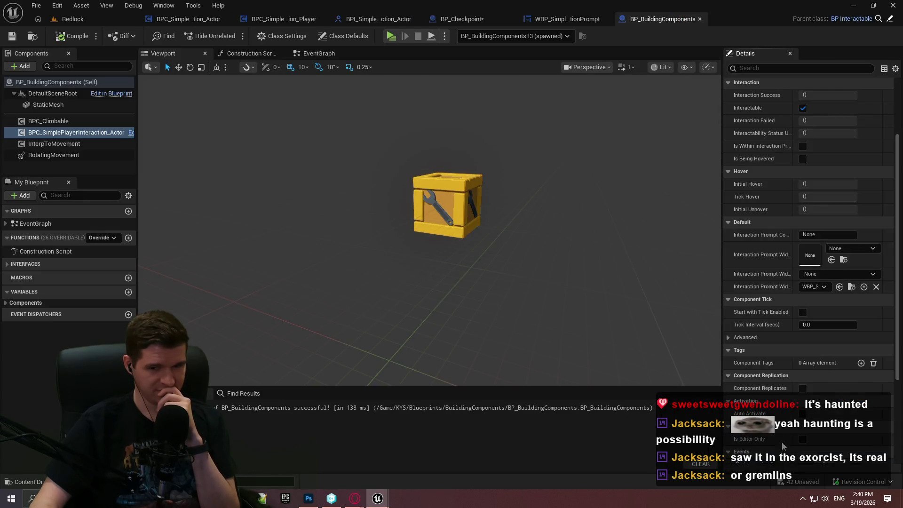
Step: Look through the interaction prompt widget, BP_Checkpoint and interaction interface function graph tabs
{"action": "left_click", "coordinate": [567, 19]}
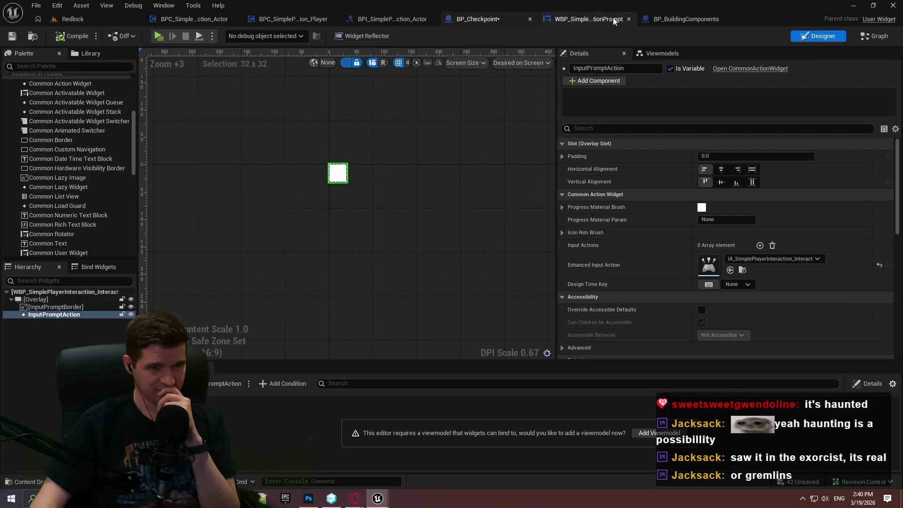
{"action": "left_click", "coordinate": [628, 19]}
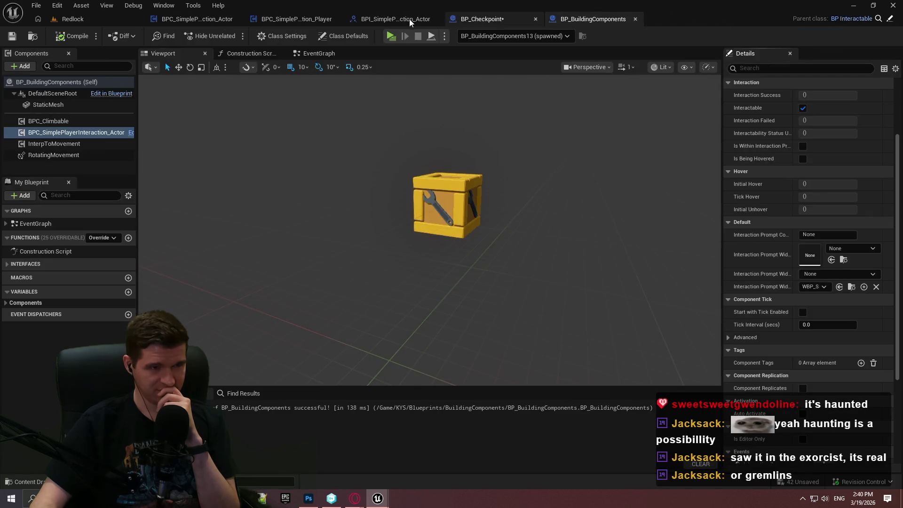
{"action": "left_click", "coordinate": [491, 20]}
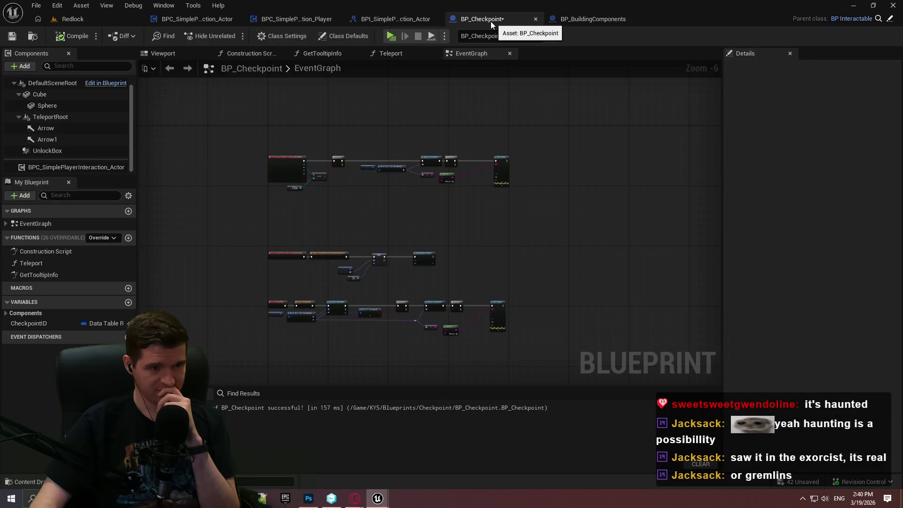
{"action": "left_click", "coordinate": [536, 19]}
{"action": "left_click", "coordinate": [389, 19]}
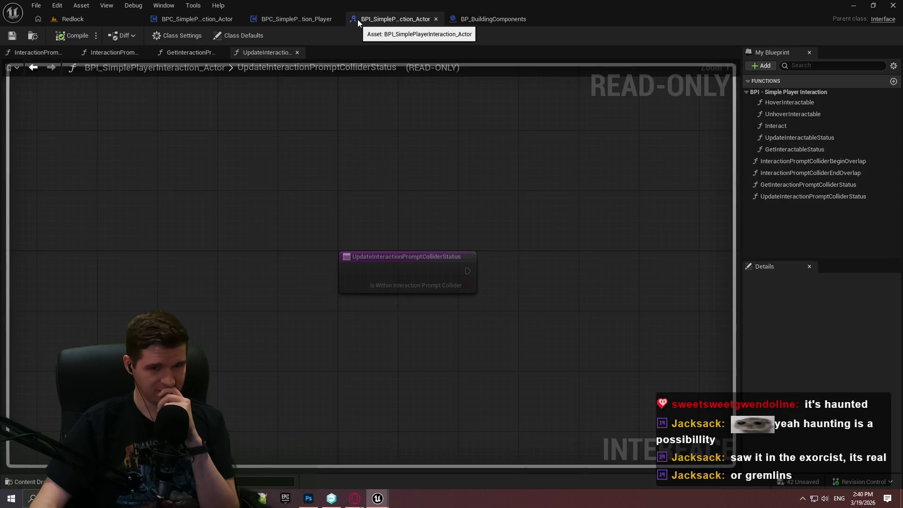
{"action": "left_click", "coordinate": [437, 19]}
Step: Review the player interaction and building components graphs, then start PIE and walk forward
{"action": "left_click", "coordinate": [340, 20]}
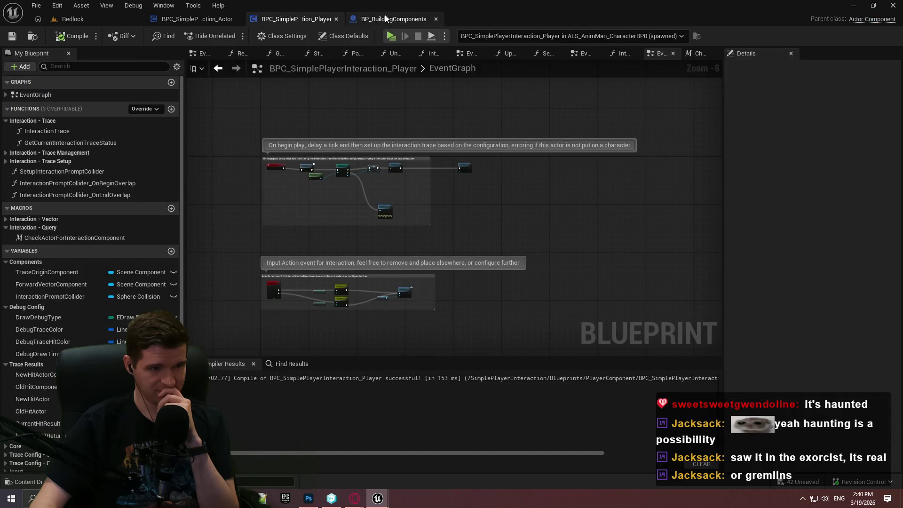
{"action": "left_click", "coordinate": [385, 19]}
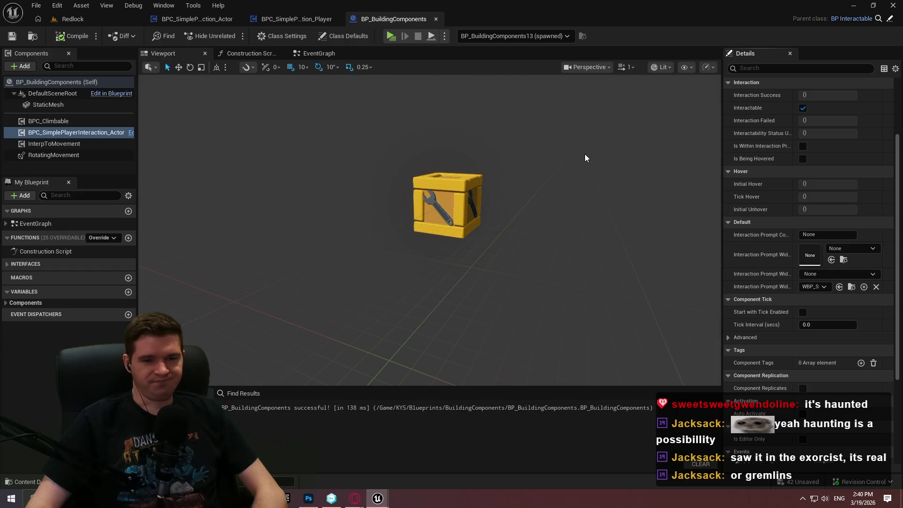
{"action": "scroll", "coordinate": [583, 180], "scroll_direction": "down", "scroll_amount": 2}
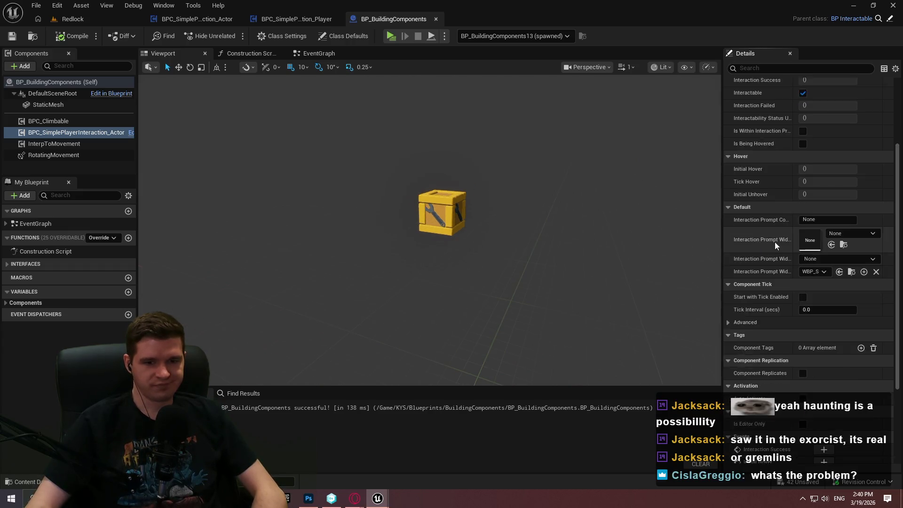
{"action": "scroll", "coordinate": [774, 242], "scroll_direction": "down", "scroll_amount": 2}
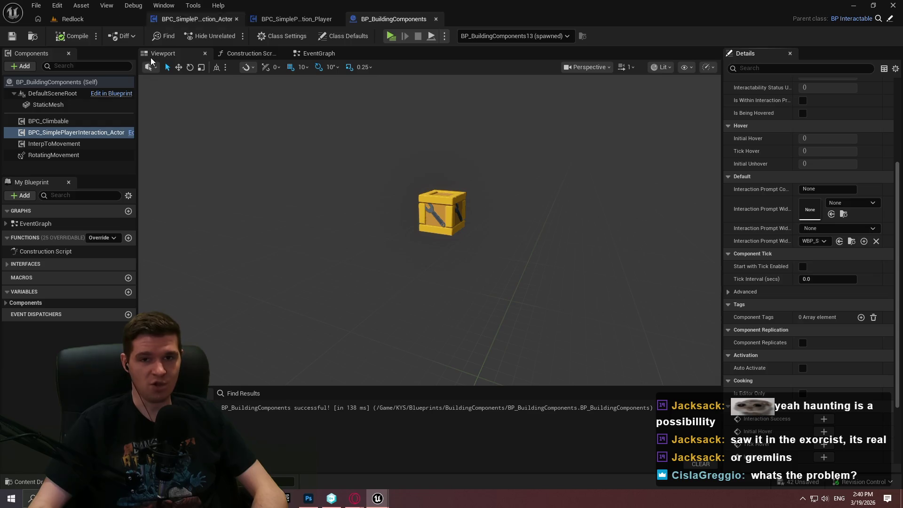
{"action": "left_click", "coordinate": [274, 21]}
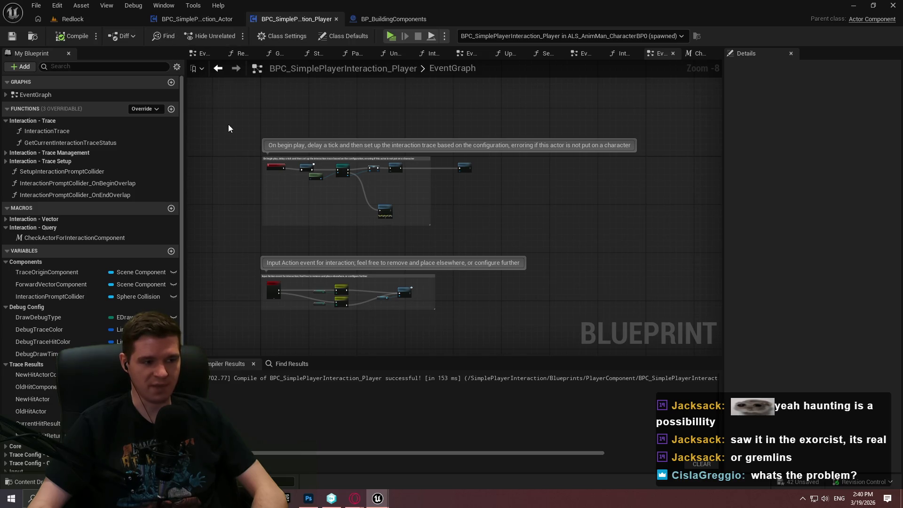
{"action": "scroll", "coordinate": [253, 177], "scroll_direction": "up", "scroll_amount": 4}
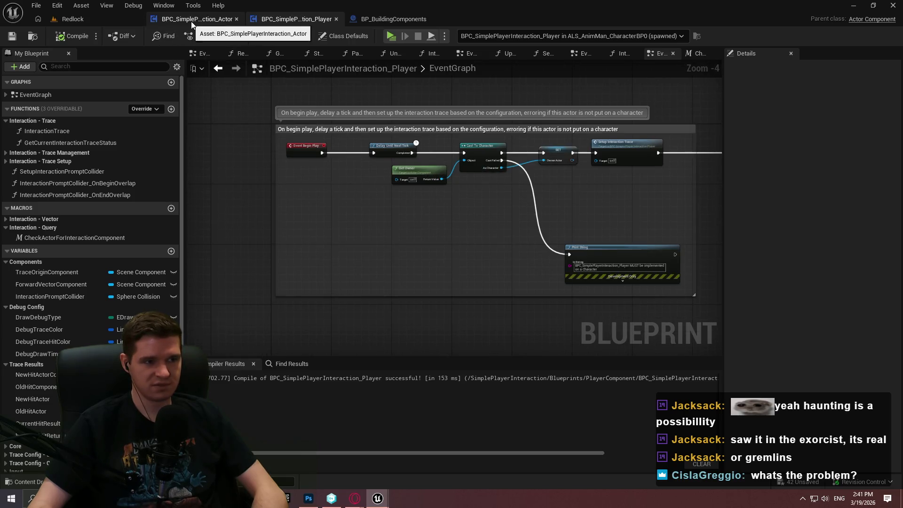
{"action": "left_click", "coordinate": [583, 53]}
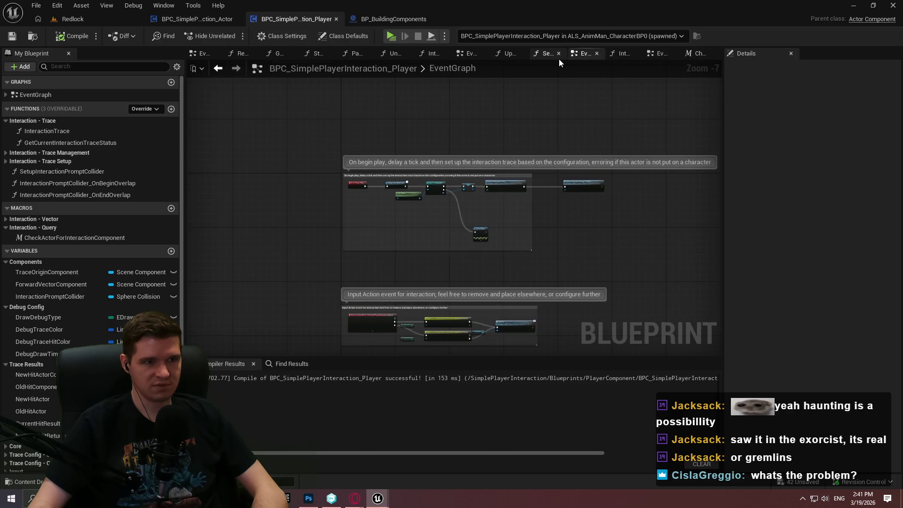
{"action": "left_click", "coordinate": [398, 35]}
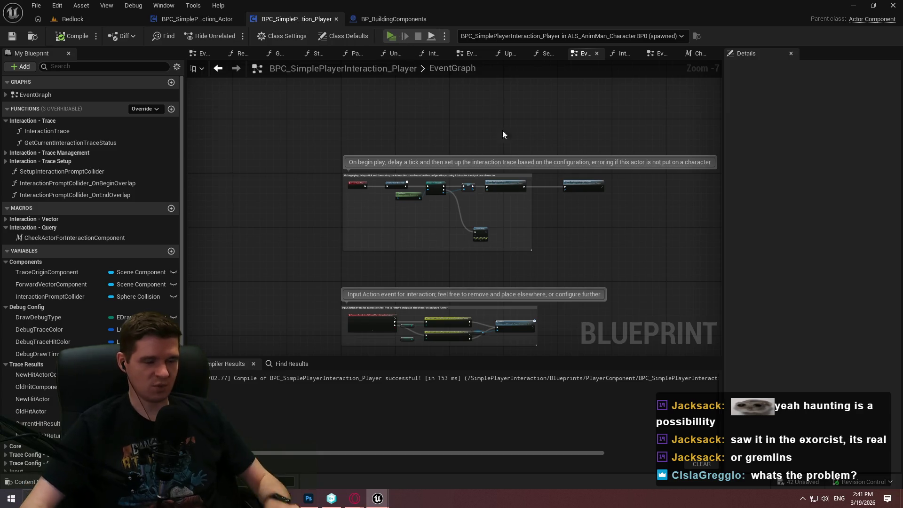
{"action": "key", "text": "w"}
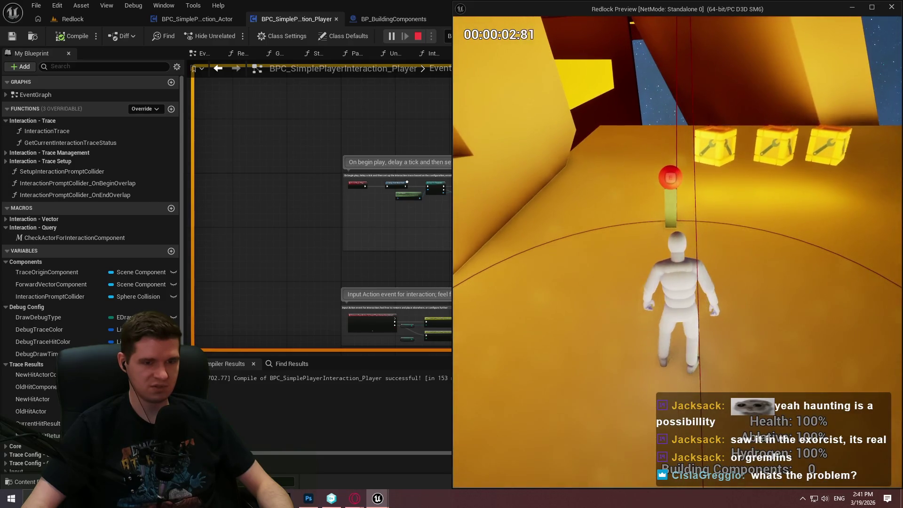
Step: Set the actor interaction component blueprint's debug object to a spawned BP_Checkpoint instance
{"action": "key", "text": "shift+F1"}
{"action": "left_click", "coordinate": [423, 134]}
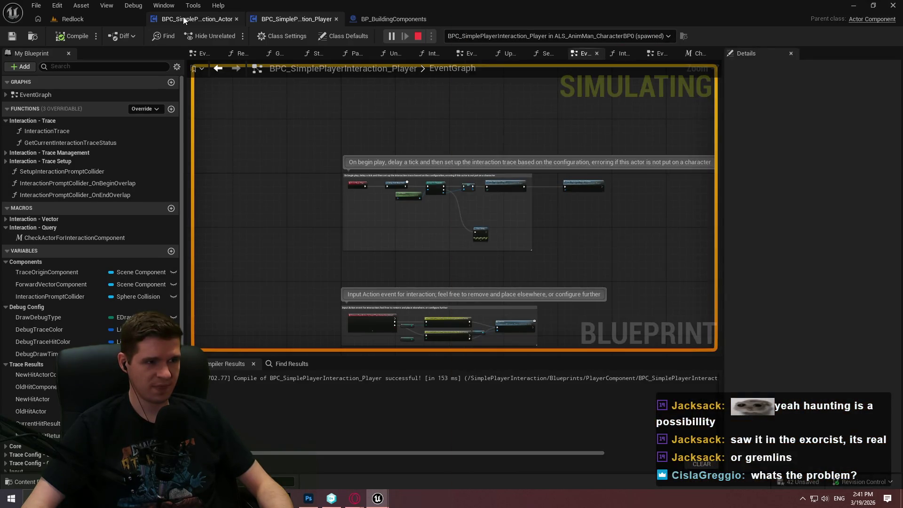
{"action": "left_click", "coordinate": [183, 19]}
{"action": "left_click", "coordinate": [574, 39]}
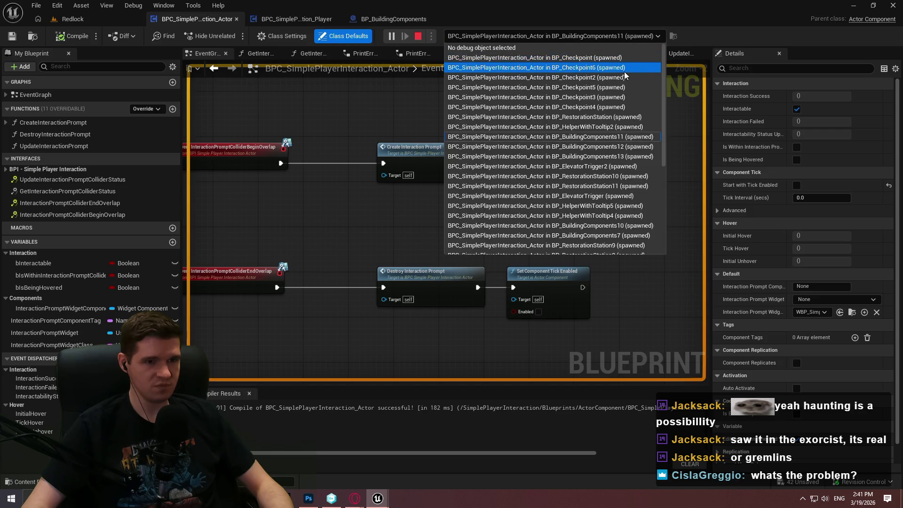
{"action": "left_click", "coordinate": [625, 72]}
Step: Return to the running game and walk the character toward the red marker
{"action": "mouse_move", "coordinate": [378, 497]}
{"action": "left_click", "coordinate": [439, 452]}
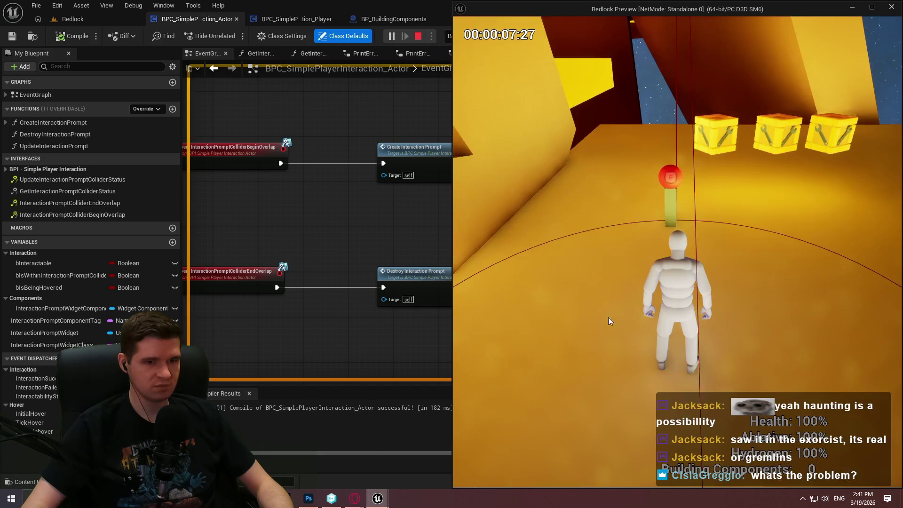
{"action": "key", "text": "w"}
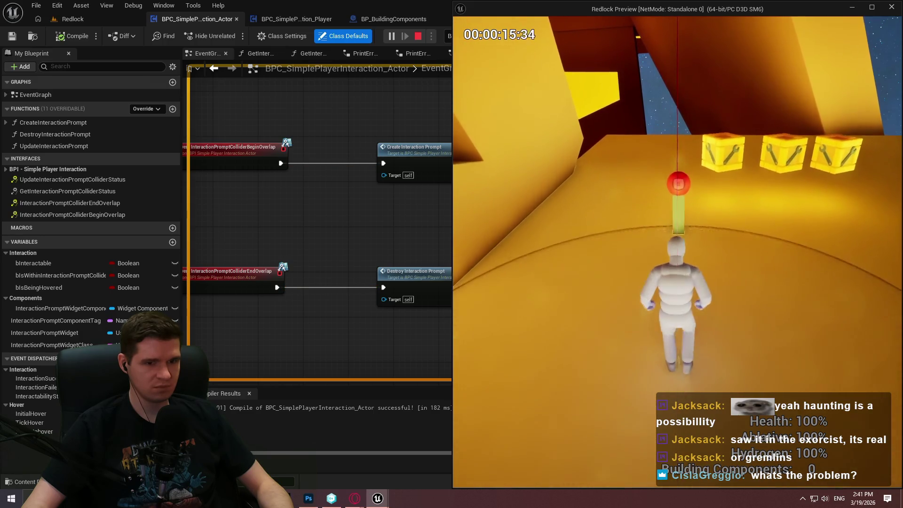
{"action": "key", "text": "w"}
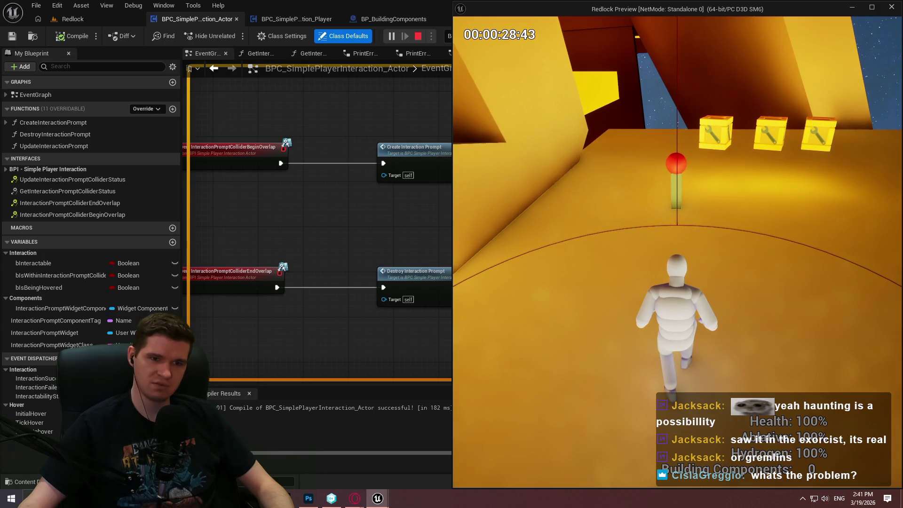
Step: Walk into and out of the red pole's prompt range, run to the yellow crates, then stop PIE
{"action": "key", "text": "w"}
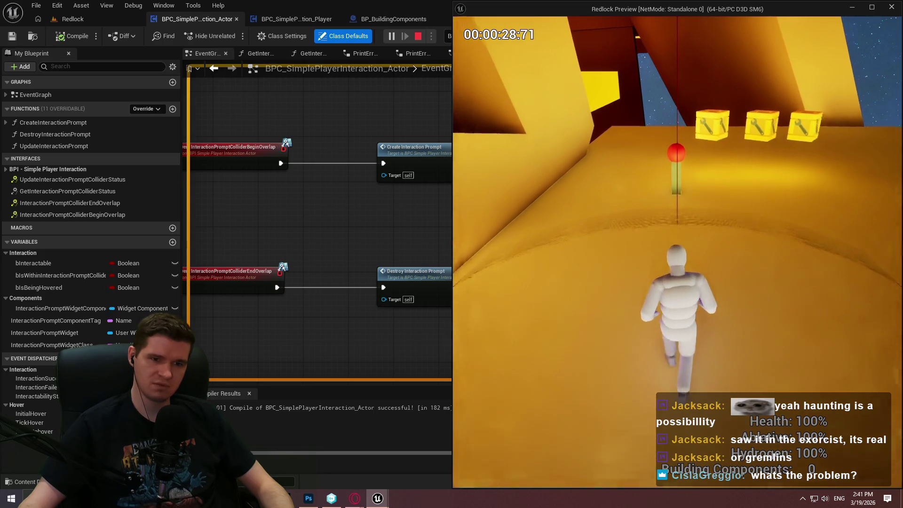
{"action": "key", "text": "s"}
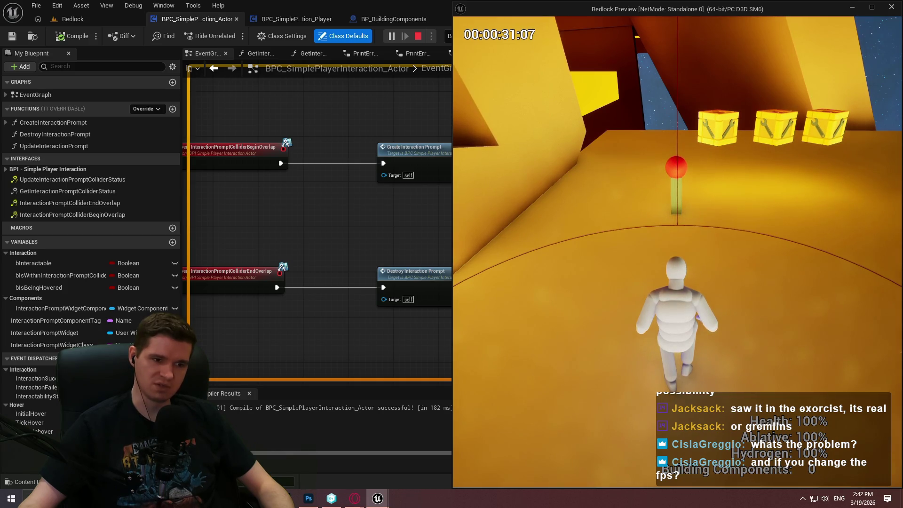
{"action": "key", "text": "w"}
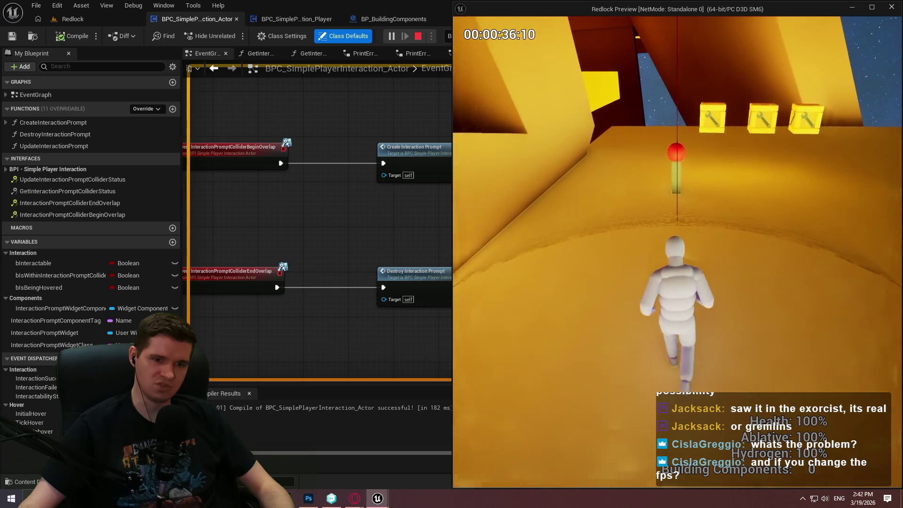
{"action": "key", "text": "w"}
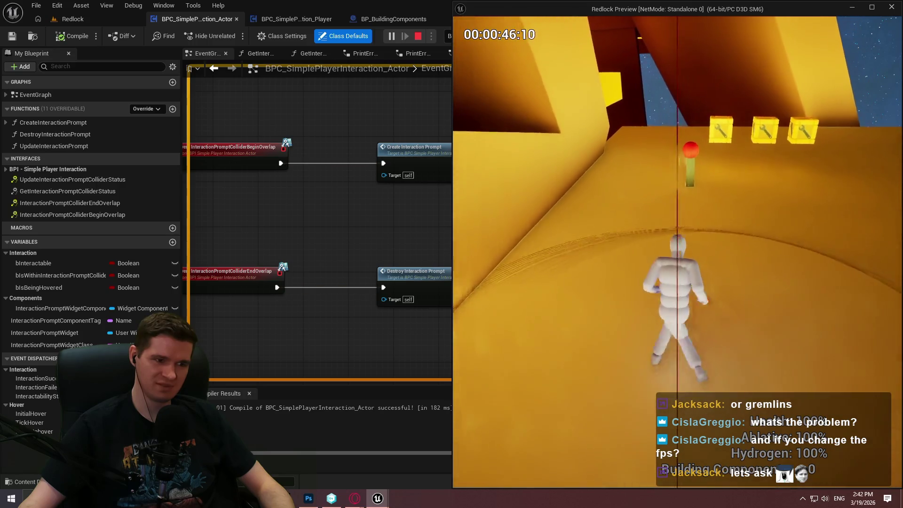
{"action": "key", "text": "Escape"}
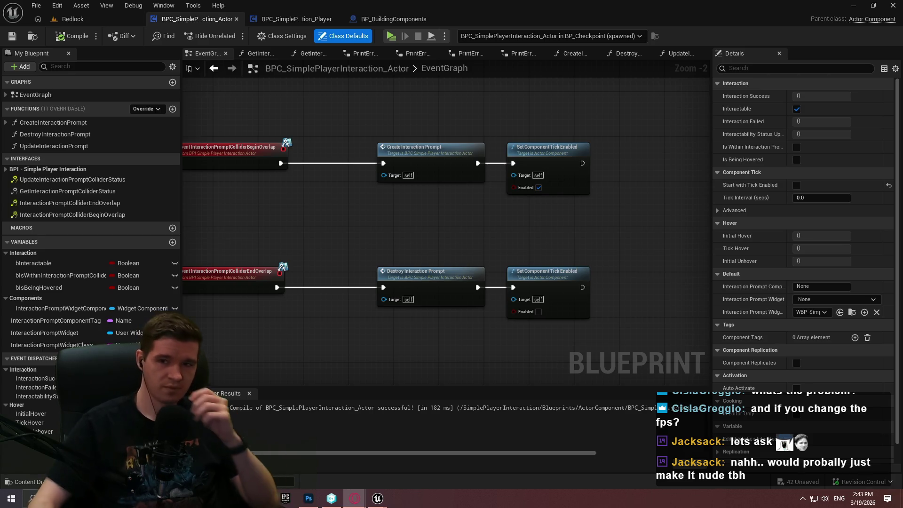
{"action": "key", "text": "alt+Tab"}
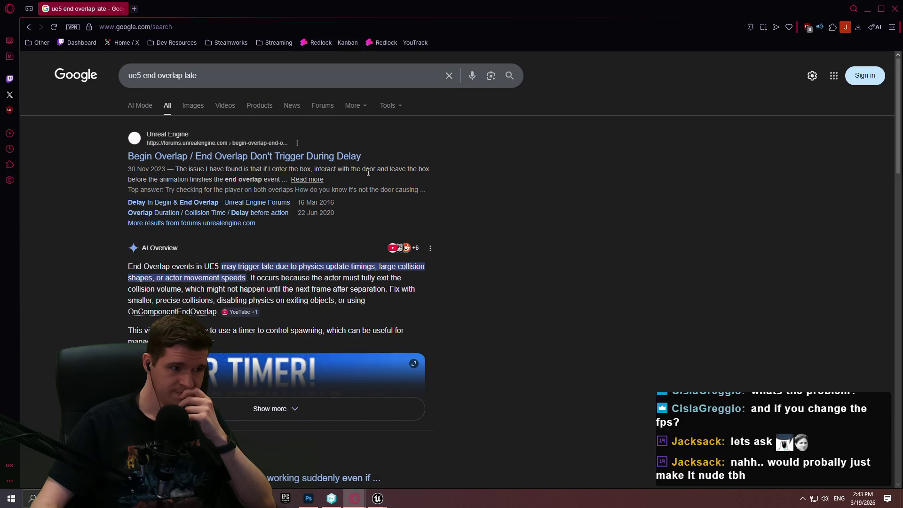
Step: Open the Delay In Begin & End Overlap and Overlap Duration threads in new tabs and read the first
{"action": "middle_click", "coordinate": [224, 204]}
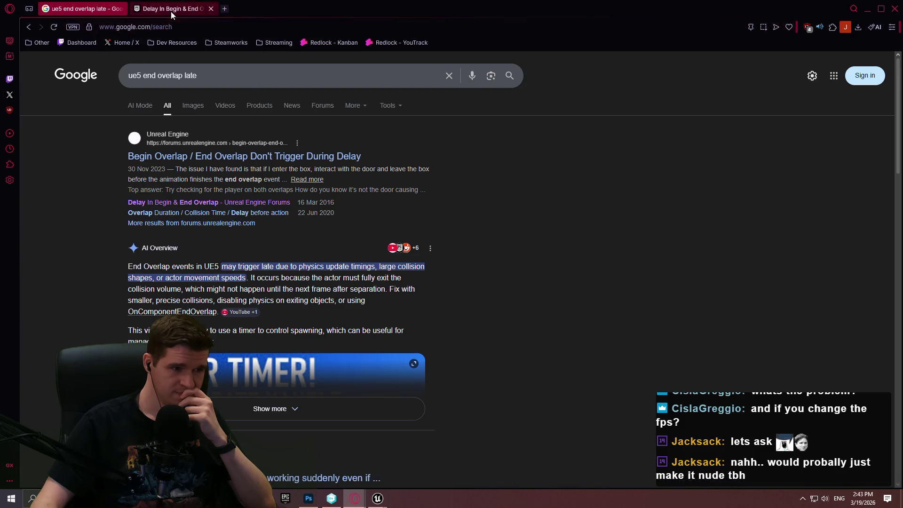
{"action": "middle_click", "coordinate": [218, 213]}
{"action": "scroll", "coordinate": [235, 200], "scroll_direction": "down", "scroll_amount": 5}
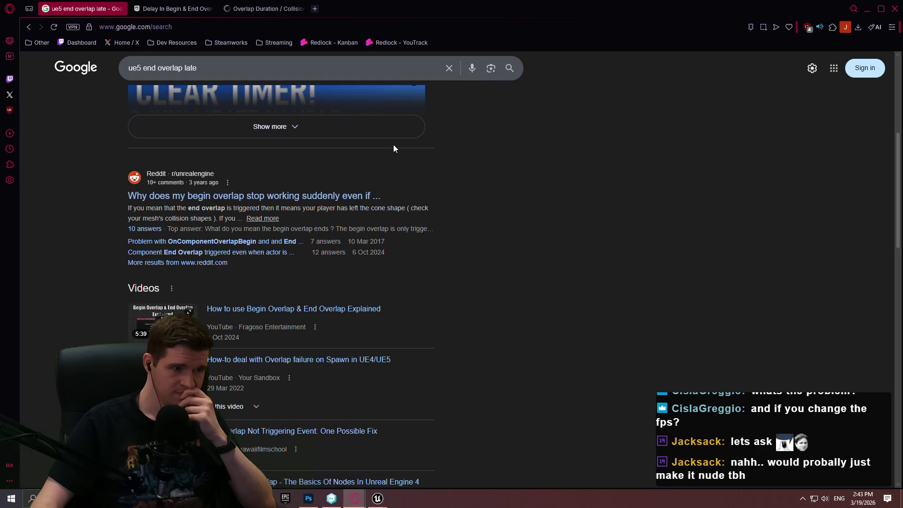
{"action": "key", "text": "ctrl+Tab"}
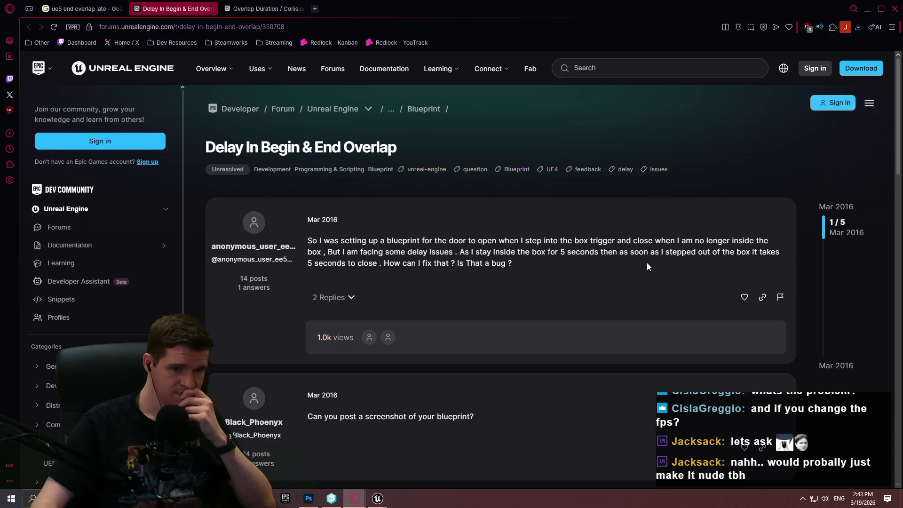
{"action": "scroll", "coordinate": [568, 264], "scroll_direction": "down", "scroll_amount": 7}
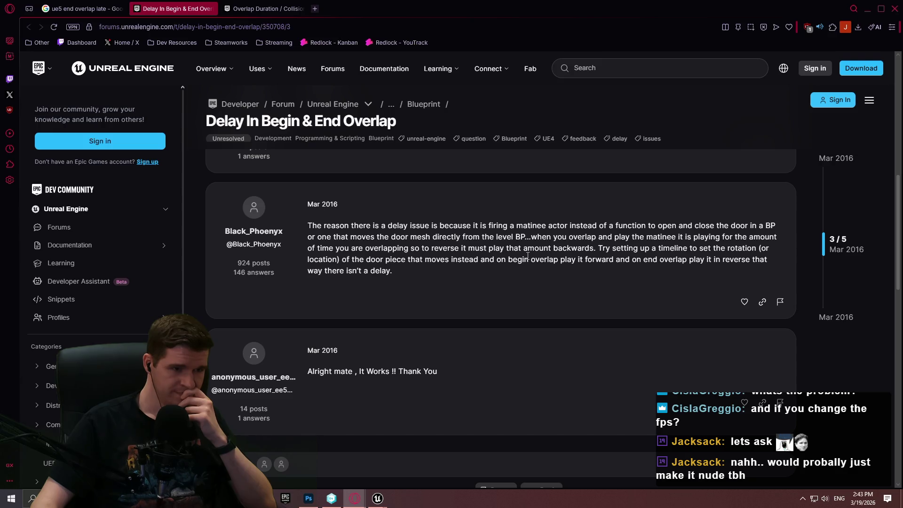
{"action": "scroll", "coordinate": [527, 256], "scroll_direction": "down", "scroll_amount": 3}
Step: Read through the Overlap Duration / Collision Time / Delay before action thread
{"action": "left_click", "coordinate": [264, 8]}
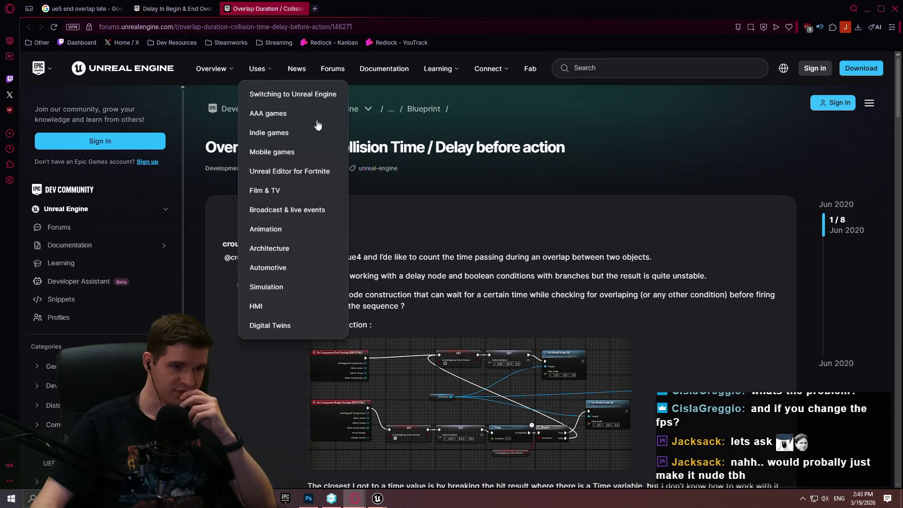
{"action": "scroll", "coordinate": [704, 275], "scroll_direction": "down", "scroll_amount": 5}
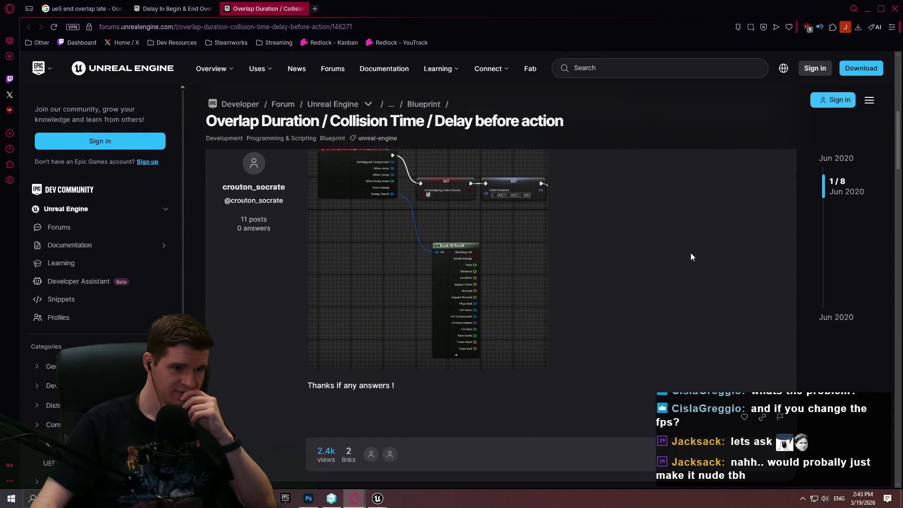
{"action": "scroll", "coordinate": [680, 251], "scroll_direction": "down", "scroll_amount": 5}
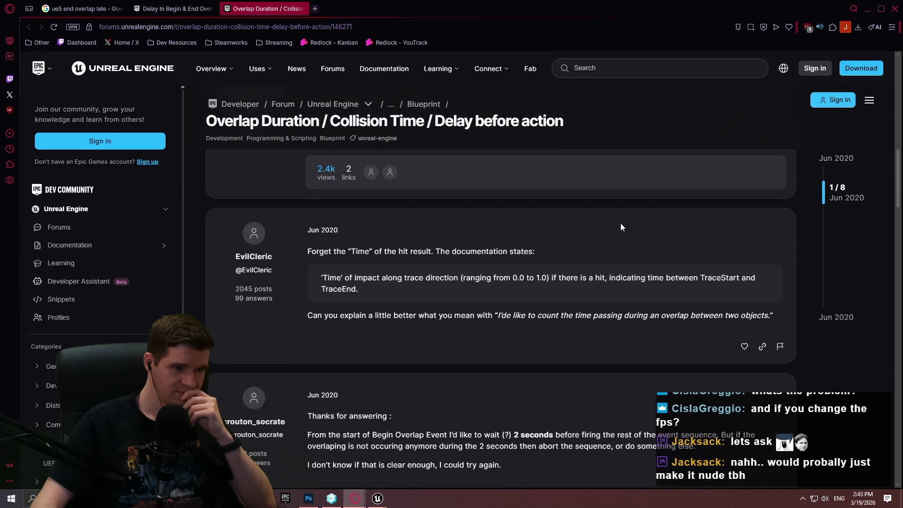
{"action": "scroll", "coordinate": [619, 222], "scroll_direction": "down", "scroll_amount": 7}
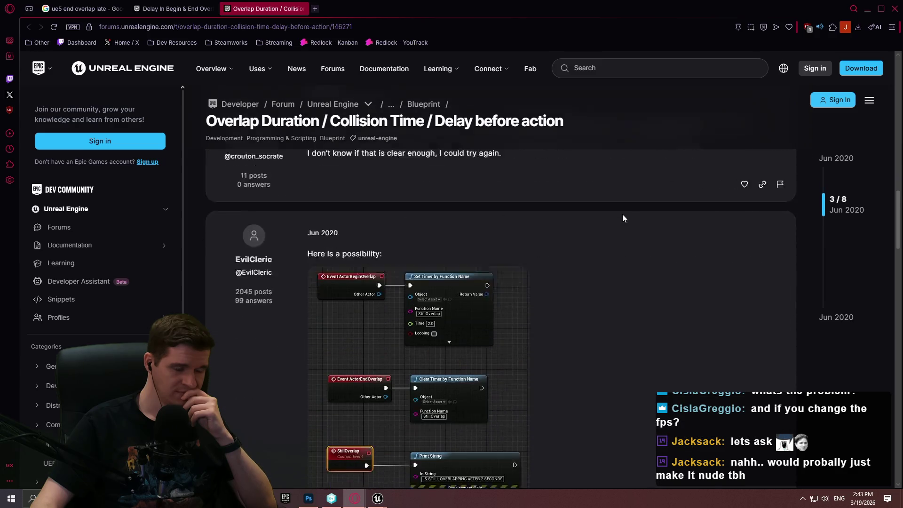
{"action": "scroll", "coordinate": [602, 198], "scroll_direction": "down", "scroll_amount": 3}
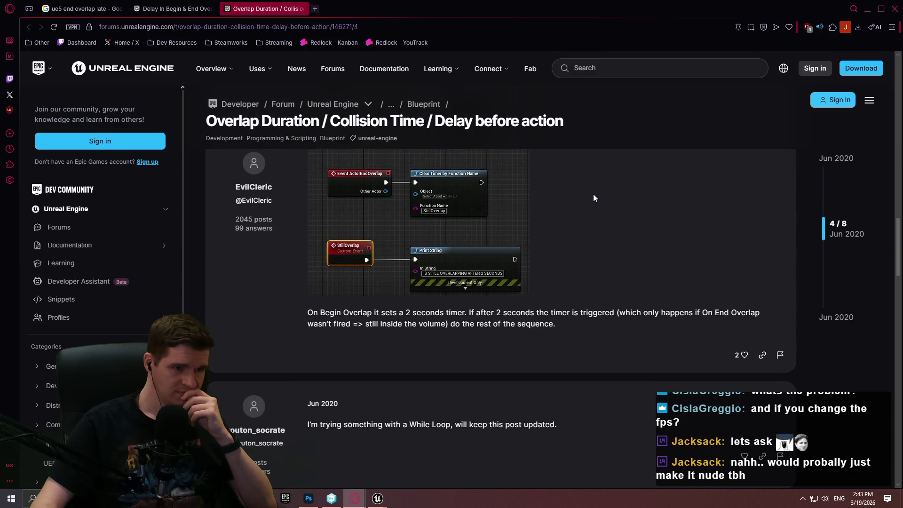
{"action": "scroll", "coordinate": [593, 194], "scroll_direction": "down", "scroll_amount": 5}
{"action": "scroll", "coordinate": [585, 188], "scroll_direction": "down", "scroll_amount": 10}
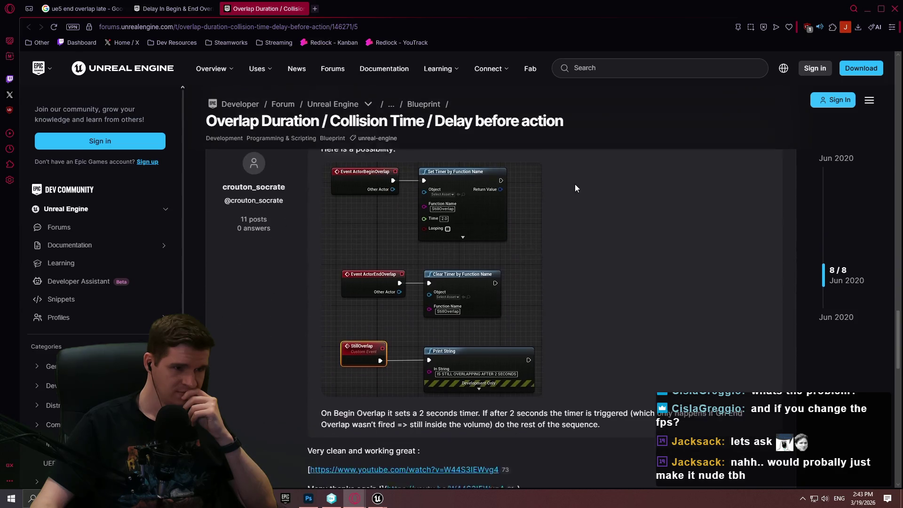
{"action": "scroll", "coordinate": [564, 187], "scroll_direction": "down", "scroll_amount": 10}
Step: Go back to the Google results for 'ue5 end overlap late' and scroll through them
{"action": "key", "text": "ctrl+Tab"}
{"action": "scroll", "coordinate": [453, 226], "scroll_direction": "down", "scroll_amount": 5}
{"action": "scroll", "coordinate": [454, 221], "scroll_direction": "down", "scroll_amount": 5}
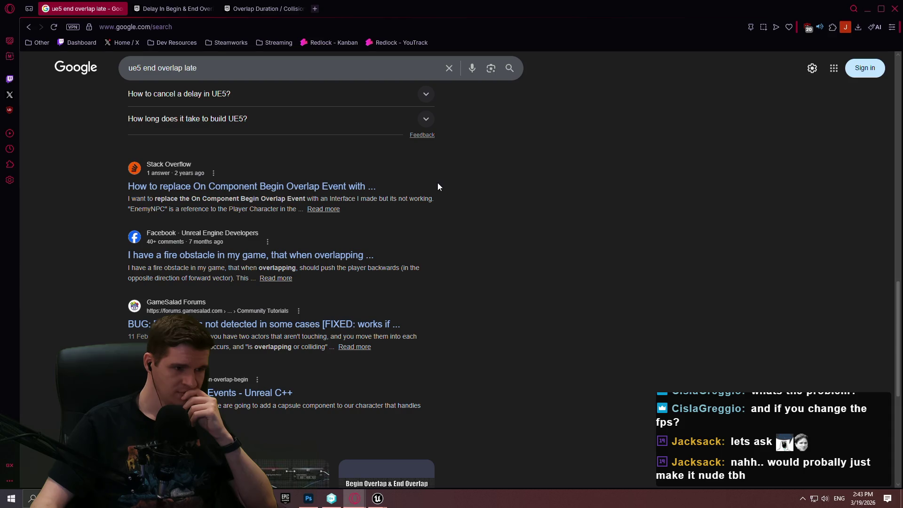
{"action": "scroll", "coordinate": [433, 184], "scroll_direction": "down", "scroll_amount": 6}
{"action": "scroll", "coordinate": [691, 196], "scroll_direction": "up", "scroll_amount": 6}
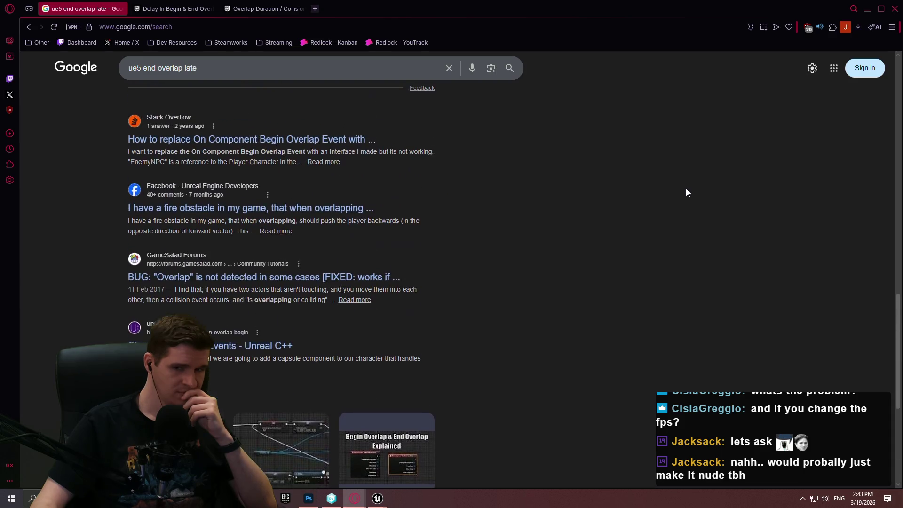
Step: Close the browser and compare the building components and player interaction component event graphs
{"action": "left_click", "coordinate": [891, 10]}
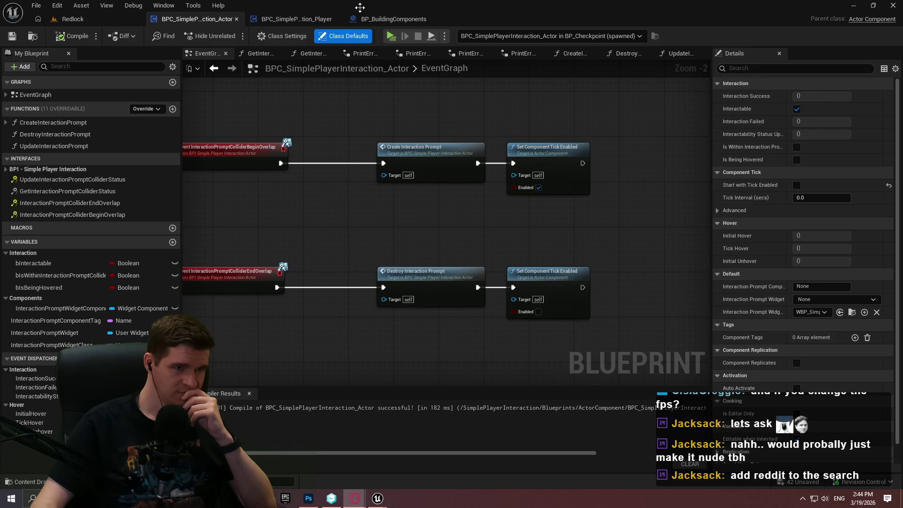
{"action": "left_click", "coordinate": [382, 19]}
{"action": "left_click", "coordinate": [309, 21]}
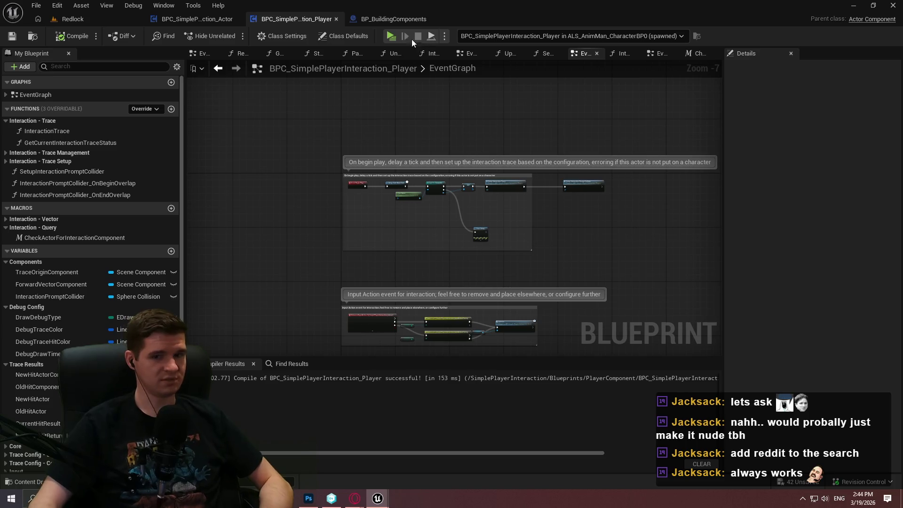
{"action": "left_click", "coordinate": [397, 14]}
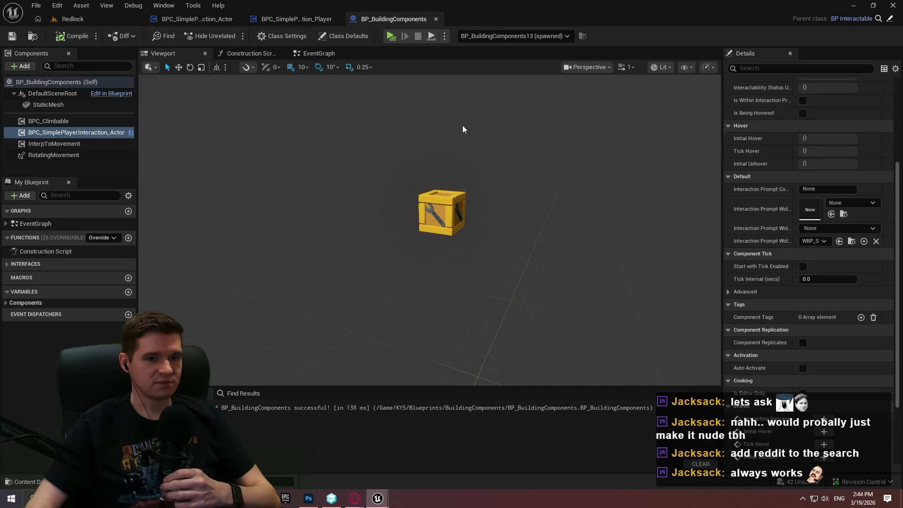
{"action": "left_click", "coordinate": [288, 21]}
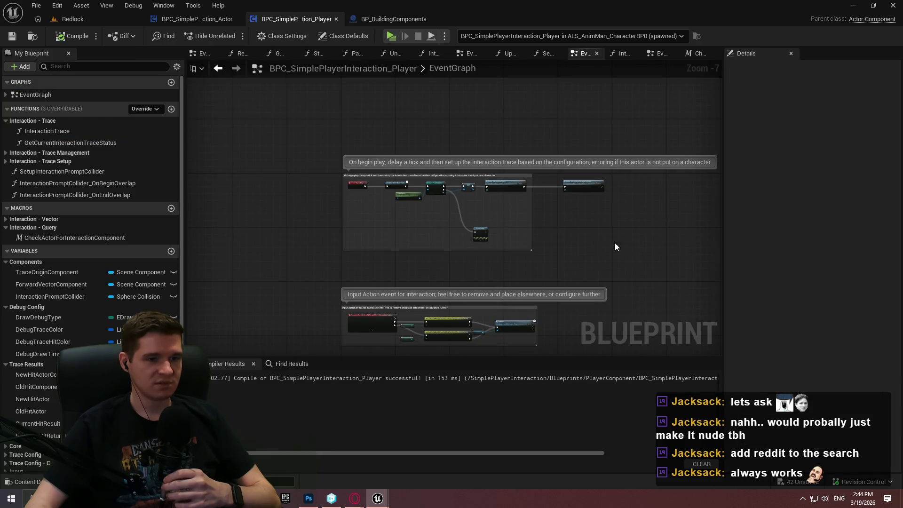
{"action": "left_click_drag", "start_coordinate": [615, 247], "coordinate": [478, 183]}
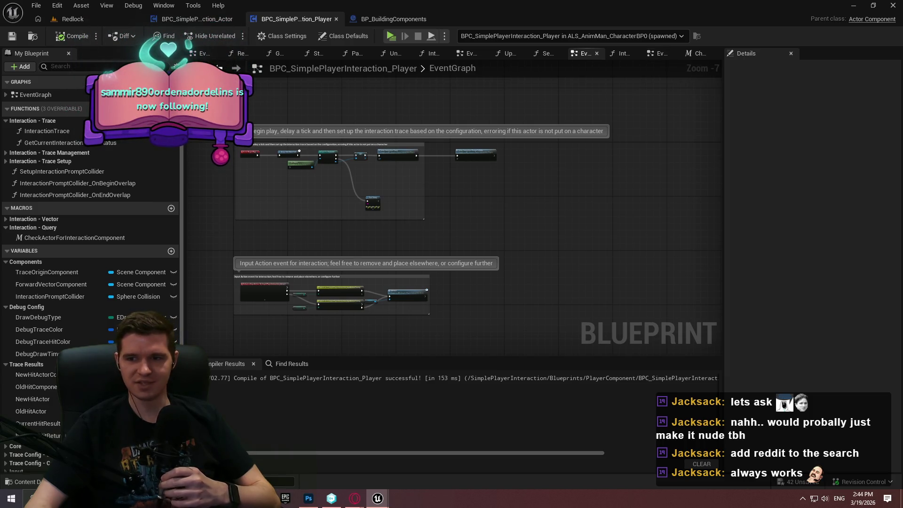
Step: Open SetupInteractionPromptCollider and pan to its Set Hidden in Game and Attach Component To Component nodes
{"action": "left_click", "coordinate": [657, 54]}
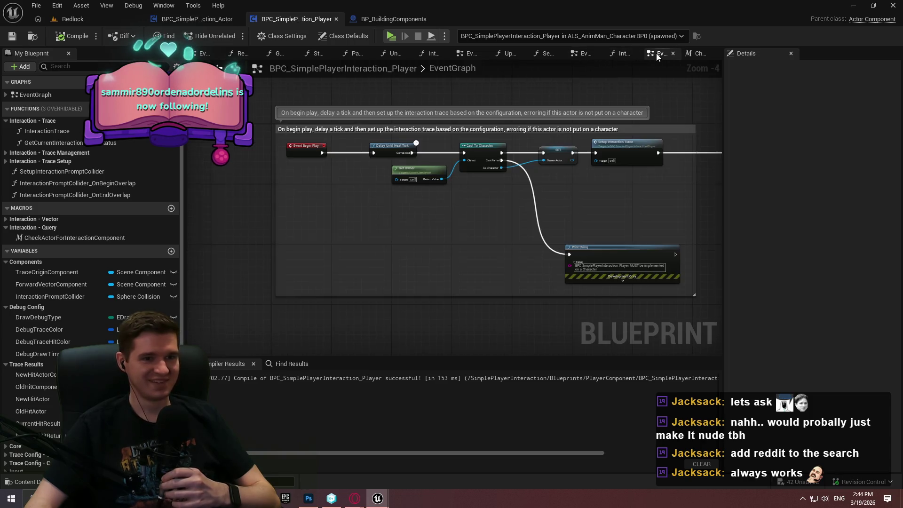
{"action": "scroll", "coordinate": [458, 192], "scroll_direction": "down", "scroll_amount": 2}
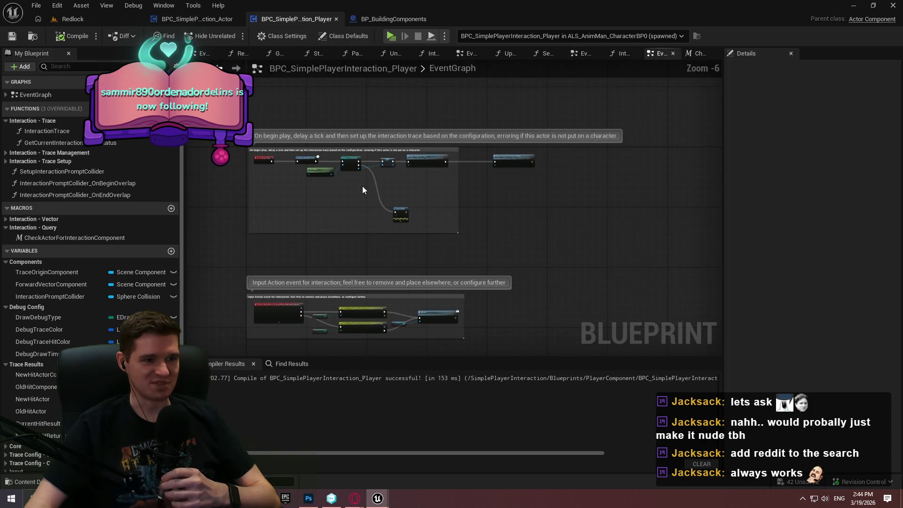
{"action": "scroll", "coordinate": [362, 185], "scroll_direction": "up", "scroll_amount": 2}
{"action": "scroll", "coordinate": [470, 150], "scroll_direction": "up", "scroll_amount": 3}
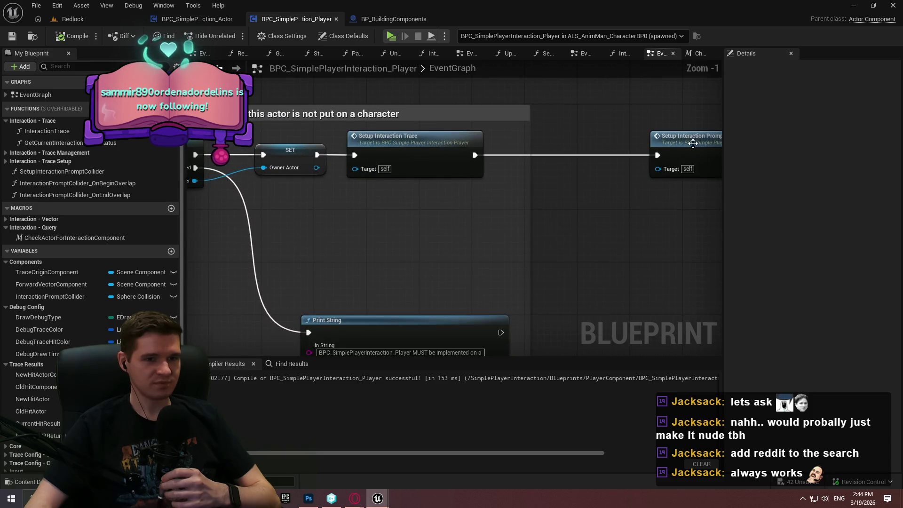
{"action": "double_click", "coordinate": [693, 144]}
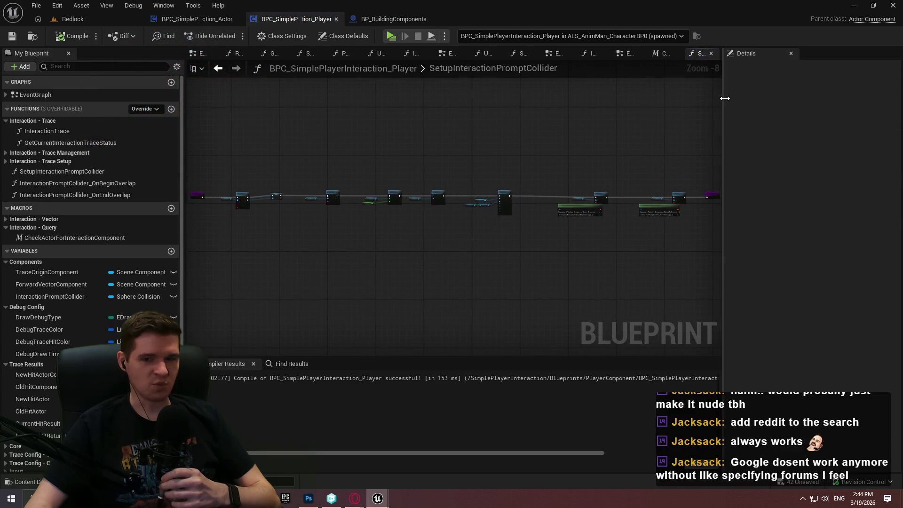
{"action": "left_click_drag", "start_coordinate": [725, 99], "coordinate": [810, 100]}
{"action": "scroll", "coordinate": [626, 207], "scroll_direction": "up", "scroll_amount": 8}
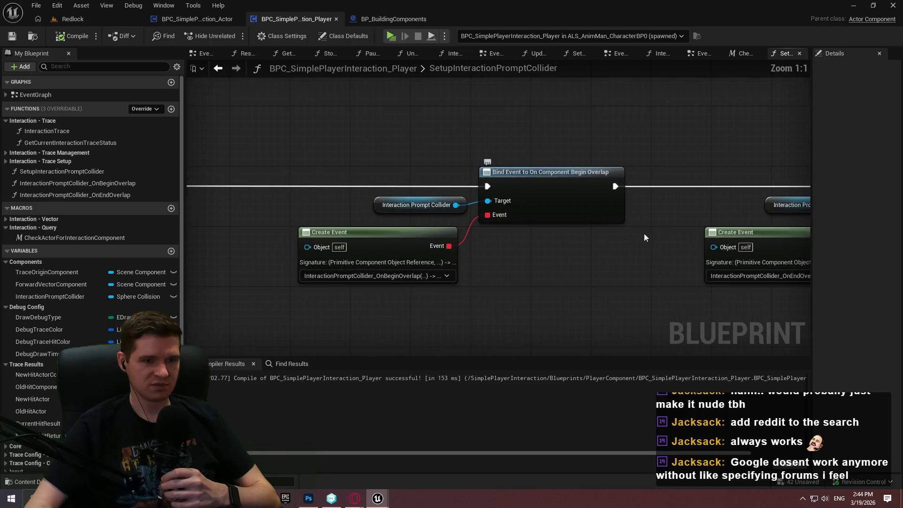
{"action": "left_click_drag", "start_coordinate": [259, 238], "coordinate": [682, 238]}
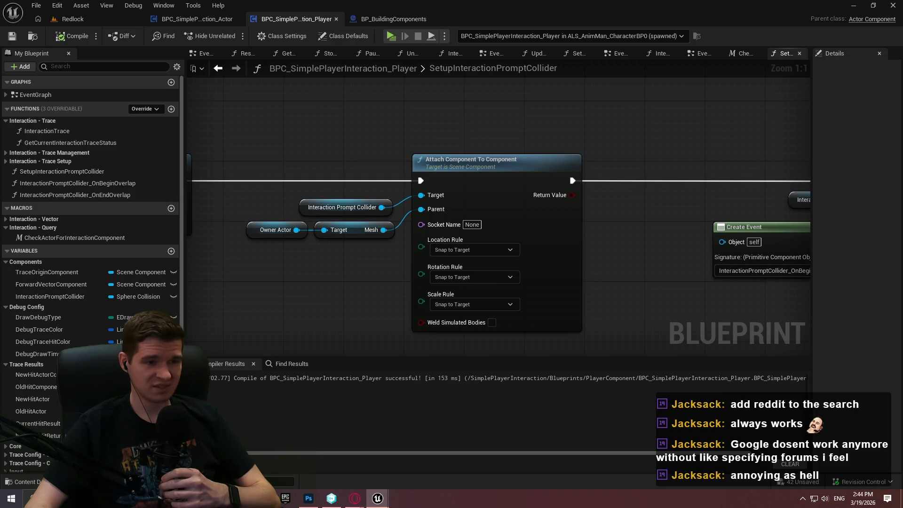
{"action": "mouse_move", "coordinate": [423, 264]}
{"action": "left_mouse_down"}
{"action": "mouse_move", "coordinate": [588, 263]}
{"action": "mouse_move", "coordinate": [450, 226]}
{"action": "left_mouse_up"}
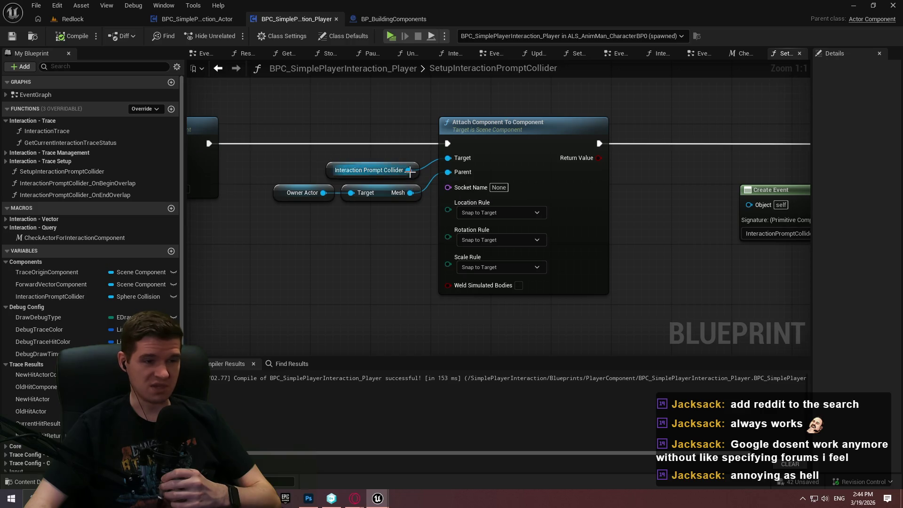
Step: Add a Set Component Tick Interval node off the Interaction Prompt Collider via a 'tick' search
{"action": "mouse_move", "coordinate": [408, 170]}
{"action": "left_mouse_down"}
{"action": "mouse_move", "coordinate": [397, 104]}
{"action": "mouse_move", "coordinate": [431, 119]}
{"action": "left_mouse_up"}
{"action": "type", "text": "tick"}
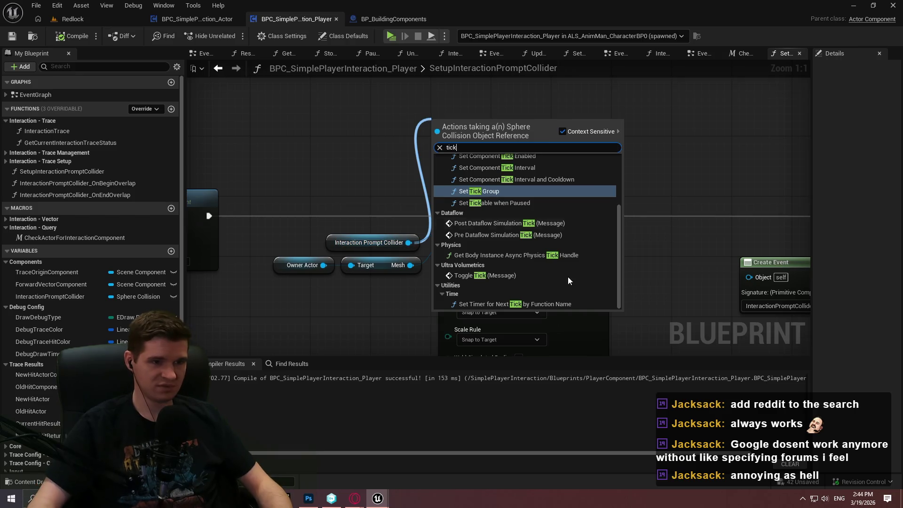
{"action": "scroll", "coordinate": [568, 277], "scroll_direction": "up", "scroll_amount": 3}
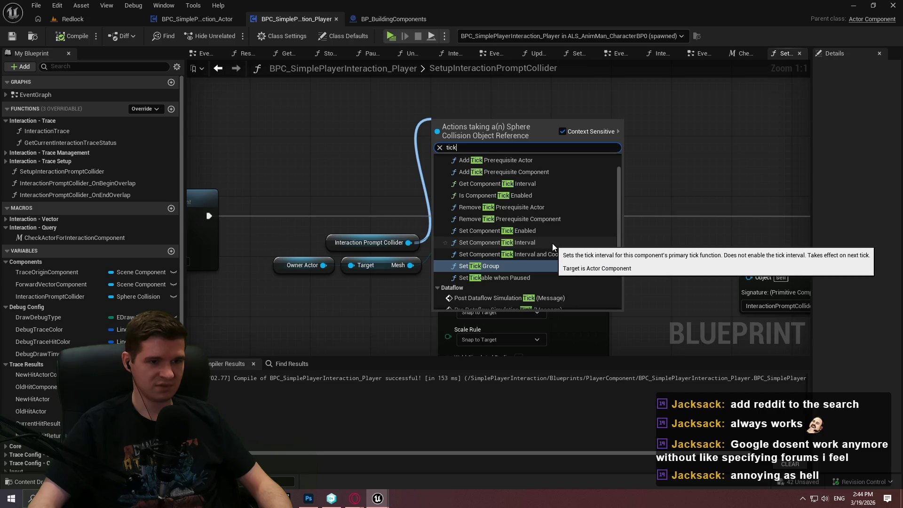
{"action": "left_click", "coordinate": [552, 244]}
{"action": "left_click_drag", "start_coordinate": [475, 123], "coordinate": [362, 97]}
Step: Wire it between Set Hidden in Game and Attach Component To Component, then compile
{"action": "mouse_move", "coordinate": [191, 209]}
{"action": "left_mouse_down"}
{"action": "mouse_move", "coordinate": [290, 211]}
{"action": "mouse_move", "coordinate": [286, 218]}
{"action": "left_mouse_up"}
{"action": "mouse_move", "coordinate": [490, 118]}
{"action": "left_mouse_down"}
{"action": "mouse_move", "coordinate": [498, 110]}
{"action": "mouse_move", "coordinate": [522, 216]}
{"action": "left_mouse_up"}
{"action": "left_click", "coordinate": [542, 179]}
{"action": "left_click", "coordinate": [70, 37]}
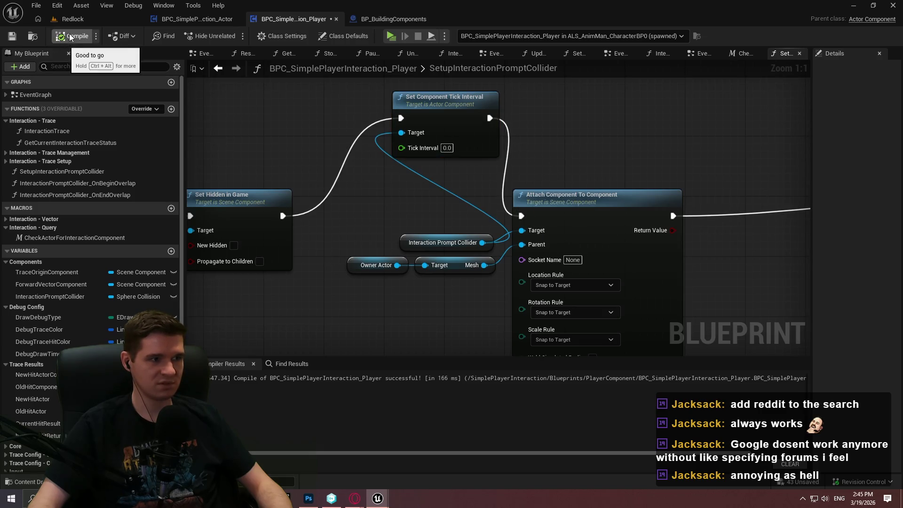
{"action": "left_click", "coordinate": [72, 19]}
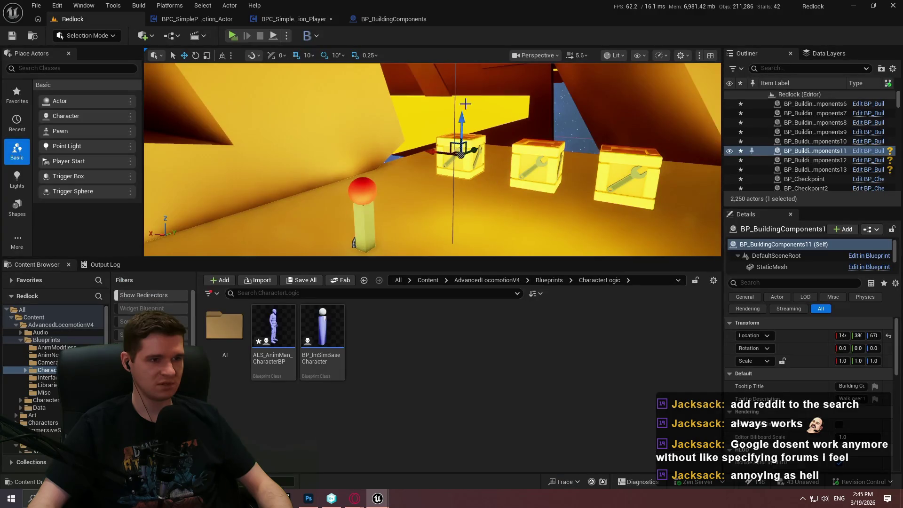
Step: Start PIE with Alt+P, check the debug object list, run the character forward, then stop with Esc
{"action": "key", "text": "alt+p"}
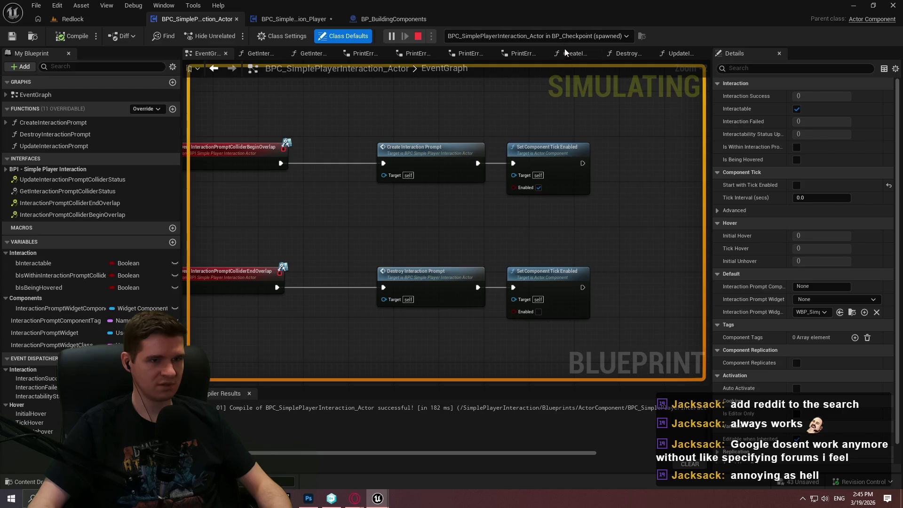
{"action": "left_click", "coordinate": [569, 36]}
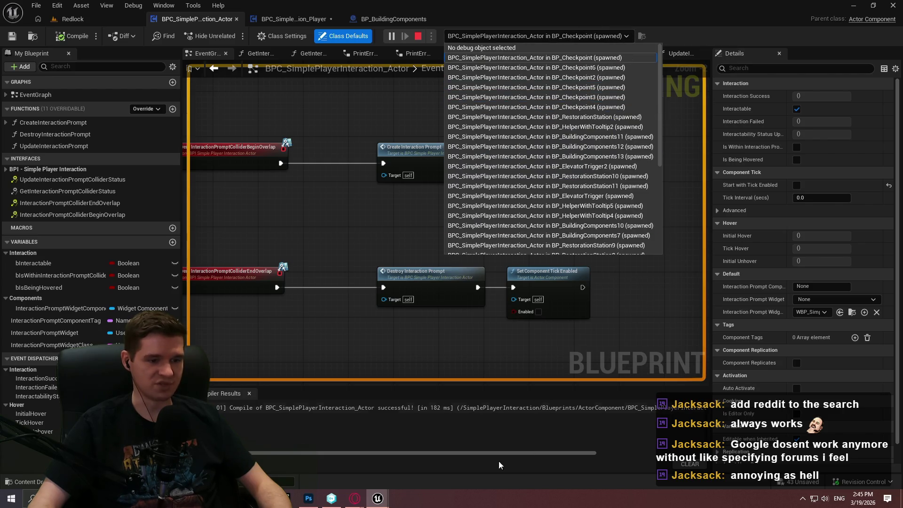
{"action": "left_click", "coordinate": [385, 328]}
{"action": "mouse_move", "coordinate": [377, 498]}
{"action": "left_click", "coordinate": [605, 442]}
{"action": "left_click", "coordinate": [647, 382]}
{"action": "key", "text": "w"}
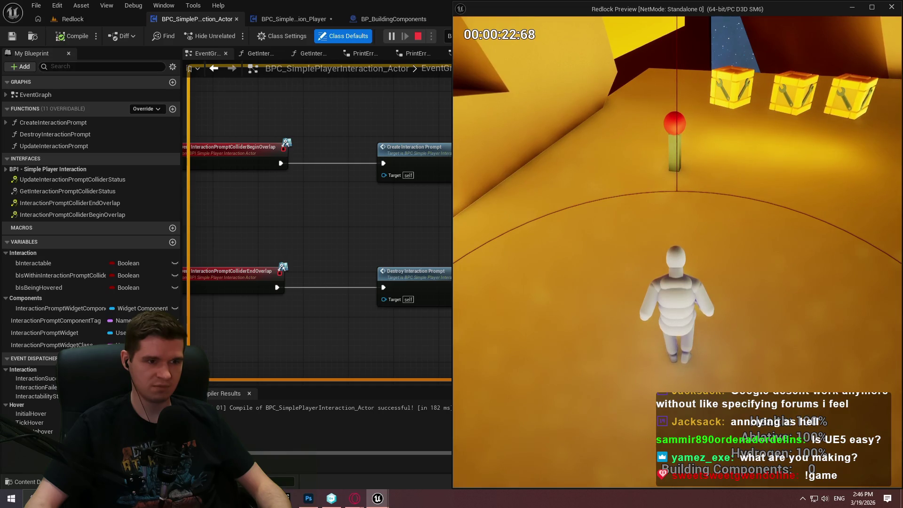
{"action": "key", "text": "Escape"}
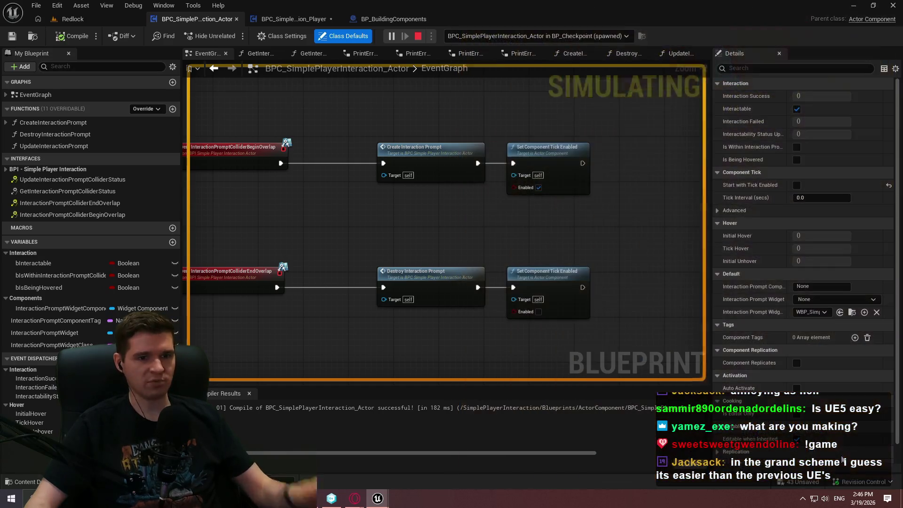
Step: Move the player component tab after building components and inspect InteractionTraceInterval's 0.015 Float default
{"action": "left_click", "coordinate": [295, 19]}
{"action": "mouse_move", "coordinate": [296, 19]}
{"action": "left_mouse_down"}
{"action": "mouse_move", "coordinate": [318, 10]}
{"action": "mouse_move", "coordinate": [362, 24]}
{"action": "left_mouse_up"}
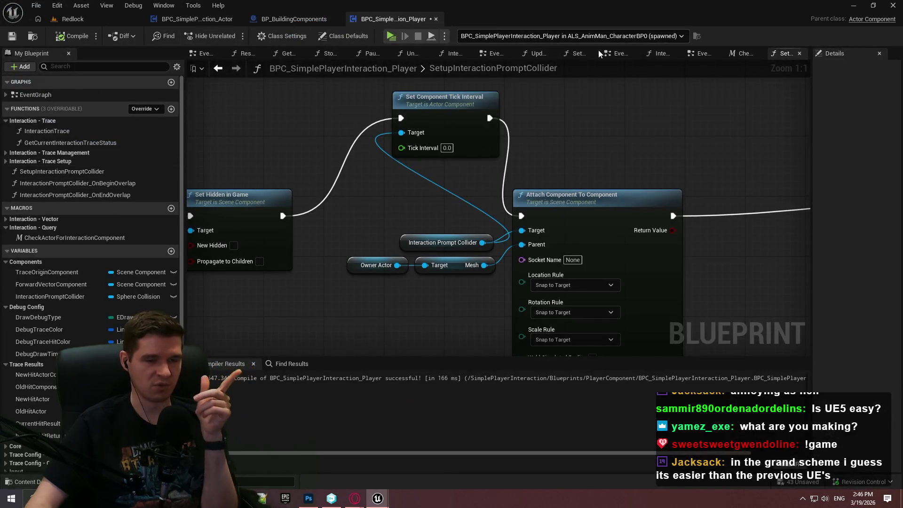
{"action": "scroll", "coordinate": [33, 292], "scroll_direction": "down", "scroll_amount": 2}
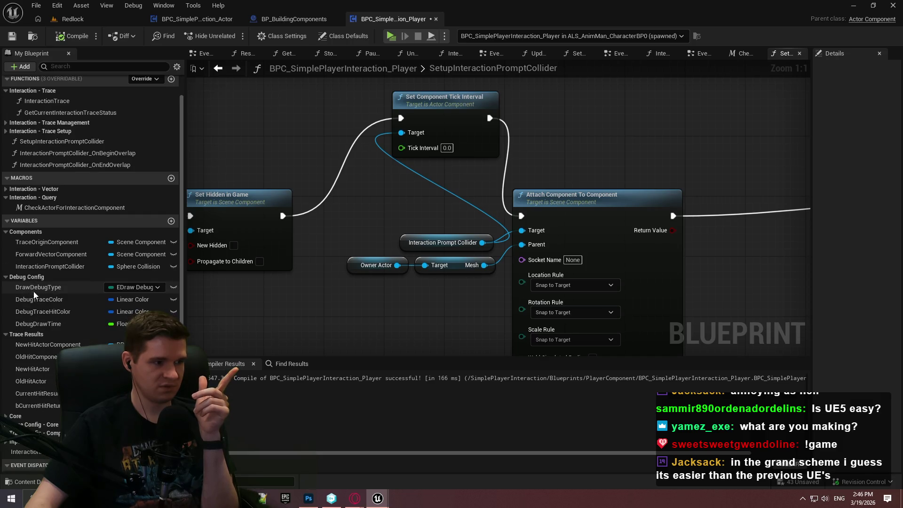
{"action": "left_click", "coordinate": [19, 405]}
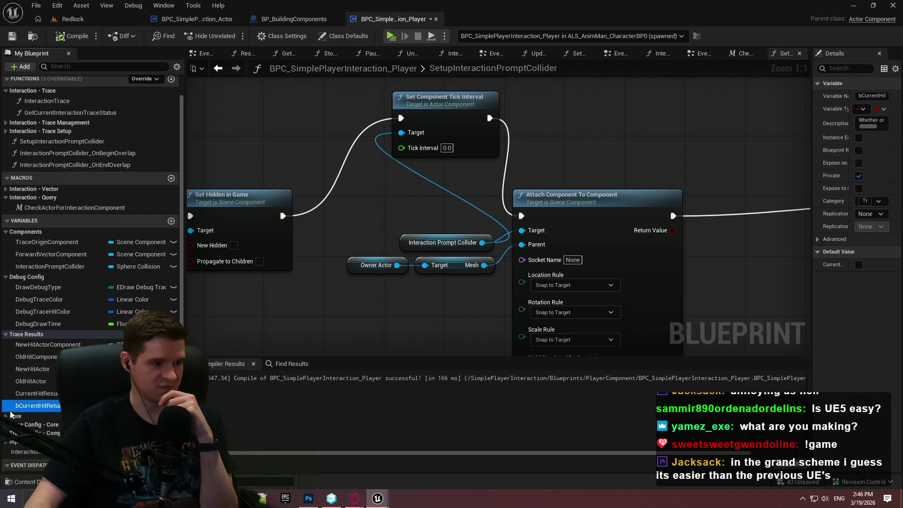
{"action": "left_click", "coordinate": [6, 415]}
{"action": "scroll", "coordinate": [28, 377], "scroll_direction": "down", "scroll_amount": 4}
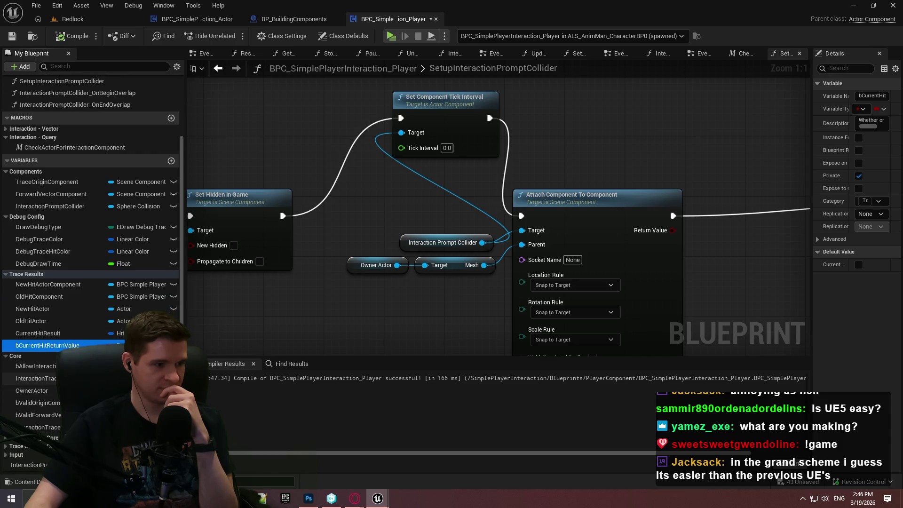
{"action": "left_click", "coordinate": [33, 378]}
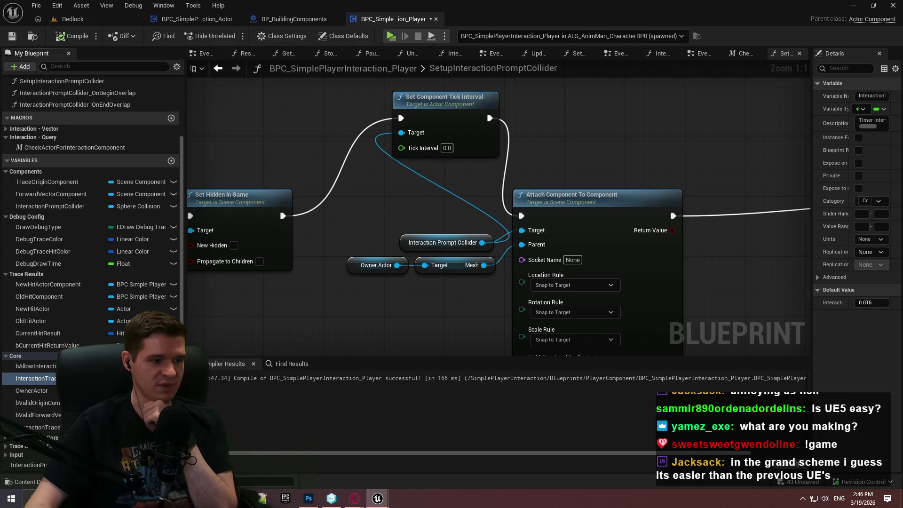
Step: Find InteractionTraceInterval's uses and inspect its getter where it drives the SetupInteractionTrace timer
{"action": "key", "text": "shift+alt+f"}
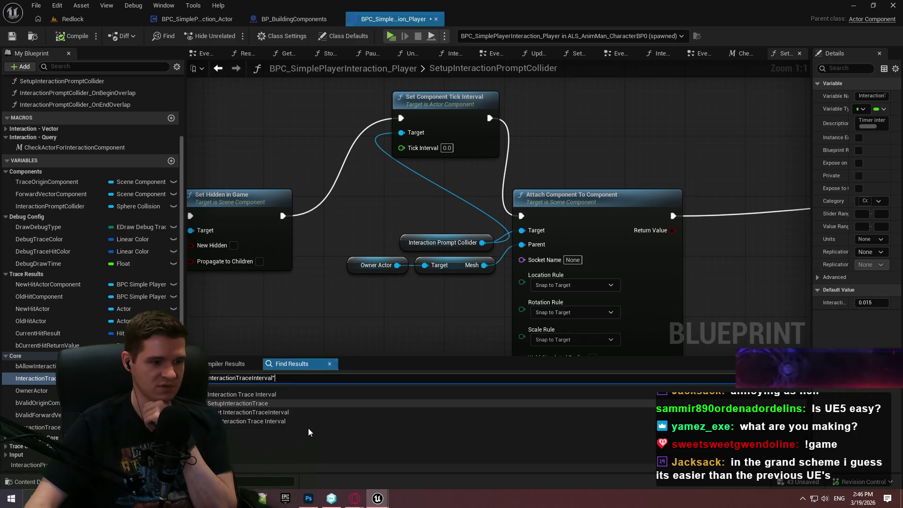
{"action": "left_click", "coordinate": [276, 418]}
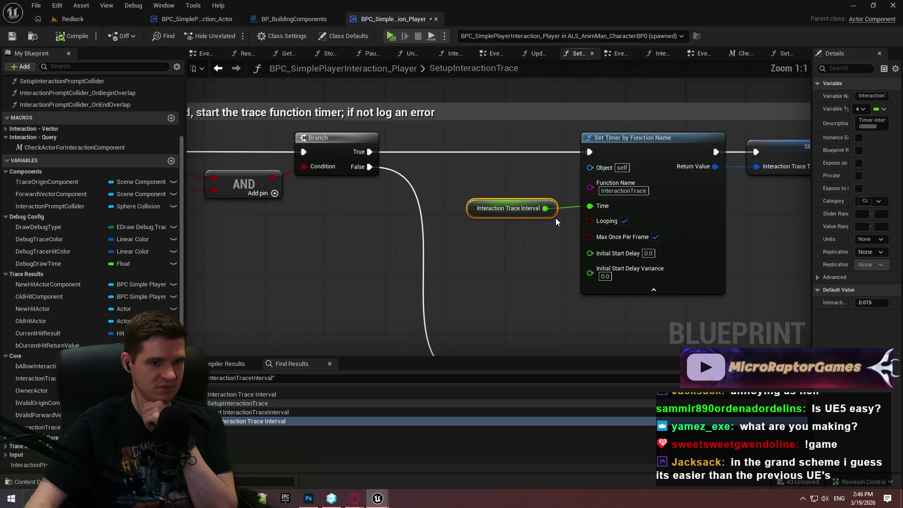
{"action": "left_click", "coordinate": [555, 218]}
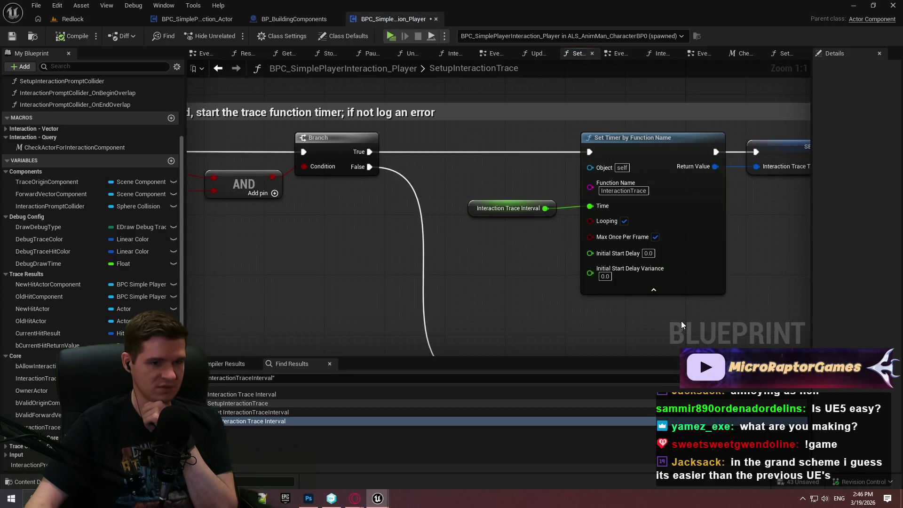
{"action": "left_click", "coordinate": [533, 207]}
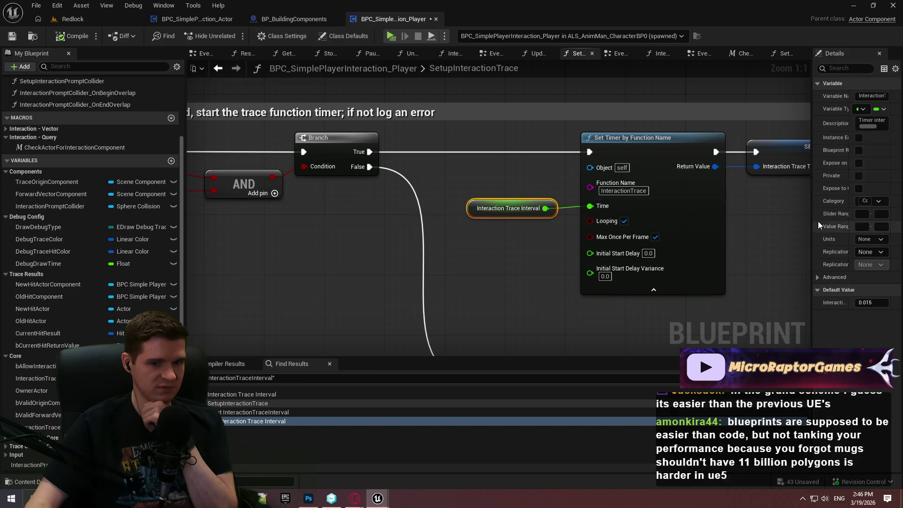
{"action": "left_click_drag", "start_coordinate": [813, 214], "coordinate": [772, 229]}
{"action": "scroll", "coordinate": [419, 207], "scroll_direction": "down", "scroll_amount": 4}
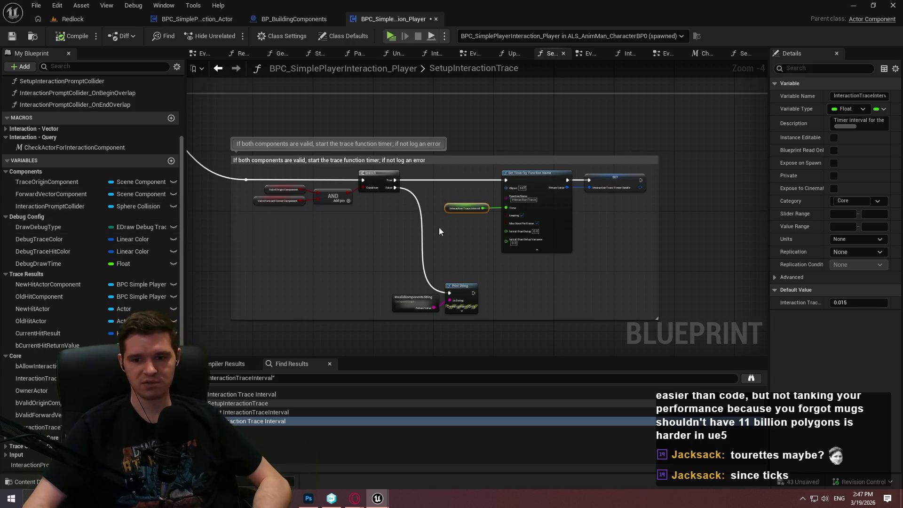
{"action": "left_click", "coordinate": [559, 281]}
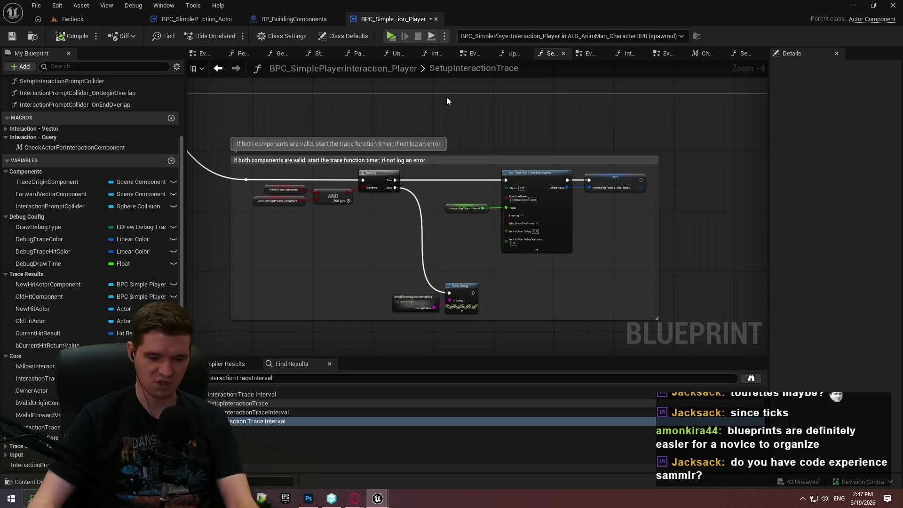
Step: Pan down to the dispatcher node, then go to BPC_SimplePlayerInteraction_Actor's overlap event graph
{"action": "scroll", "coordinate": [396, 284], "scroll_direction": "up", "scroll_amount": 5}
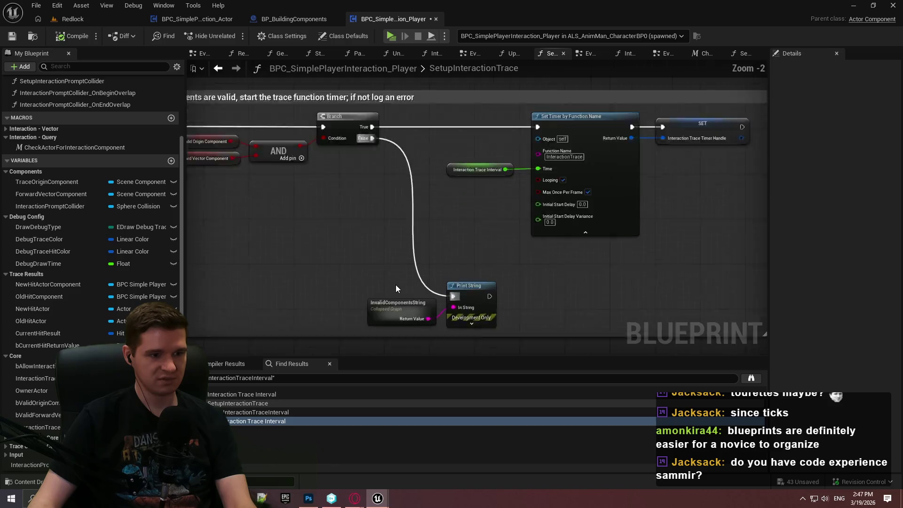
{"action": "scroll", "coordinate": [397, 181], "scroll_direction": "down", "scroll_amount": 7}
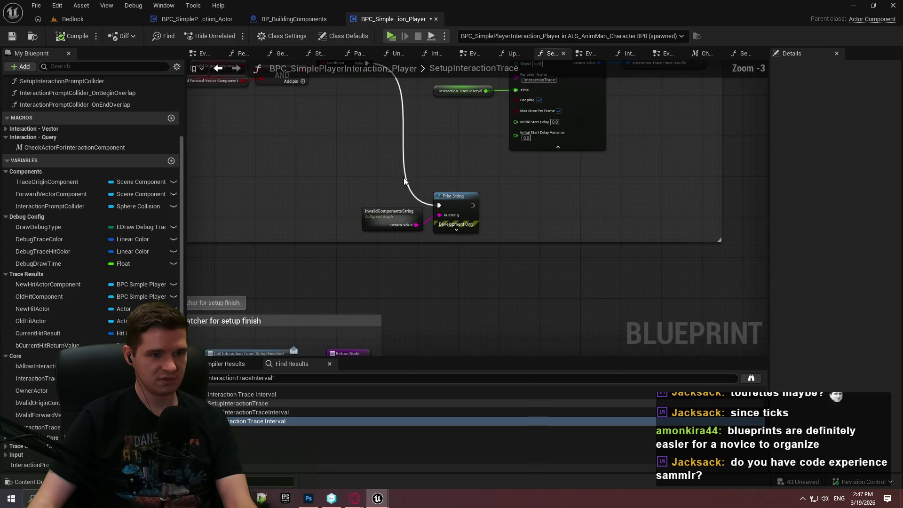
{"action": "left_click_drag", "start_coordinate": [429, 282], "coordinate": [370, 98]}
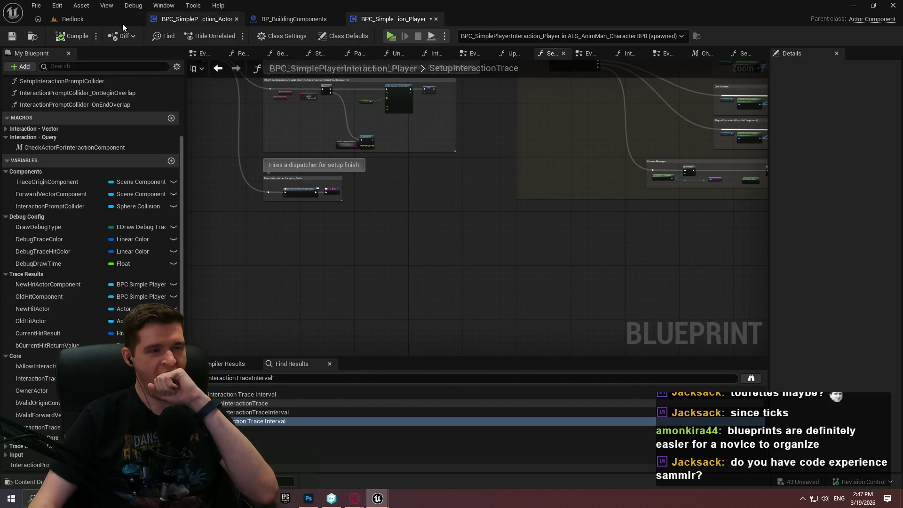
{"action": "left_click", "coordinate": [219, 19]}
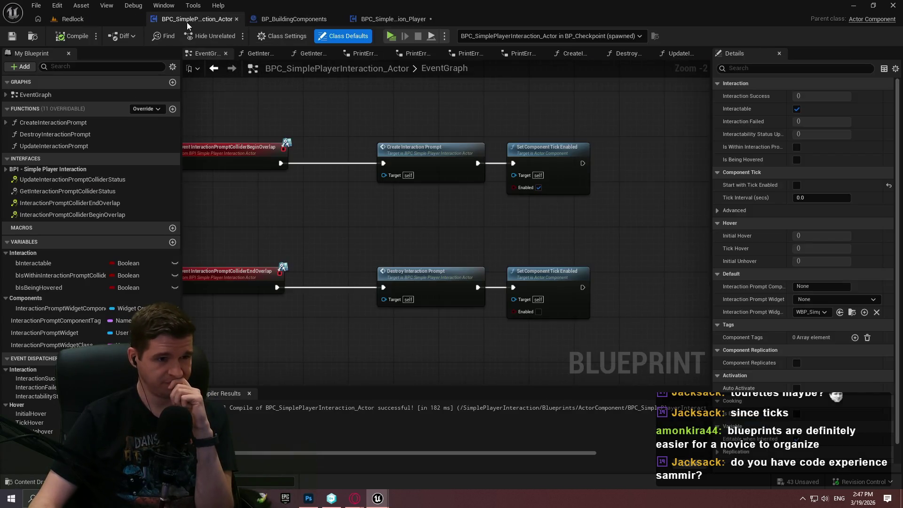
Step: Recentre the graph on the overlap events and cancel the Save Content prompt without saving
{"action": "left_click_drag", "start_coordinate": [354, 199], "coordinate": [406, 172]}
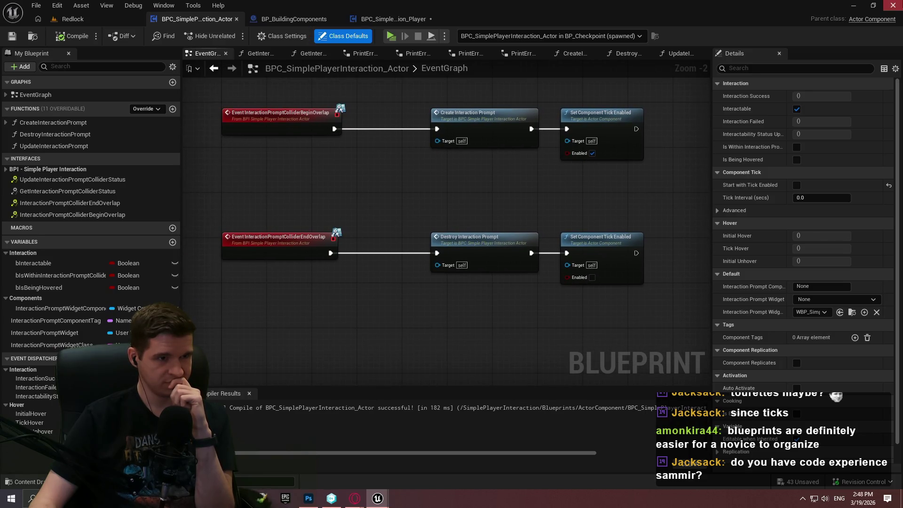
{"action": "key", "text": "ctrl+shift+s"}
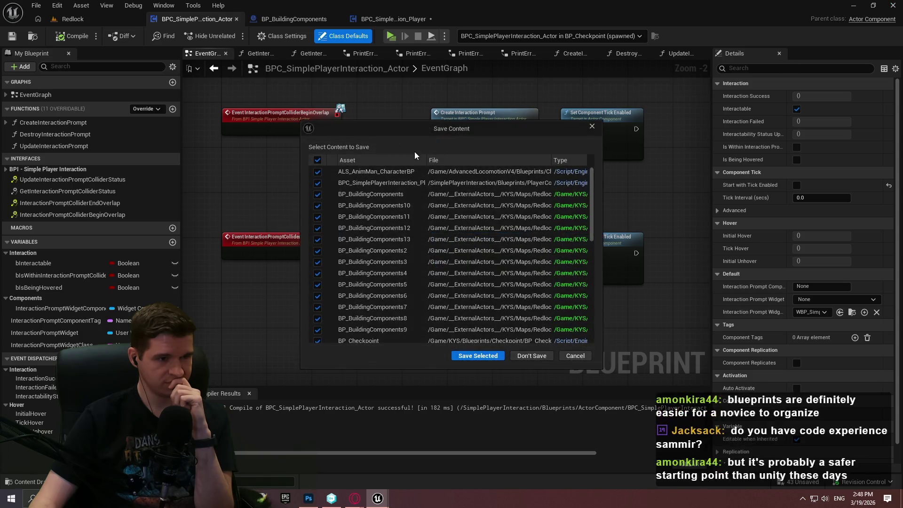
{"action": "left_click", "coordinate": [541, 356]}
Step: Widen the Details panel and expand Component Tick's advanced settings to show Tick Group During Physics
{"action": "mouse_move", "coordinate": [617, 314]}
{"action": "left_mouse_down"}
{"action": "mouse_move", "coordinate": [488, 210]}
{"action": "mouse_move", "coordinate": [567, 243]}
{"action": "left_mouse_up"}
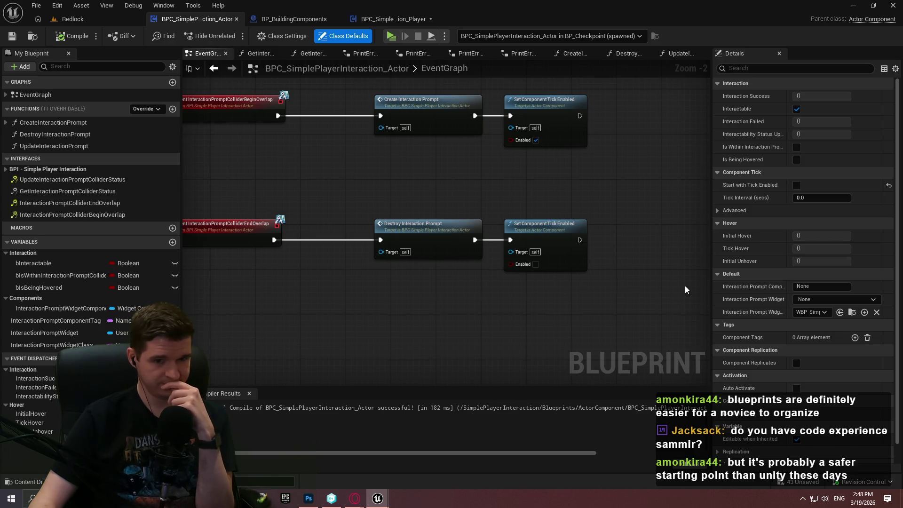
{"action": "mouse_move", "coordinate": [711, 188]}
{"action": "left_mouse_down"}
{"action": "mouse_move", "coordinate": [644, 191]}
{"action": "mouse_move", "coordinate": [663, 192]}
{"action": "left_mouse_up"}
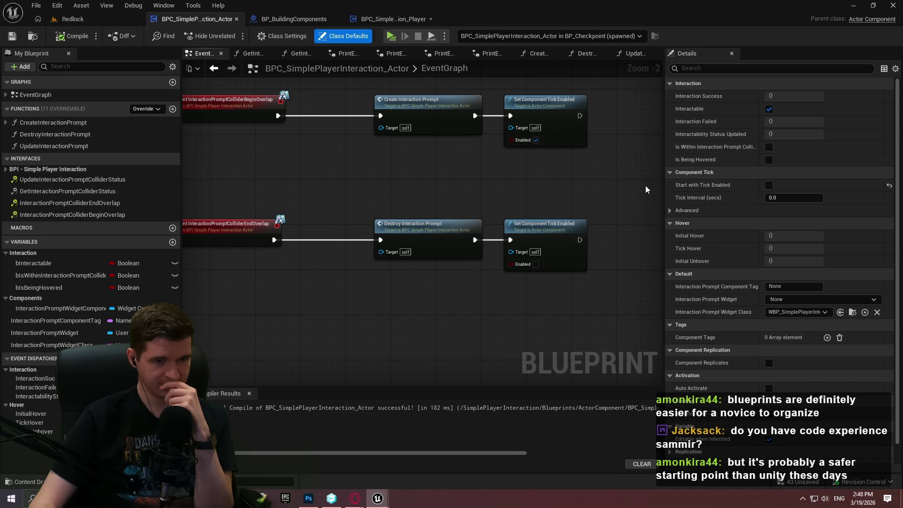
{"action": "left_click", "coordinate": [672, 211]}
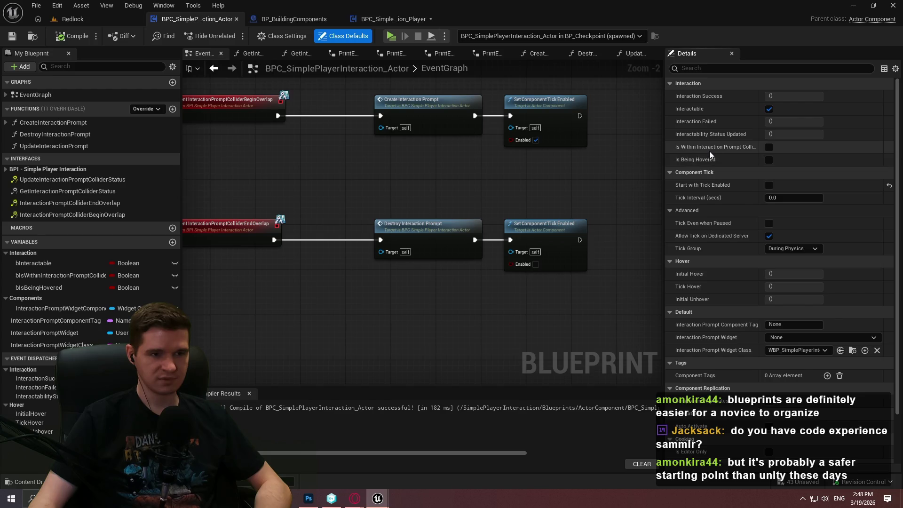
{"action": "mouse_move", "coordinate": [708, 151]}
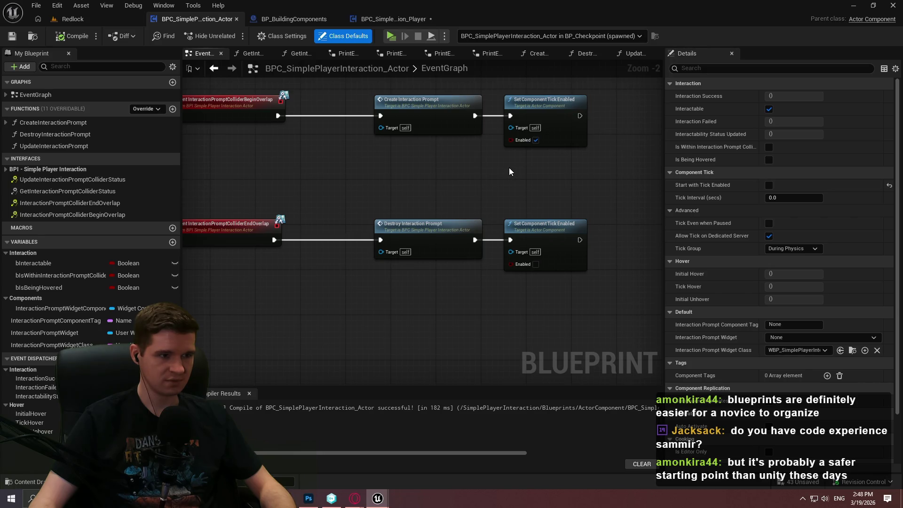
Step: Switch to the other Unreal editor and show BP_PickupItem's EventGraph
{"action": "mouse_move", "coordinate": [378, 498]}
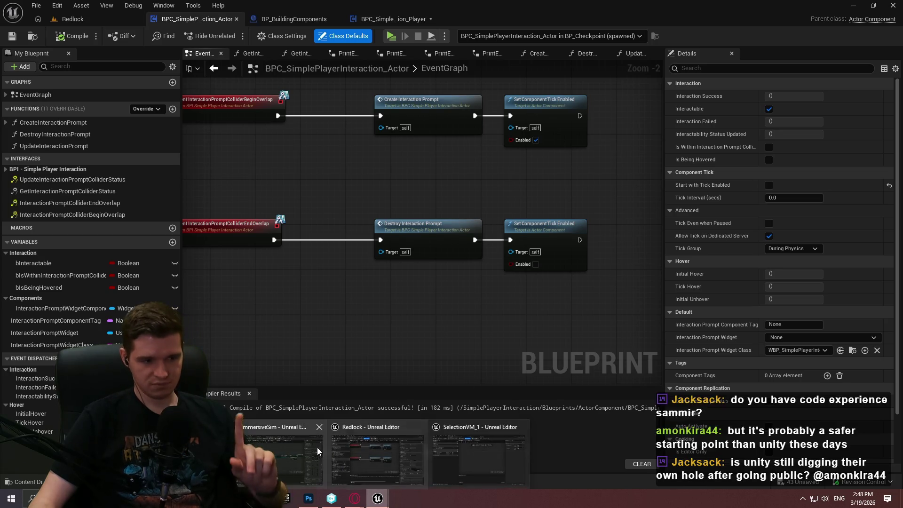
{"action": "left_click", "coordinate": [282, 451]}
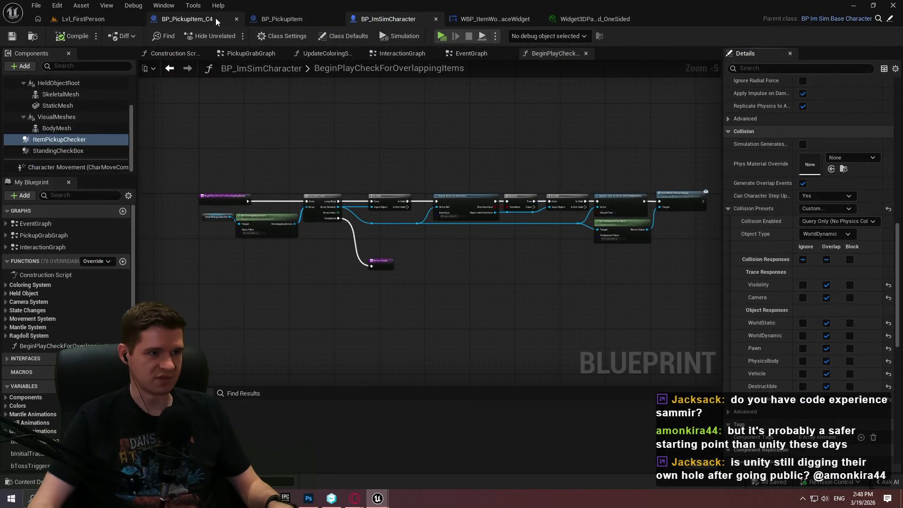
{"action": "left_click", "coordinate": [310, 19]}
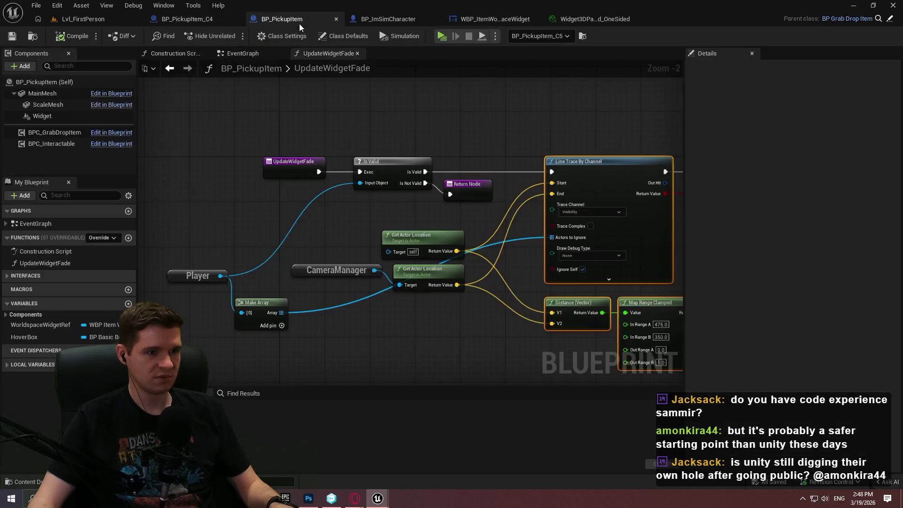
{"action": "left_click", "coordinate": [238, 55]}
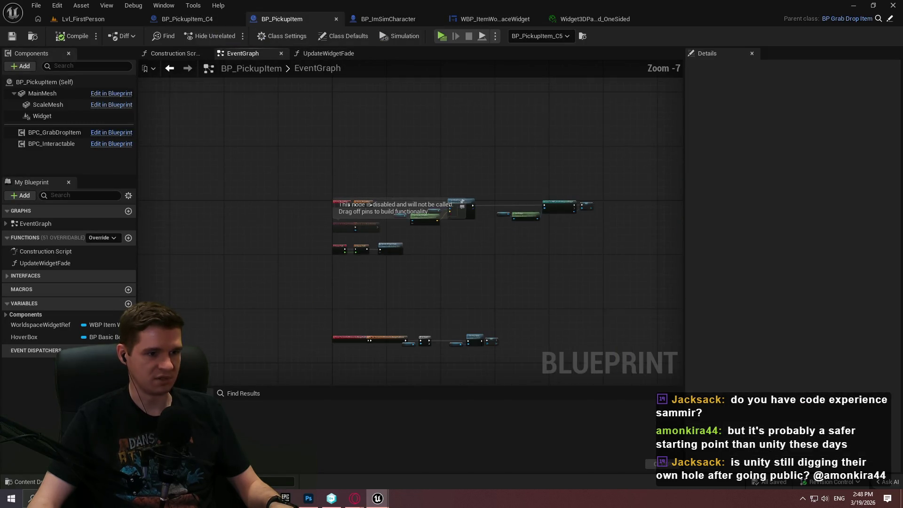
Step: Look over the event graph and select the BPC_Interactable component to view its properties
{"action": "scroll", "coordinate": [323, 237], "scroll_direction": "up", "scroll_amount": 1}
{"action": "mouse_move", "coordinate": [323, 236]}
{"action": "left_mouse_down"}
{"action": "mouse_move", "coordinate": [335, 102]}
{"action": "mouse_move", "coordinate": [263, 235]}
{"action": "mouse_move", "coordinate": [282, 176]}
{"action": "mouse_move", "coordinate": [298, 231]}
{"action": "left_mouse_up"}
{"action": "scroll", "coordinate": [270, 227], "scroll_direction": "down", "scroll_amount": 2}
{"action": "scroll", "coordinate": [283, 176], "scroll_direction": "up", "scroll_amount": 2}
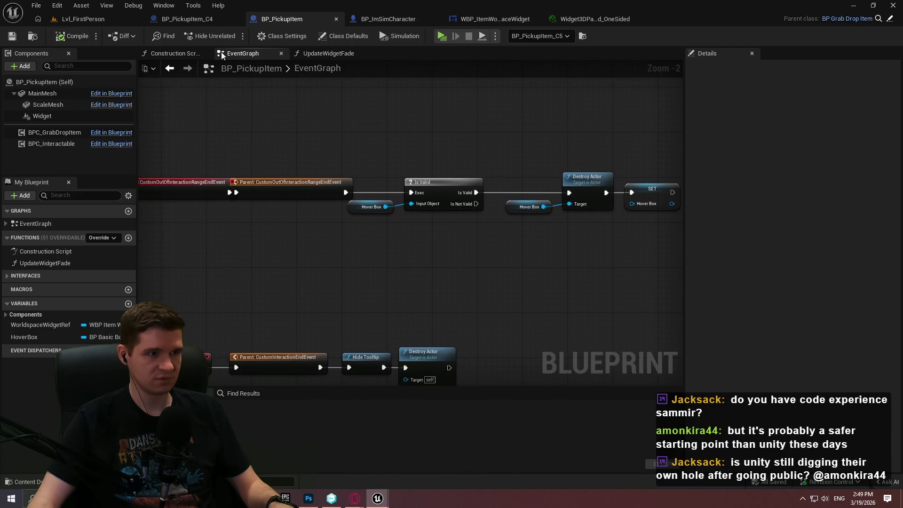
{"action": "left_click", "coordinate": [48, 145]}
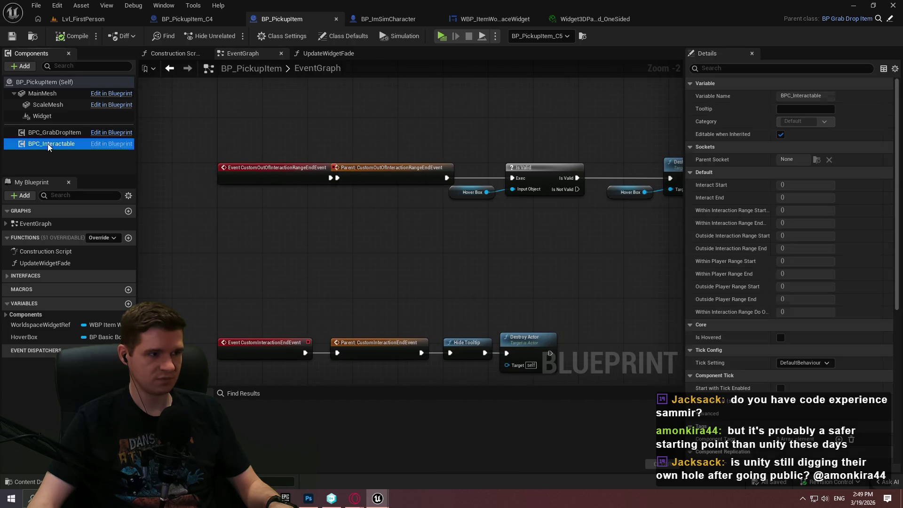
{"action": "right_click", "coordinate": [80, 142]}
{"action": "mouse_move", "coordinate": [122, 168]}
{"action": "left_click", "coordinate": [120, 144]}
Step: Open BP_Interactable and pull a new node connection from CustomInteractionStartEvent's execution output
{"action": "double_click", "coordinate": [120, 143]}
{"action": "scroll", "coordinate": [502, 269], "scroll_direction": "down", "scroll_amount": 3}
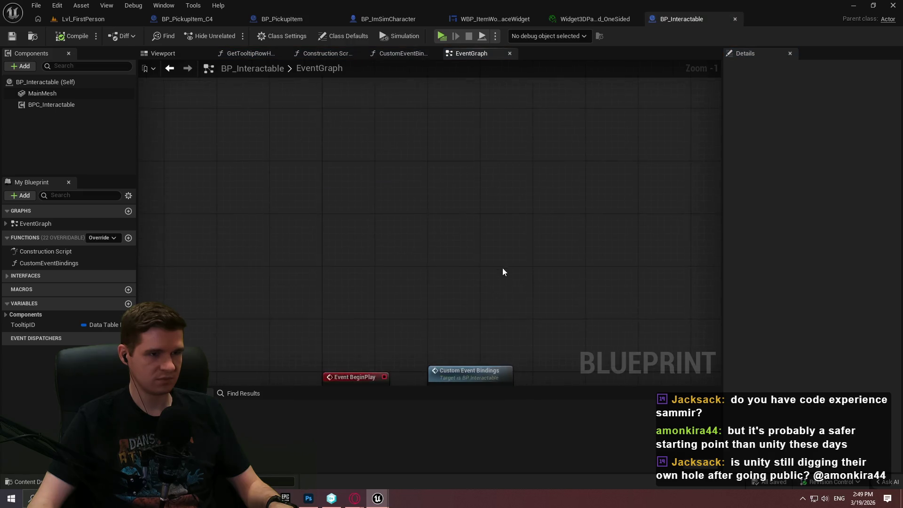
{"action": "scroll", "coordinate": [382, 295], "scroll_direction": "up", "scroll_amount": 3}
{"action": "mouse_move", "coordinate": [383, 296]}
{"action": "left_mouse_down"}
{"action": "mouse_move", "coordinate": [441, 187]}
{"action": "mouse_move", "coordinate": [389, 157]}
{"action": "left_mouse_up"}
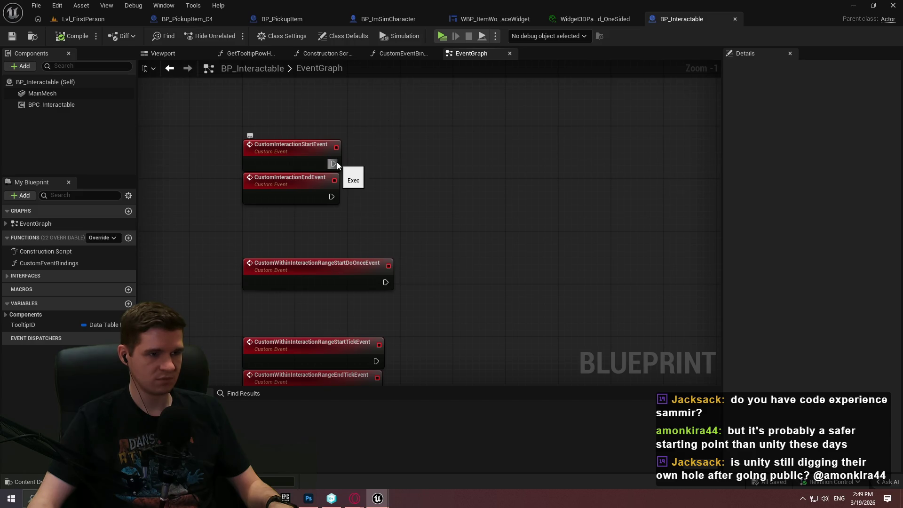
{"action": "left_click_drag", "start_coordinate": [334, 163], "coordinate": [450, 110]}
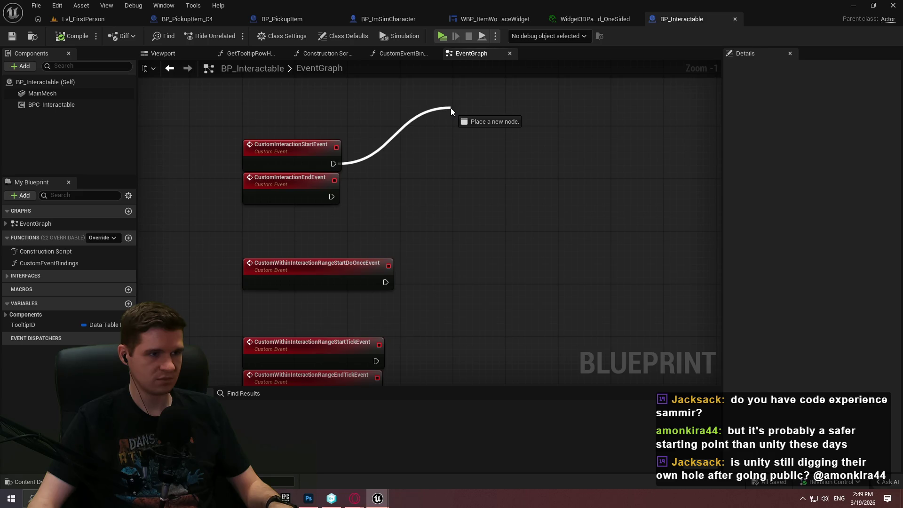
{"action": "left_click_drag", "start_coordinate": [451, 108], "coordinate": [450, 108]}
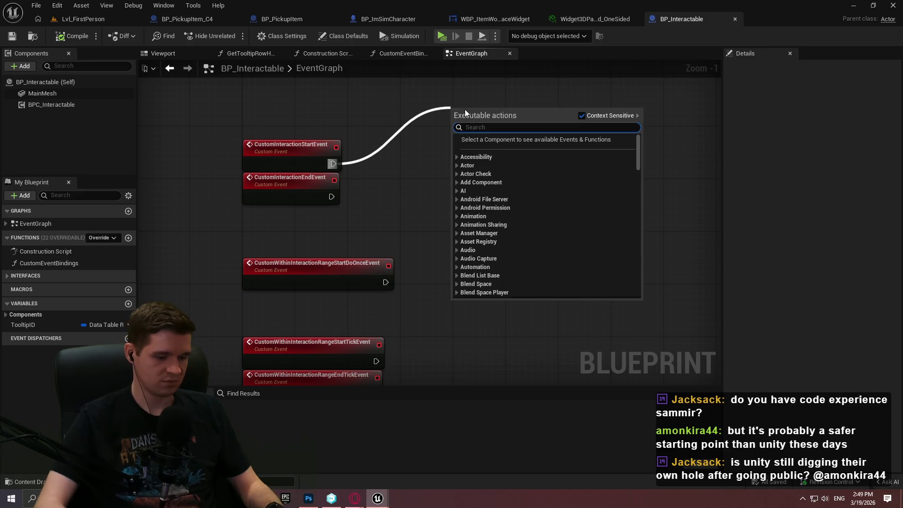
Step: Add a Print String node after CustomInteractionStartEvent and wire CustomInteractionEndEvent into it too
{"action": "type", "text": "print"}
{"action": "key", "text": "Return"}
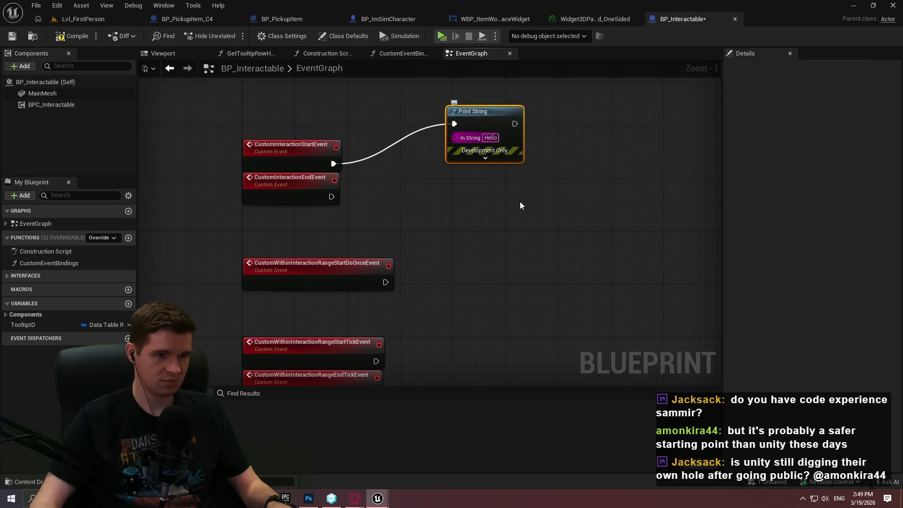
{"action": "left_click_drag", "start_coordinate": [453, 123], "coordinate": [331, 197]}
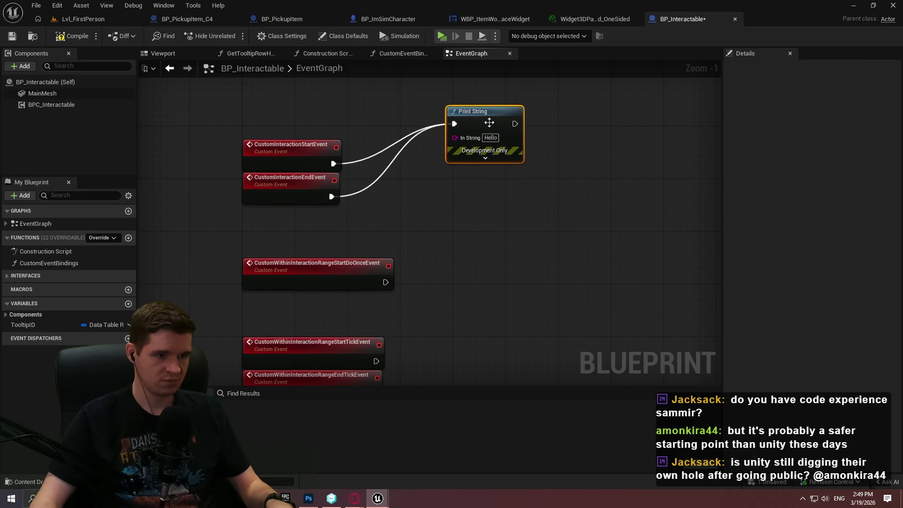
{"action": "left_click_drag", "start_coordinate": [487, 125], "coordinate": [481, 190]}
Step: Expand the Print String node, compile BP_Interactable, and start Play
{"action": "left_click", "coordinate": [503, 221]}
{"action": "left_click", "coordinate": [71, 36]}
{"action": "left_click", "coordinate": [442, 36]}
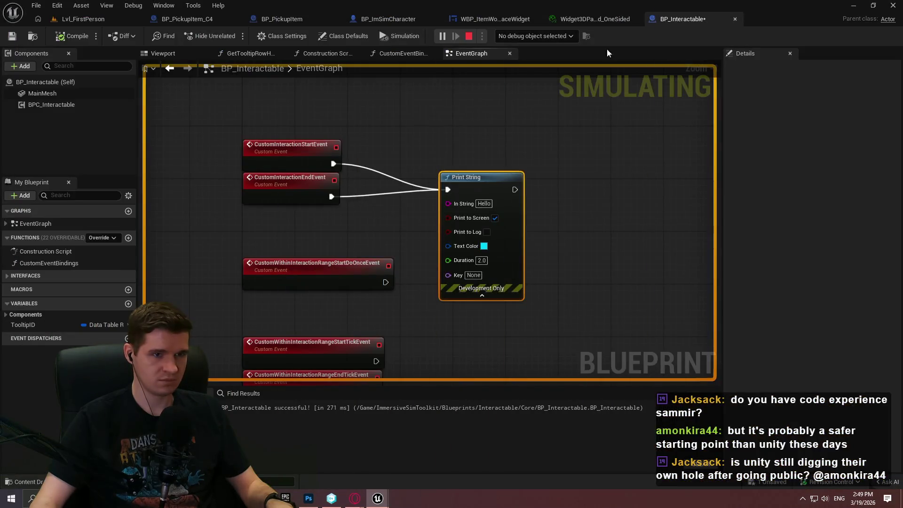
Step: Debug the BP_PickupItem_C4 instance, stop play, and detach Print String from its events
{"action": "left_click", "coordinate": [571, 37]}
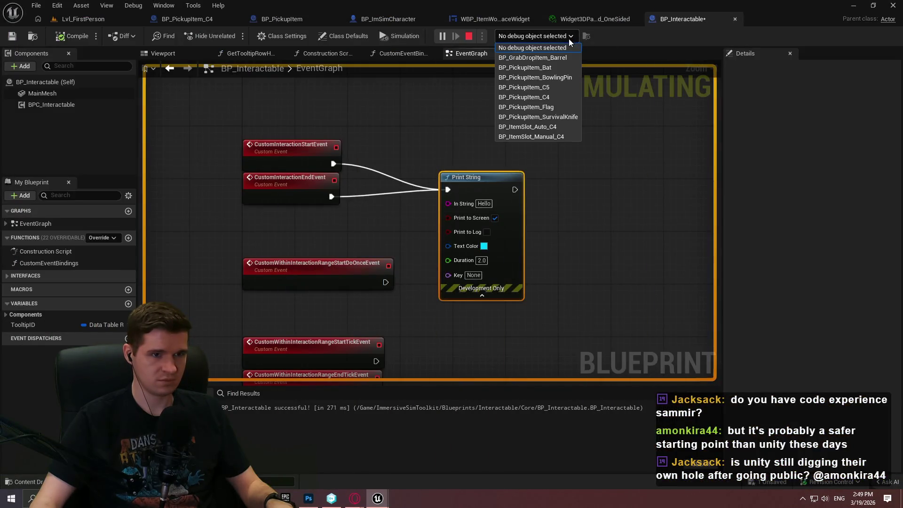
{"action": "left_click", "coordinate": [552, 96]}
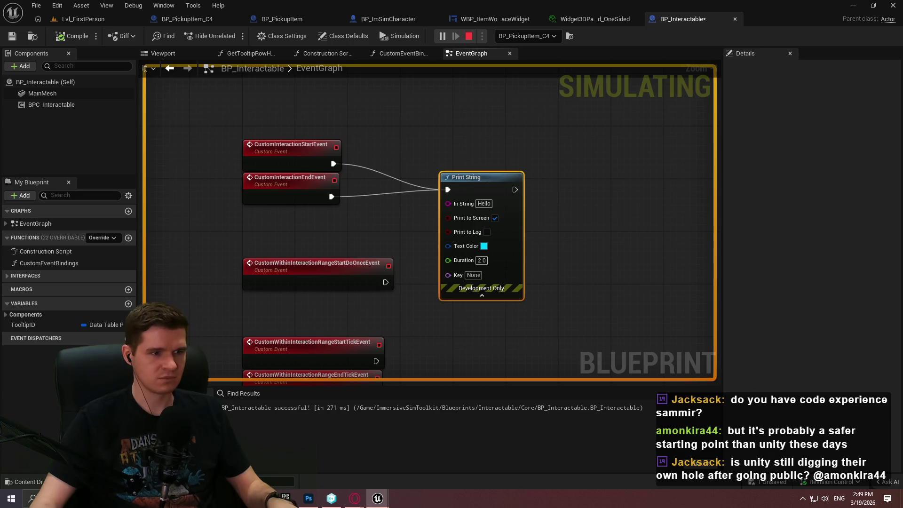
{"action": "key", "text": "Escape"}
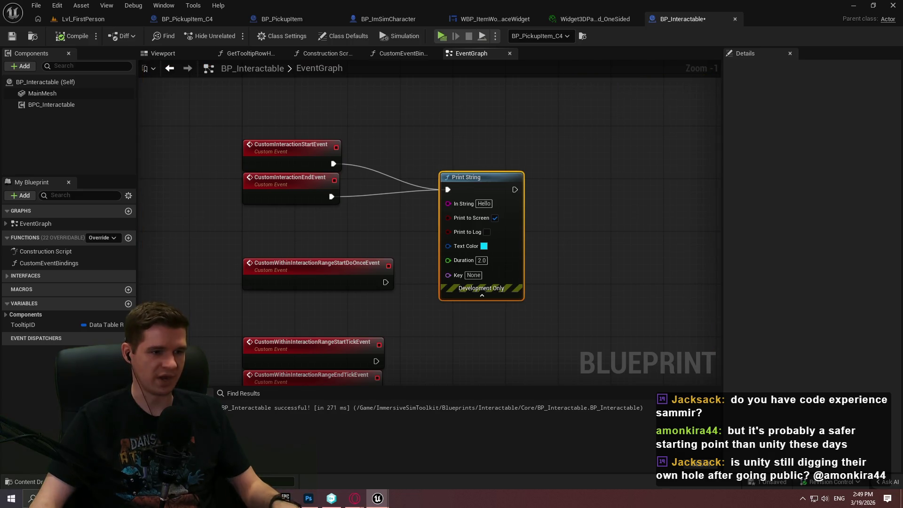
{"action": "left_click", "coordinate": [449, 189], "text": "alt"}
Step: Wire the player-range start events into the Hello Print String, then run and stop a Simulate test
{"action": "mouse_move", "coordinate": [472, 178]}
{"action": "left_mouse_down"}
{"action": "mouse_move", "coordinate": [475, 367]}
{"action": "mouse_move", "coordinate": [469, 213]}
{"action": "mouse_move", "coordinate": [374, 226]}
{"action": "mouse_move", "coordinate": [428, 240]}
{"action": "mouse_move", "coordinate": [462, 225]}
{"action": "left_mouse_up"}
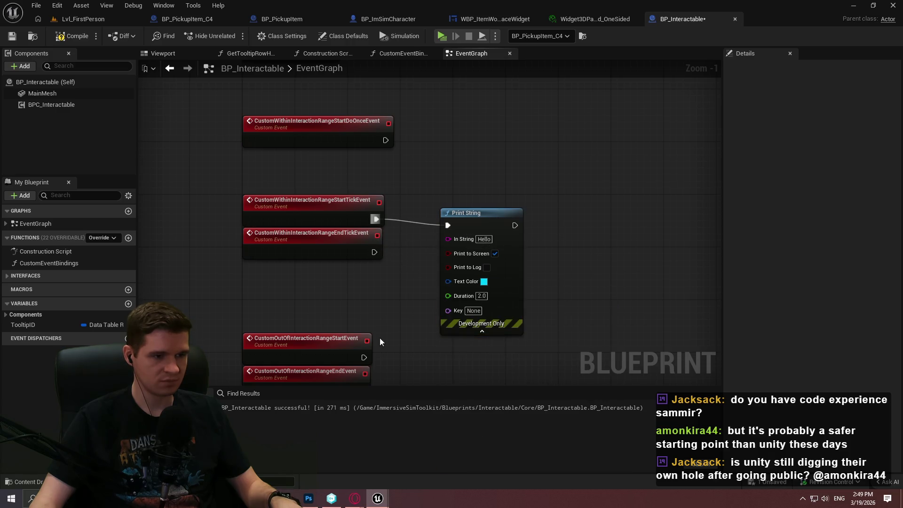
{"action": "left_click_drag", "start_coordinate": [406, 364], "coordinate": [424, 248]}
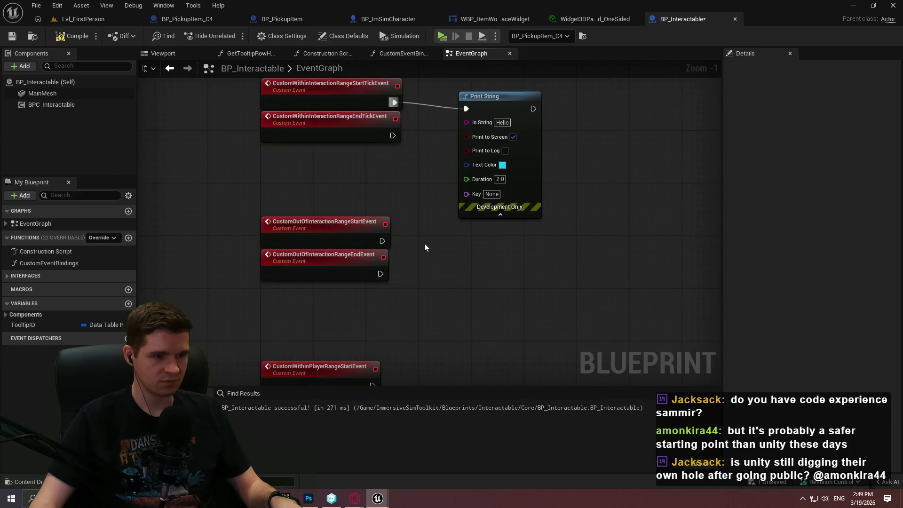
{"action": "left_click_drag", "start_coordinate": [420, 158], "coordinate": [407, 198]}
{"action": "left_click_drag", "start_coordinate": [388, 147], "coordinate": [406, 109]}
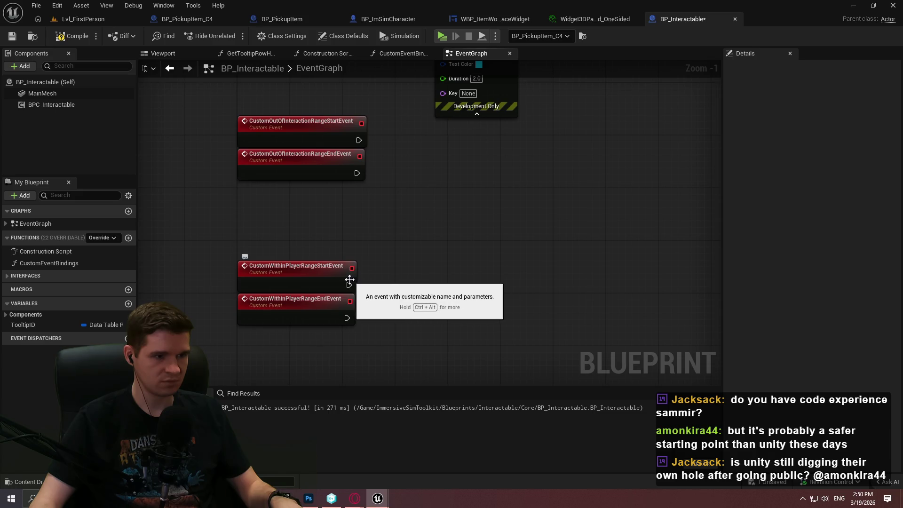
{"action": "mouse_move", "coordinate": [349, 285]}
{"action": "left_mouse_down"}
{"action": "mouse_move", "coordinate": [449, 177]}
{"action": "mouse_move", "coordinate": [445, 244]}
{"action": "mouse_move", "coordinate": [481, 86]}
{"action": "mouse_move", "coordinate": [469, 116]}
{"action": "left_mouse_up"}
{"action": "mouse_move", "coordinate": [332, 220]}
{"action": "left_mouse_down"}
{"action": "mouse_move", "coordinate": [332, 274]}
{"action": "mouse_move", "coordinate": [442, 168]}
{"action": "left_mouse_up"}
{"action": "left_click", "coordinate": [442, 36]}
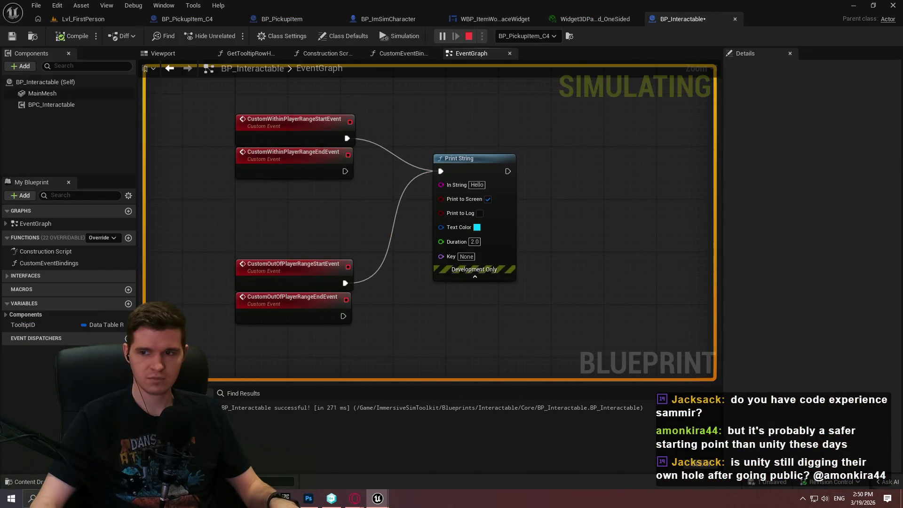
{"action": "key", "text": "Escape"}
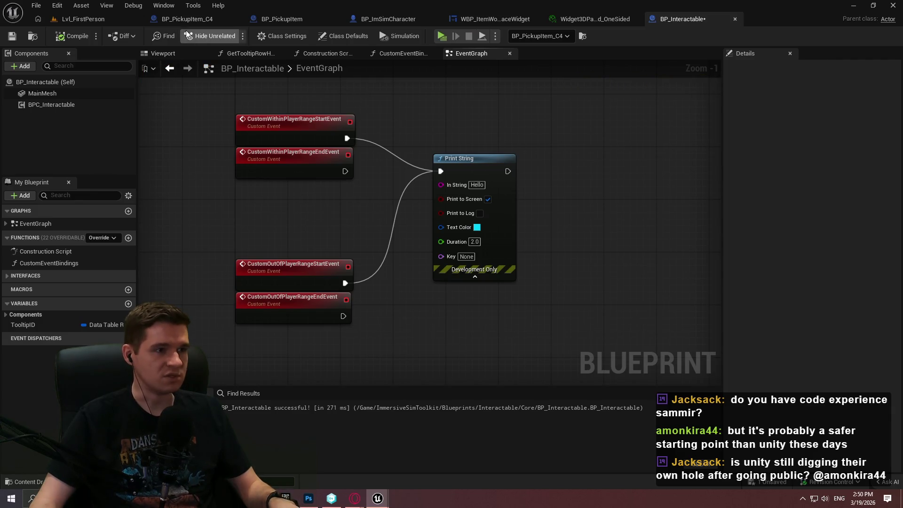
Step: Uncheck Hidden in Game on BP_ImSimCharacter's ItemPickupChecker, compile, and Play as Standalone Game
{"action": "left_click", "coordinate": [400, 19]}
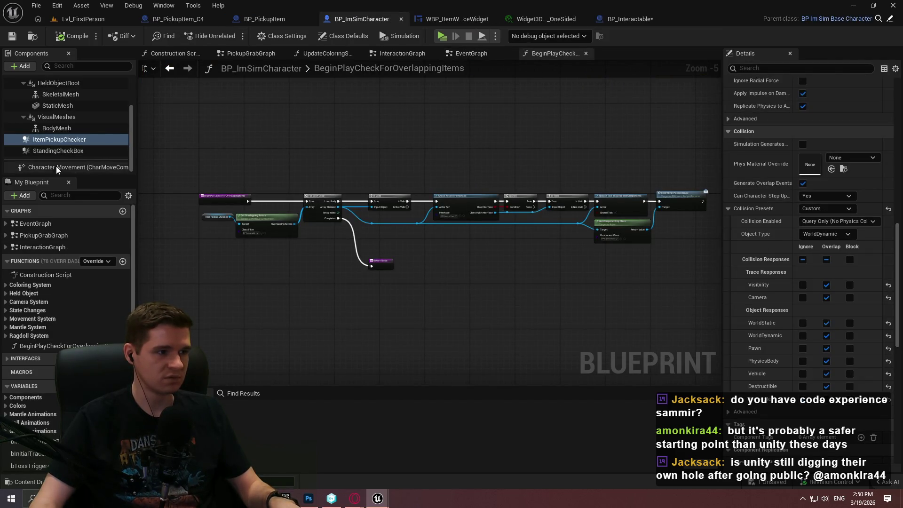
{"action": "scroll", "coordinate": [750, 253], "scroll_direction": "down", "scroll_amount": 3}
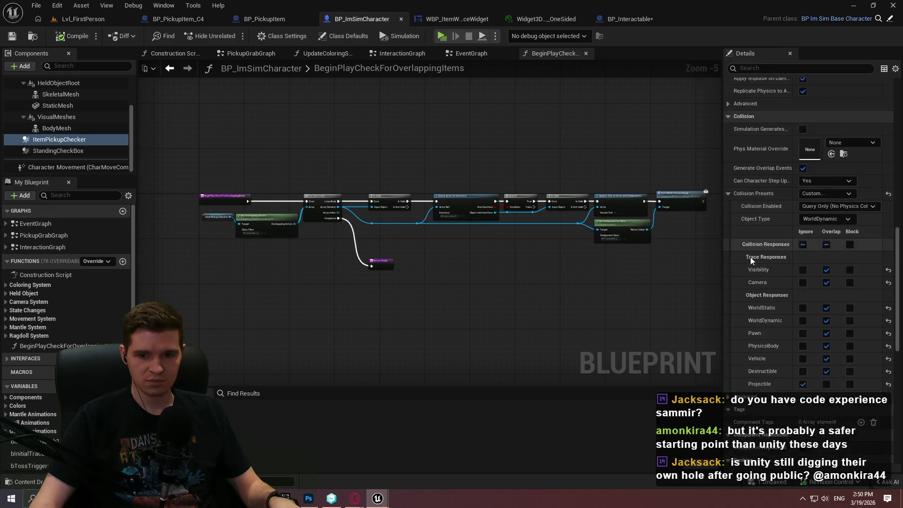
{"action": "scroll", "coordinate": [771, 177], "scroll_direction": "up", "scroll_amount": 8}
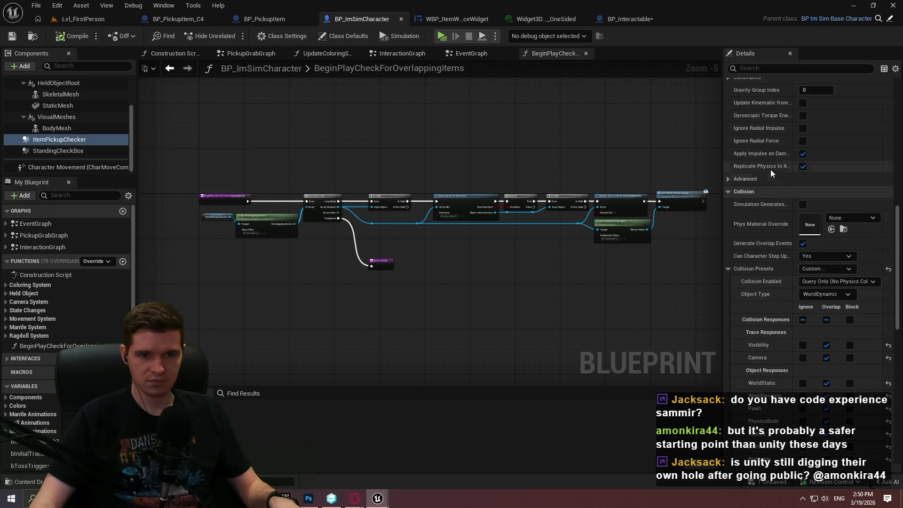
{"action": "scroll", "coordinate": [808, 211], "scroll_direction": "up", "scroll_amount": 15}
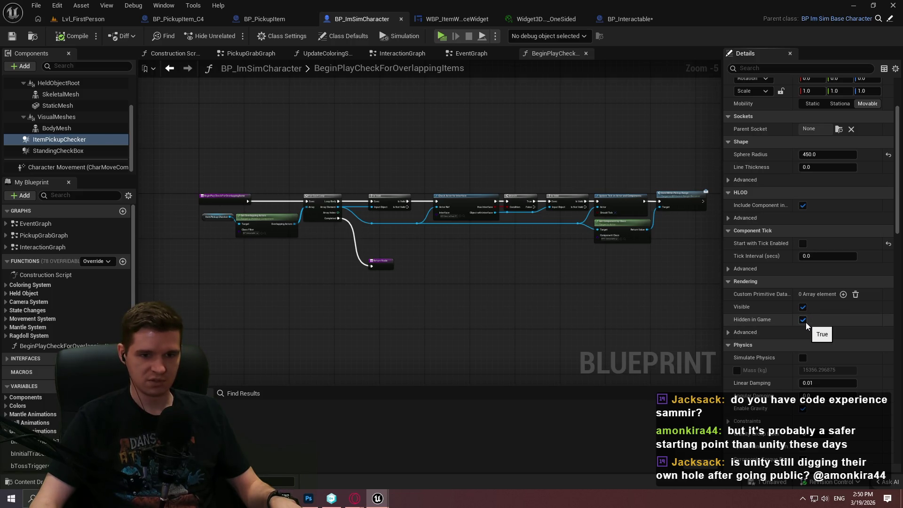
{"action": "left_click", "coordinate": [803, 321]}
{"action": "left_click", "coordinate": [73, 36]}
{"action": "left_click", "coordinate": [84, 20]}
{"action": "left_click", "coordinate": [233, 36]}
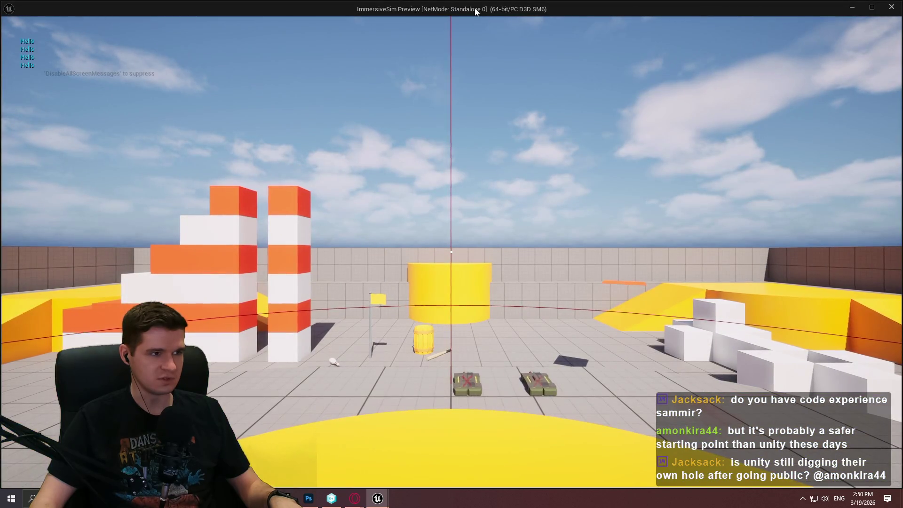
Step: Dock the running game window on the right half beside the BP_Interactable event graph
{"action": "left_click", "coordinate": [499, 123]}
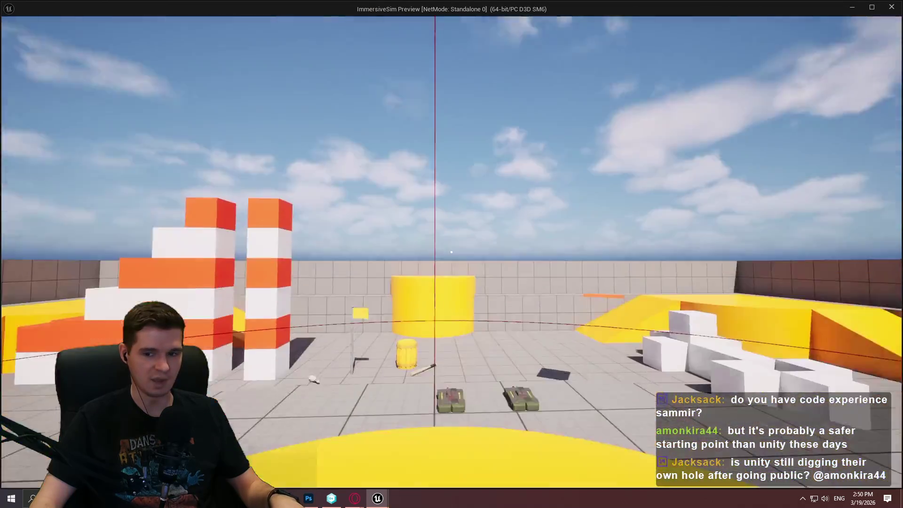
{"action": "key", "text": "alt+Tab"}
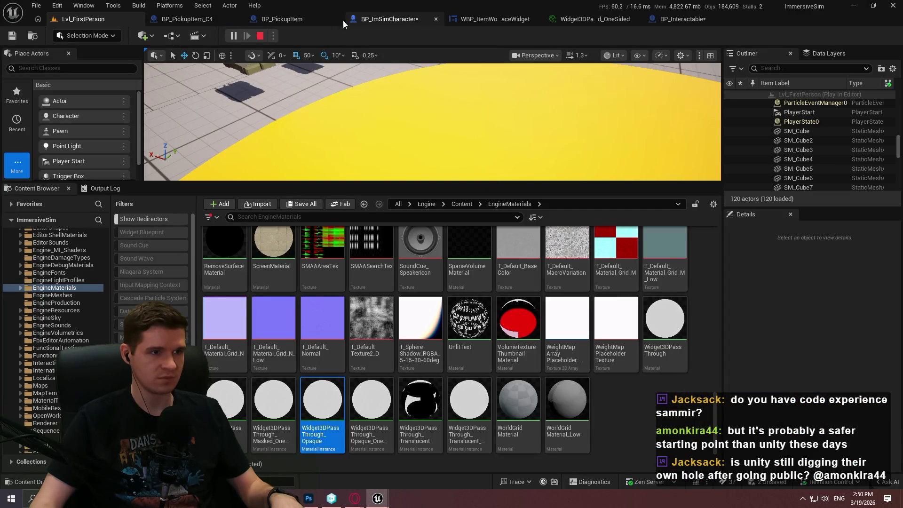
{"action": "left_click", "coordinate": [300, 21]}
{"action": "left_click", "coordinate": [636, 20]}
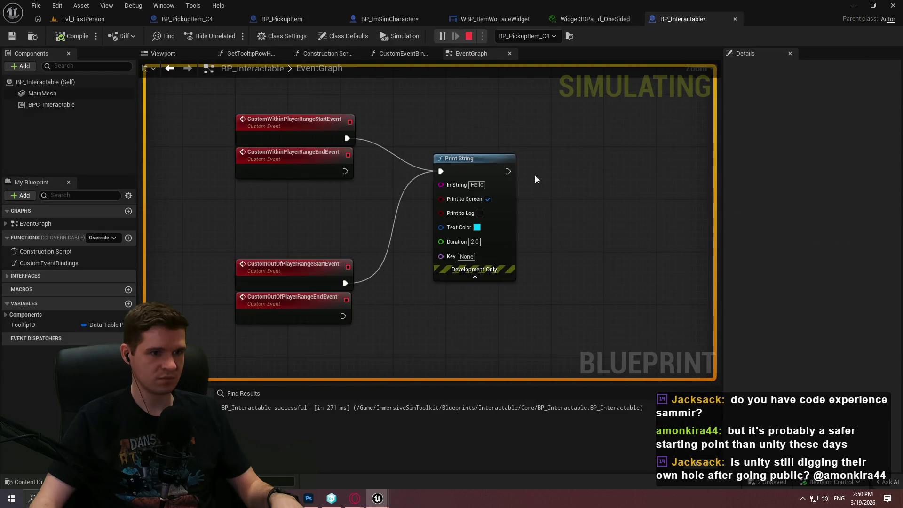
{"action": "mouse_move", "coordinate": [377, 497]}
{"action": "left_click", "coordinate": [541, 452]}
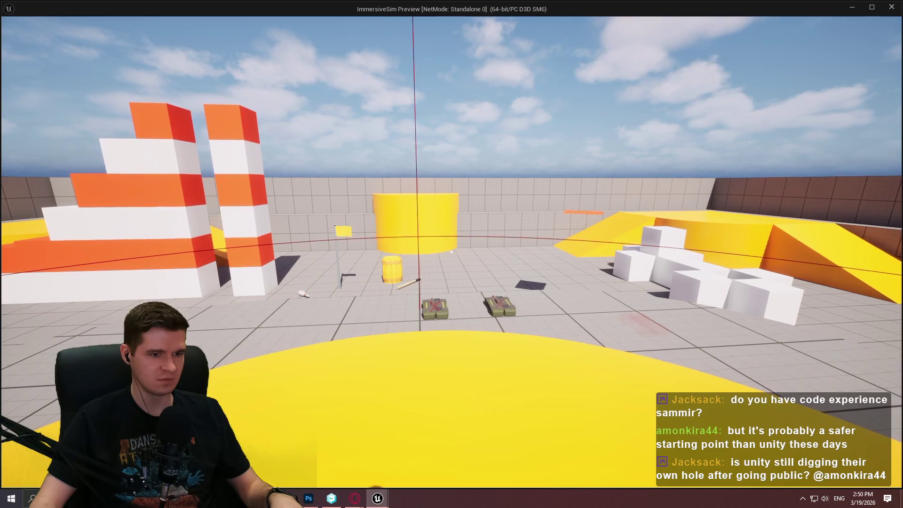
{"action": "key", "text": "alt+Tab"}
{"action": "key", "text": "alt+Tab"}
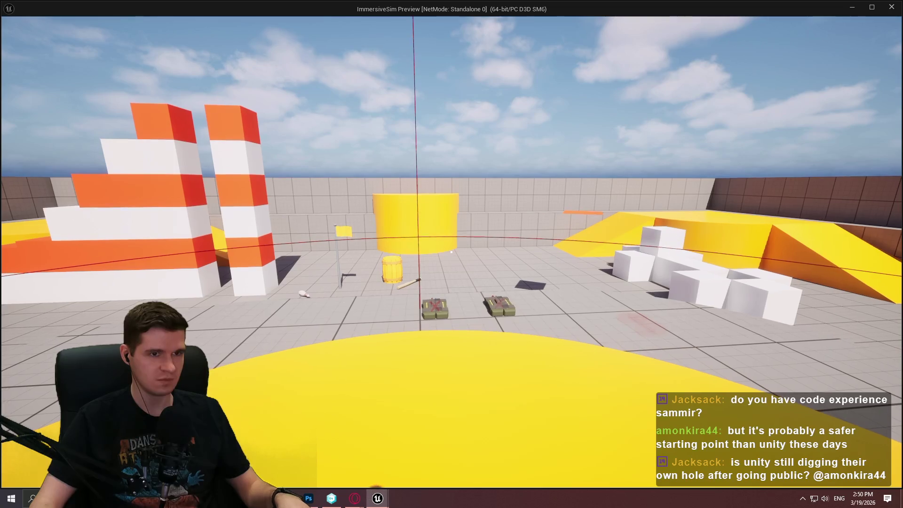
{"action": "mouse_move", "coordinate": [588, 10]}
{"action": "left_mouse_down"}
{"action": "mouse_move", "coordinate": [612, 54]}
{"action": "mouse_move", "coordinate": [901, 141]}
{"action": "left_mouse_up"}
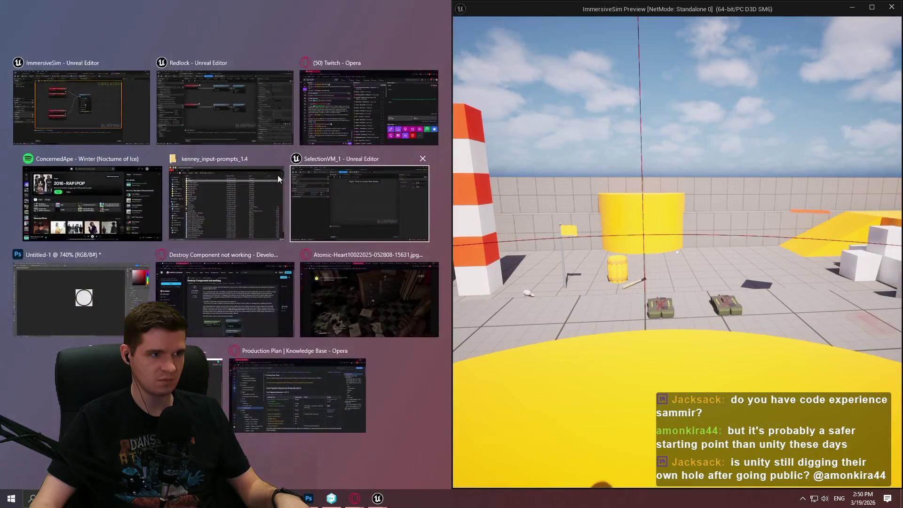
{"action": "left_click", "coordinate": [136, 85]}
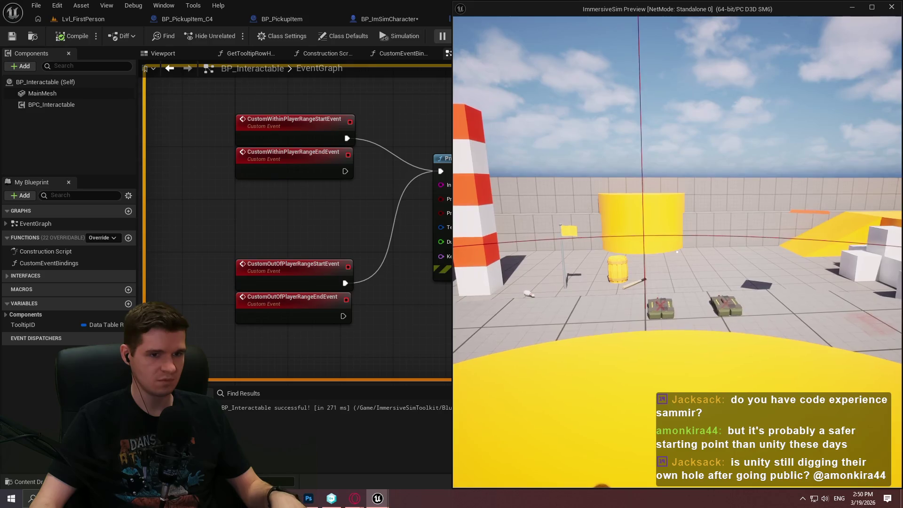
Step: Walk the player toward and away from the crates to trigger the Hello prints, then end play
{"action": "key", "text": "a"}
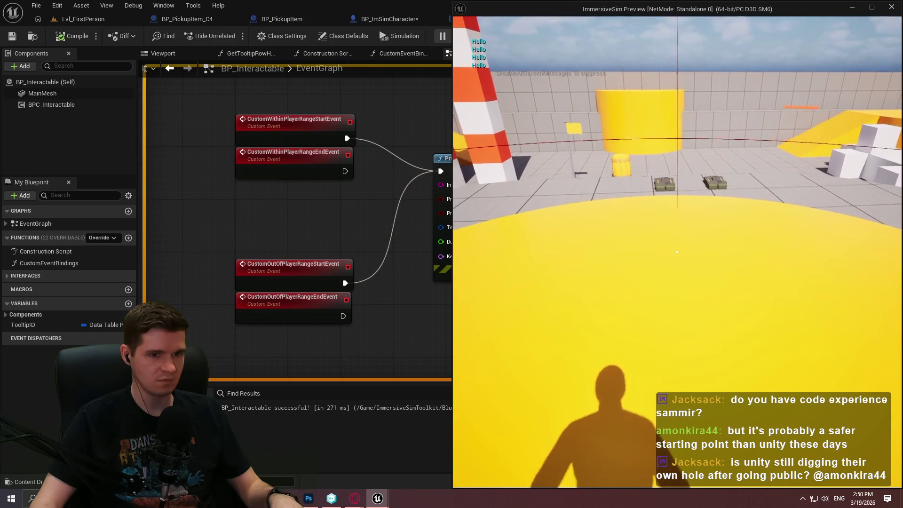
{"action": "key", "text": "a"}
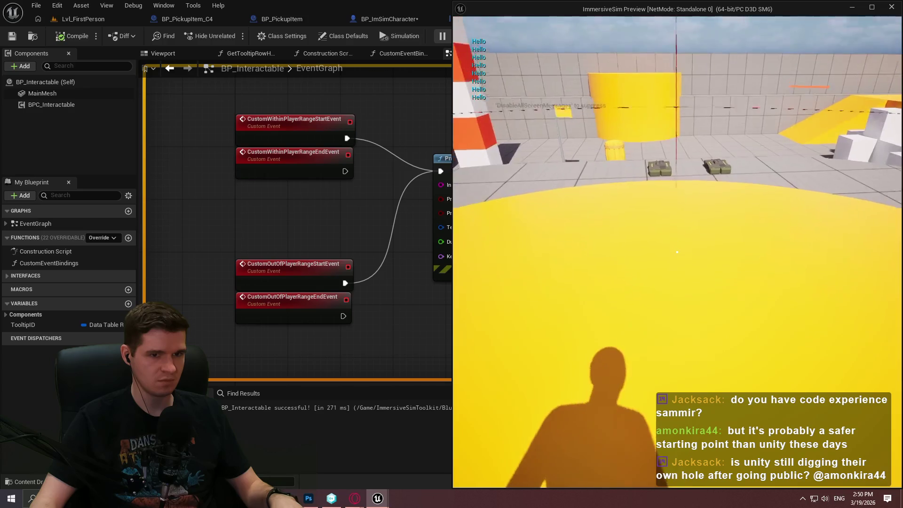
{"action": "key", "text": "a"}
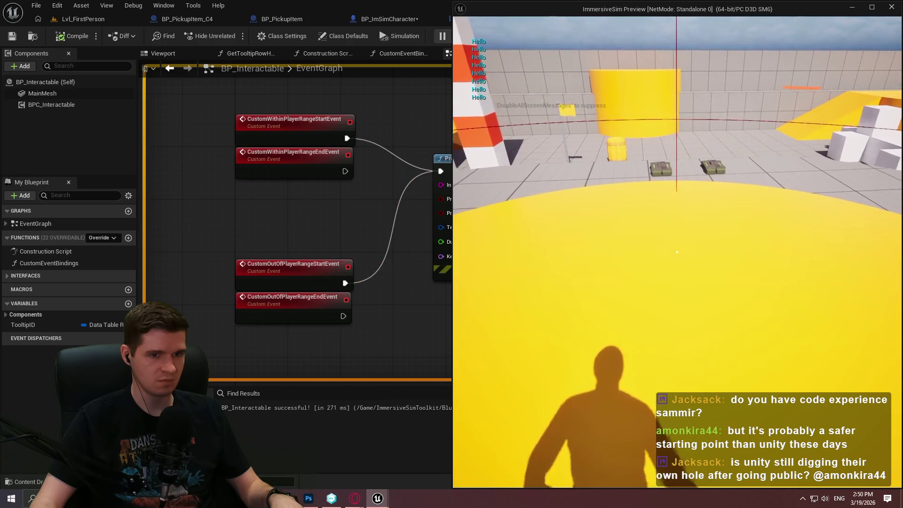
{"action": "key", "text": "s"}
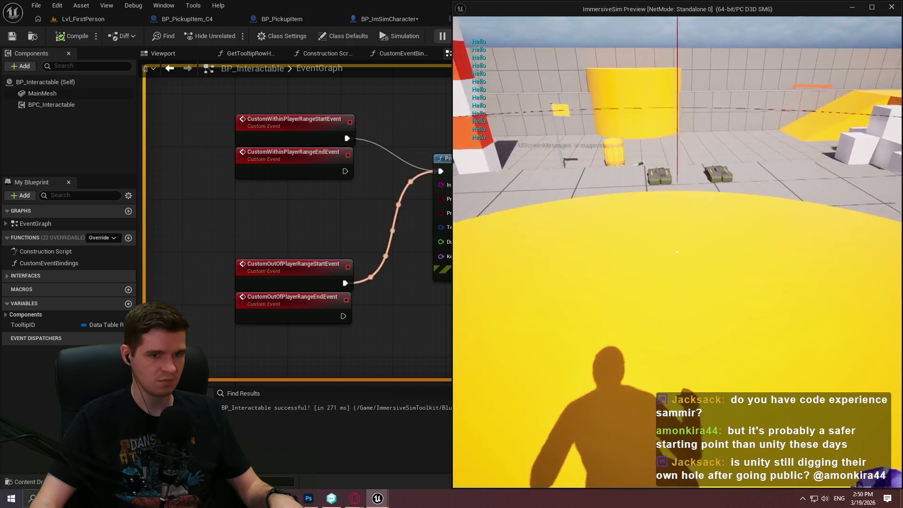
{"action": "key", "text": "w"}
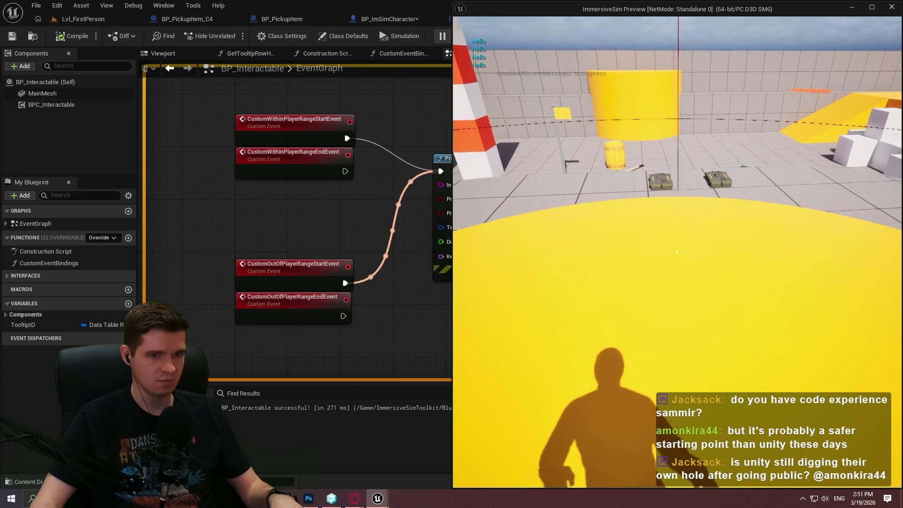
{"action": "key", "text": "s"}
{"action": "key", "text": "s"}
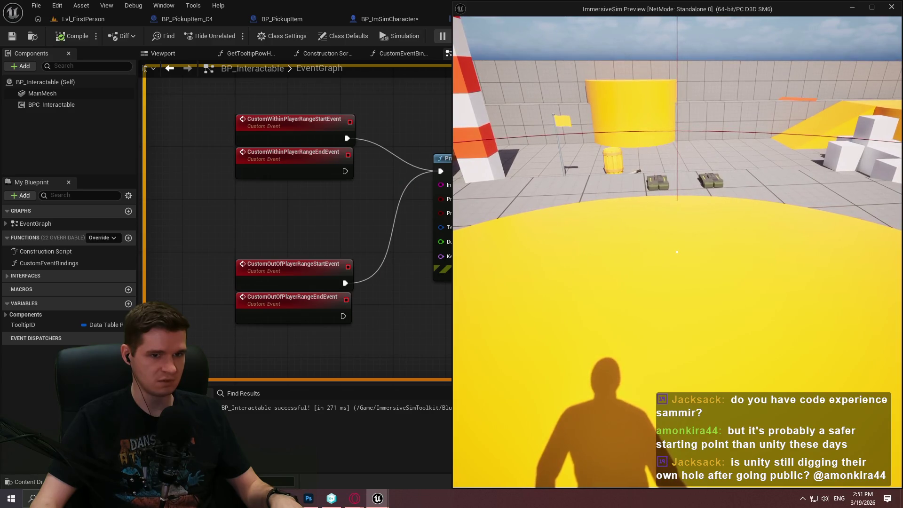
{"action": "key", "text": "w"}
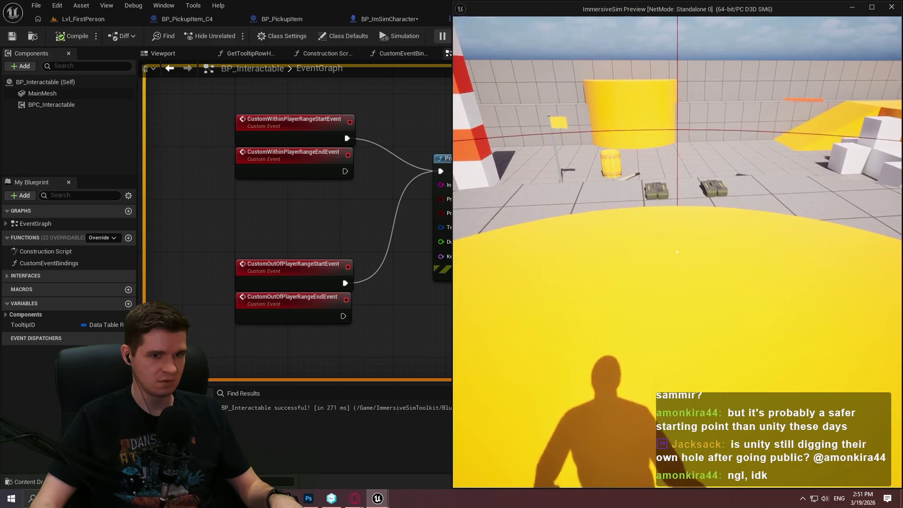
{"action": "key", "text": "s"}
{"action": "key", "text": "s"}
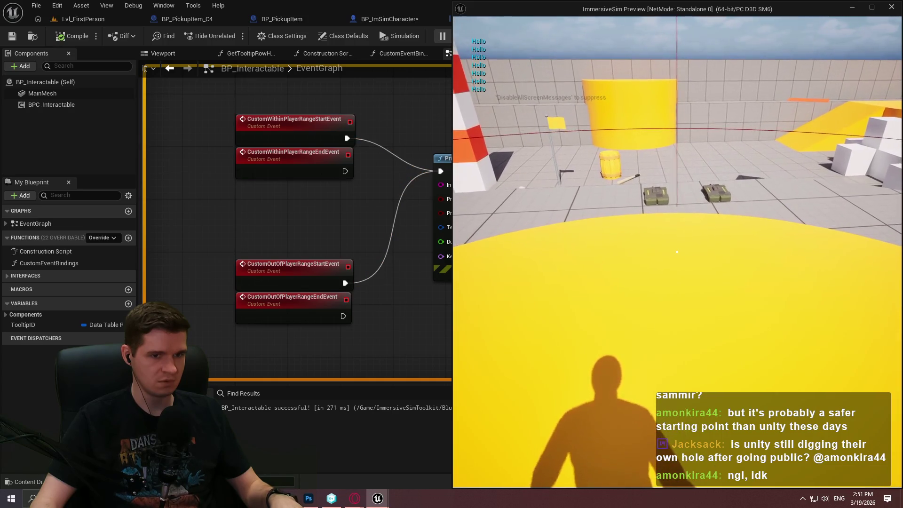
{"action": "key", "text": "s"}
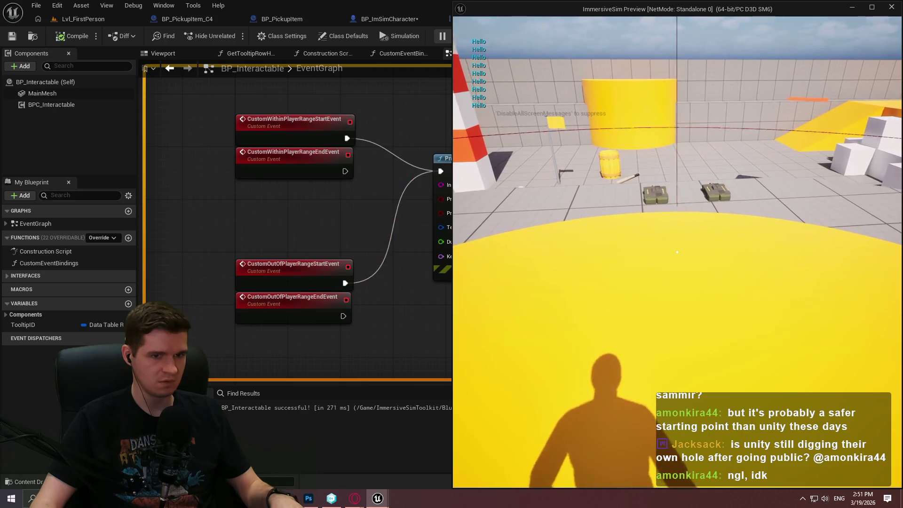
{"action": "key", "text": "w"}
{"action": "key", "text": "s"}
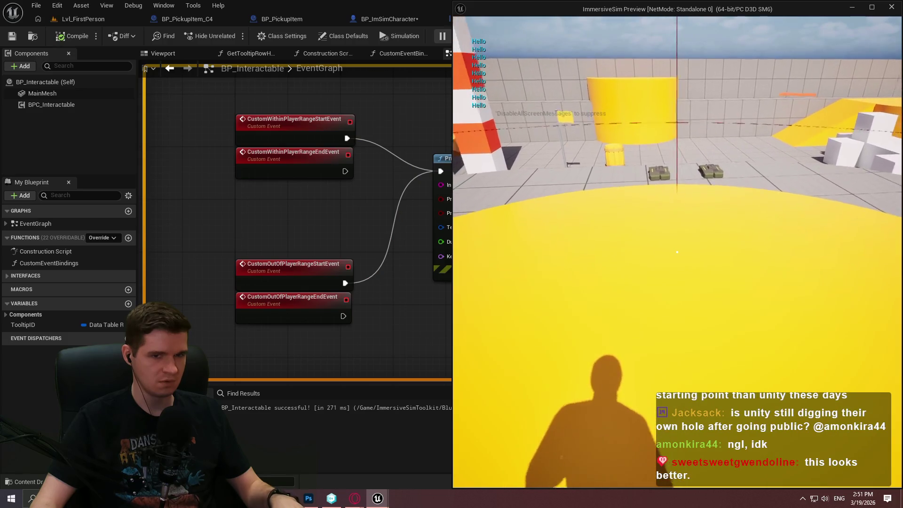
{"action": "key", "text": "w"}
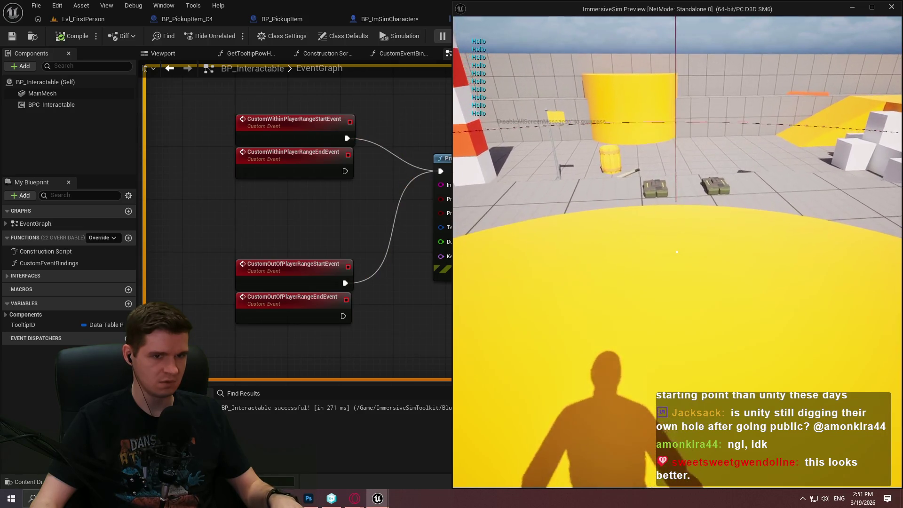
{"action": "key", "text": "Escape"}
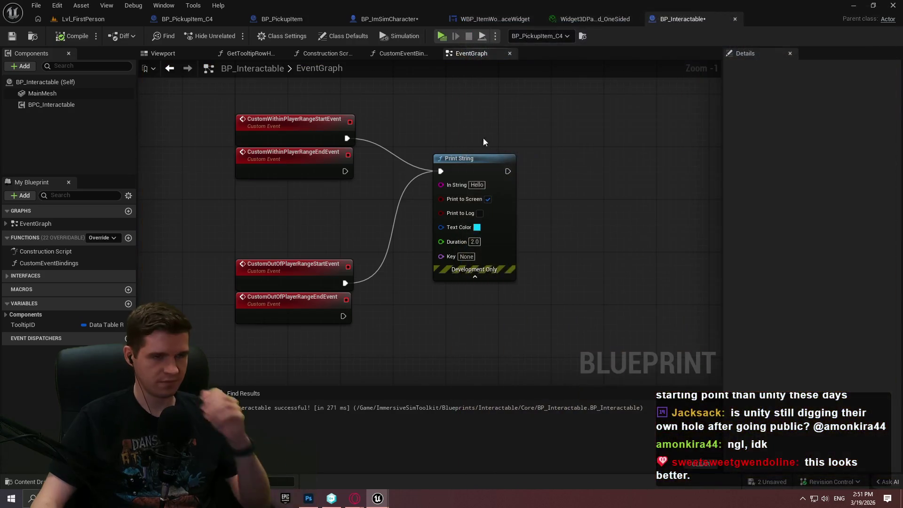
Step: Minimize the ImmersiveSim editor to reveal Redlock's BPC_SimplePlayerInteraction_Actor event graph and scroll its Details
{"action": "left_click", "coordinate": [853, 5]}
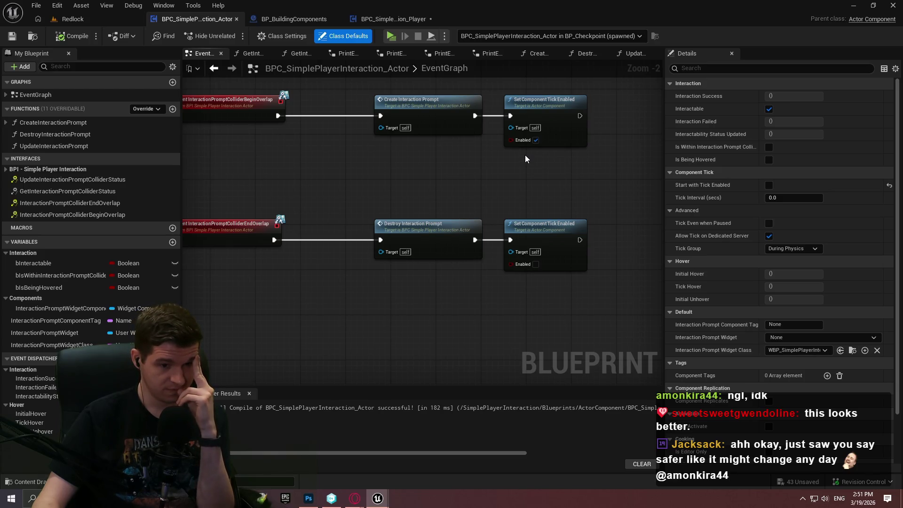
{"action": "scroll", "coordinate": [717, 299], "scroll_direction": "down", "scroll_amount": 4}
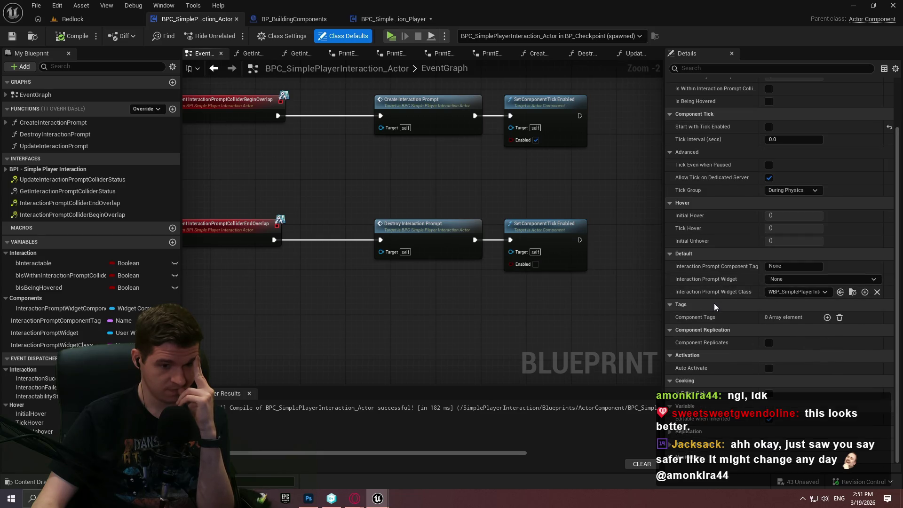
{"action": "scroll", "coordinate": [691, 286], "scroll_direction": "up", "scroll_amount": 4}
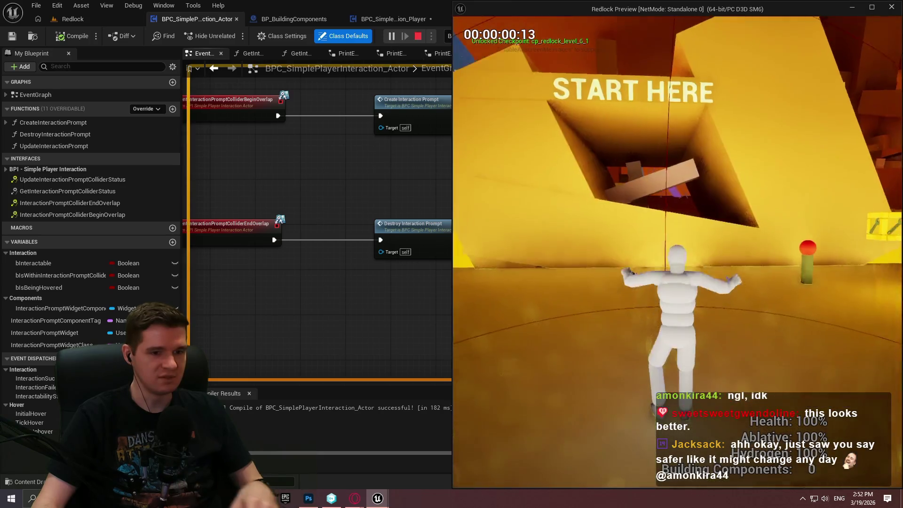
Step: Walk up the ramp to the red pole to show Interact to Teleport, back away, and stop play
{"action": "key", "text": "w"}
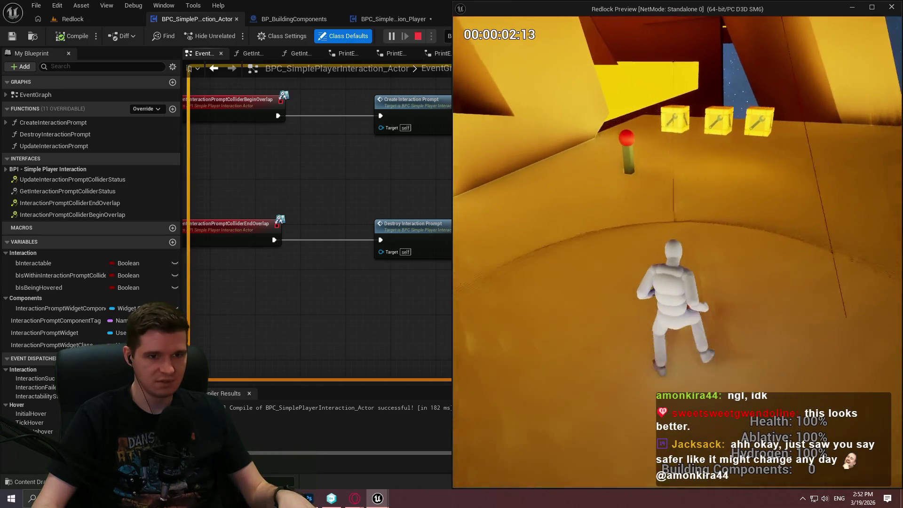
{"action": "key", "text": "w"}
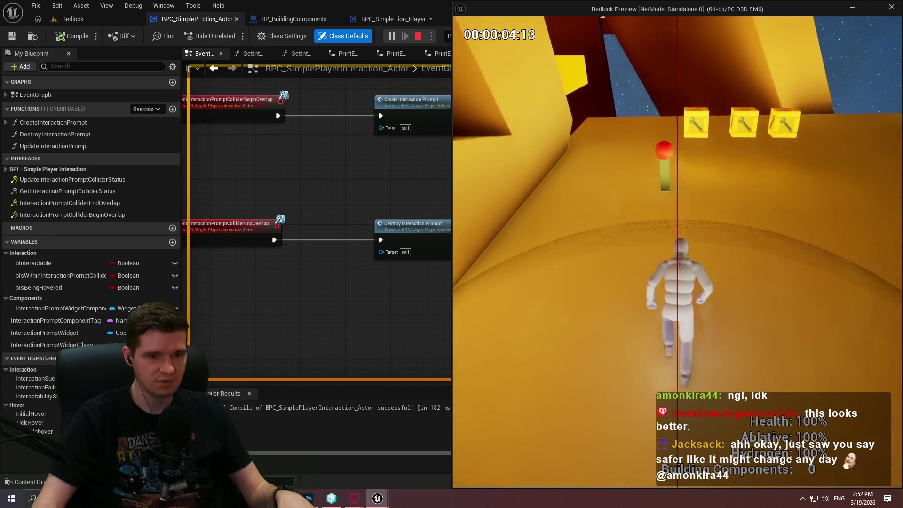
{"action": "key", "text": "w"}
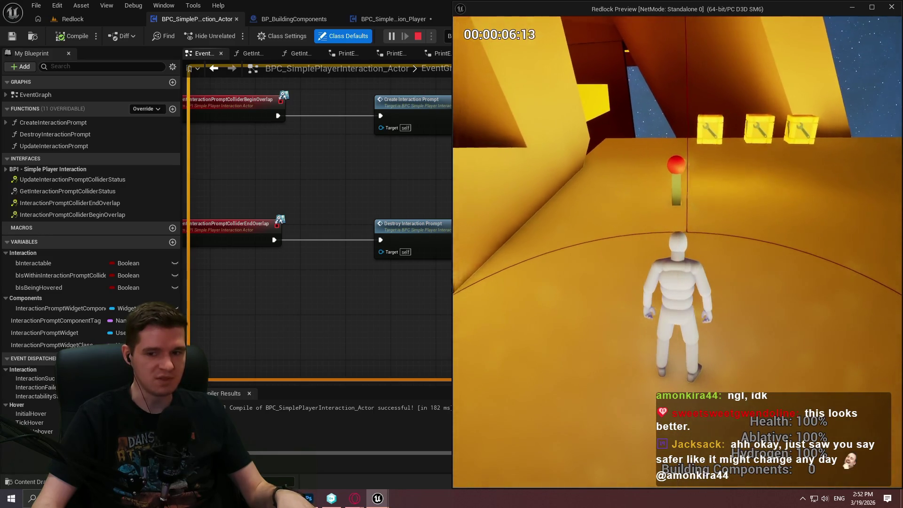
{"action": "key", "text": "w"}
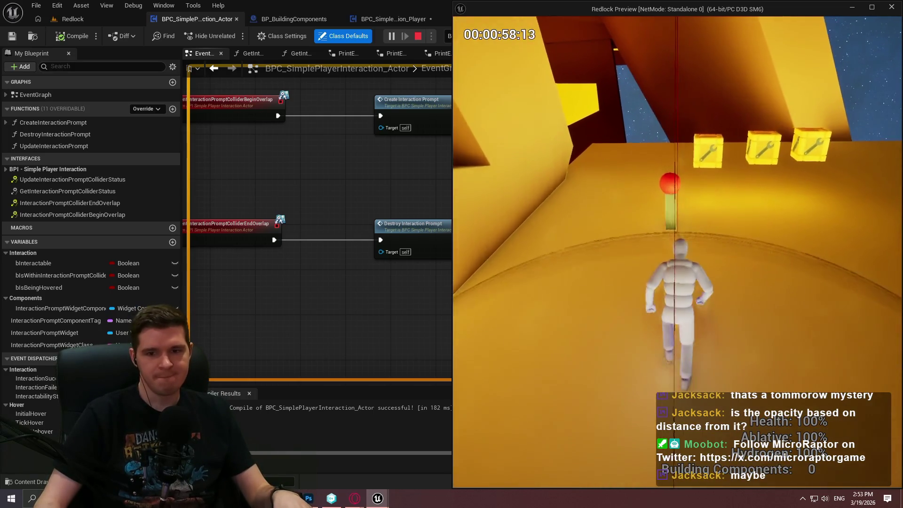
{"action": "key", "text": "w"}
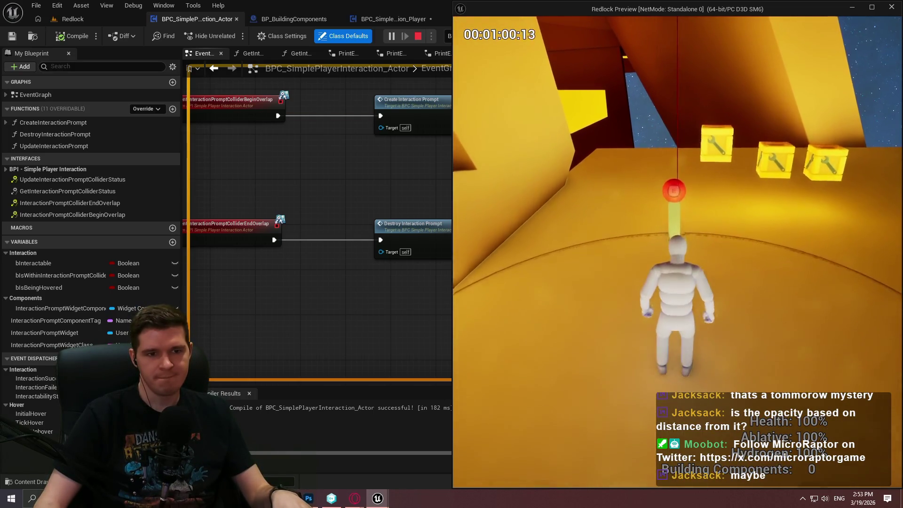
{"action": "key", "text": "s"}
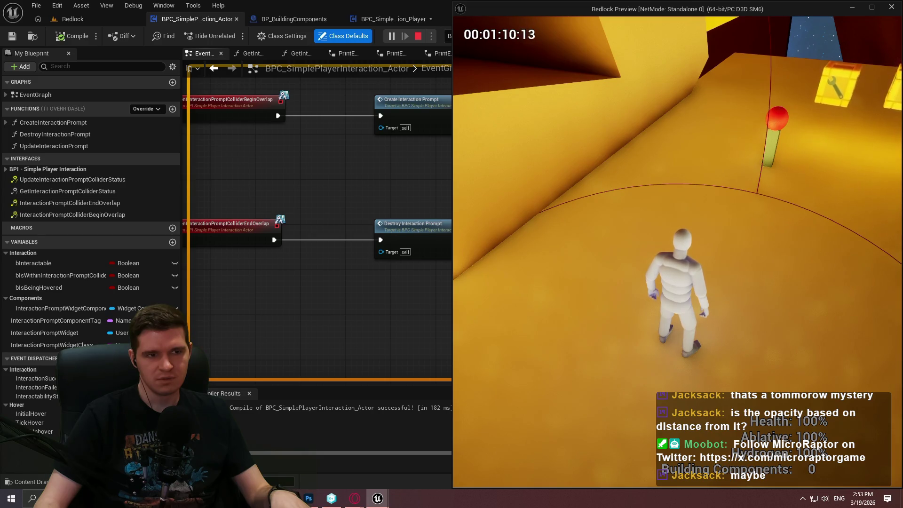
{"action": "key", "text": "Escape"}
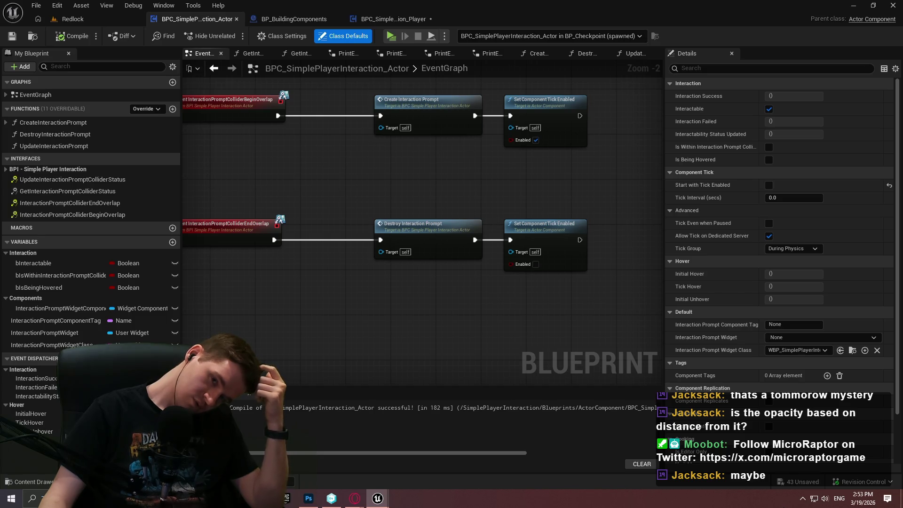
Step: Switch to BPC_SimpleInteraction_Player and bring SetupInteractionPromptCollider's Attach Component node into view
{"action": "key", "text": "ctrl+Tab"}
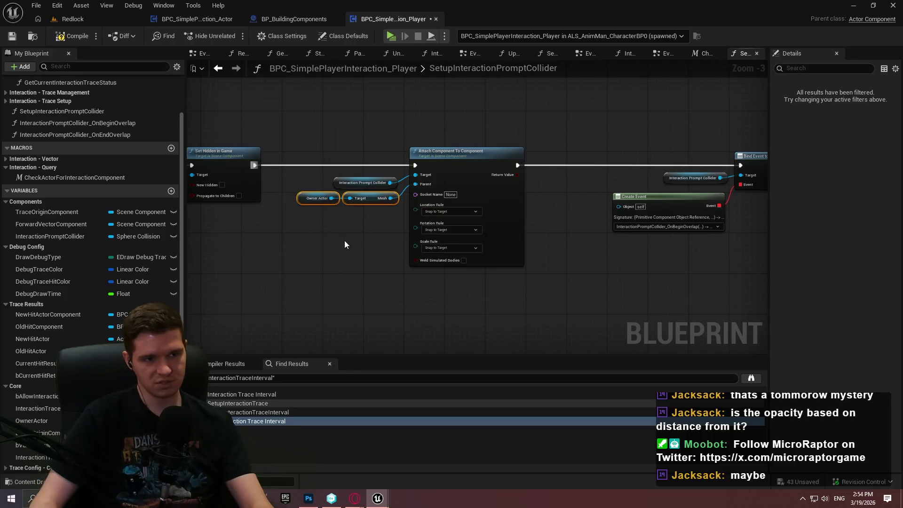
{"action": "scroll", "coordinate": [329, 224], "scroll_direction": "down", "scroll_amount": 3}
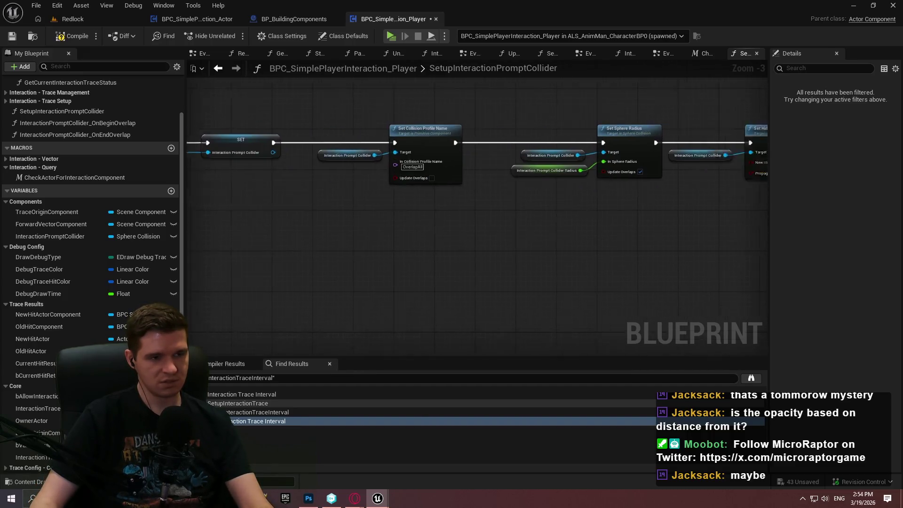
{"action": "left_click_drag", "start_coordinate": [608, 220], "coordinate": [312, 254]}
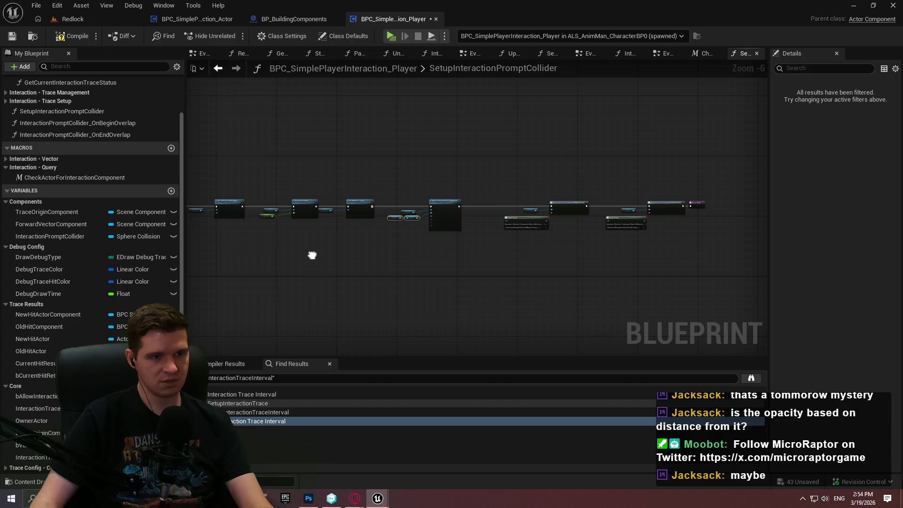
{"action": "scroll", "coordinate": [378, 216], "scroll_direction": "up", "scroll_amount": 7}
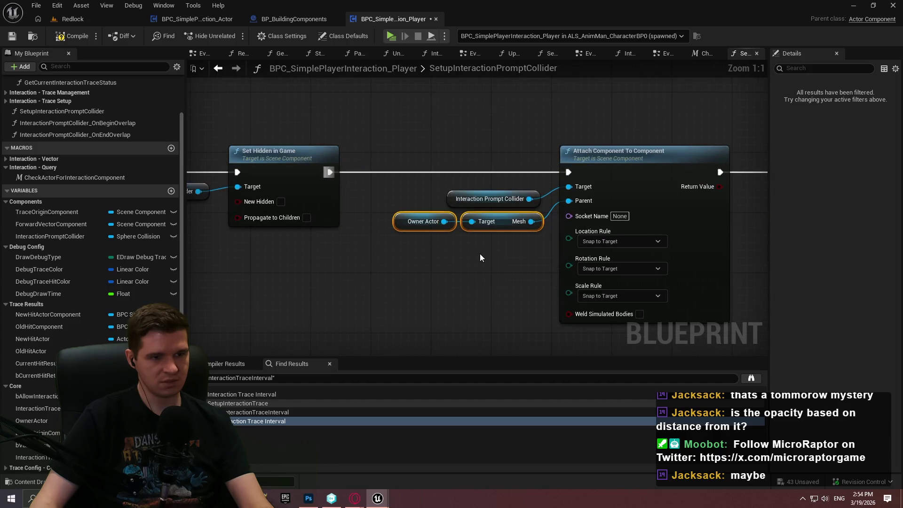
Step: Add Get Capsule Component from Owner Actor, wire it into Attach Component's Parent, and return to Redlock
{"action": "left_click_drag", "start_coordinate": [443, 221], "coordinate": [408, 277]}
{"action": "type", "text": "capsule"}
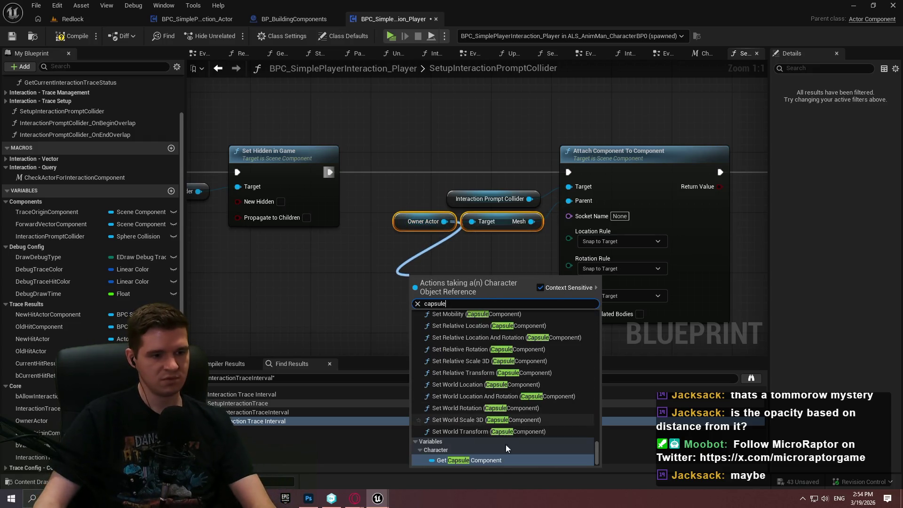
{"action": "left_click", "coordinate": [498, 461]}
{"action": "mouse_move", "coordinate": [516, 281]}
{"action": "left_mouse_down"}
{"action": "mouse_move", "coordinate": [577, 200]}
{"action": "mouse_move", "coordinate": [568, 200]}
{"action": "left_mouse_up"}
{"action": "left_click", "coordinate": [510, 254]}
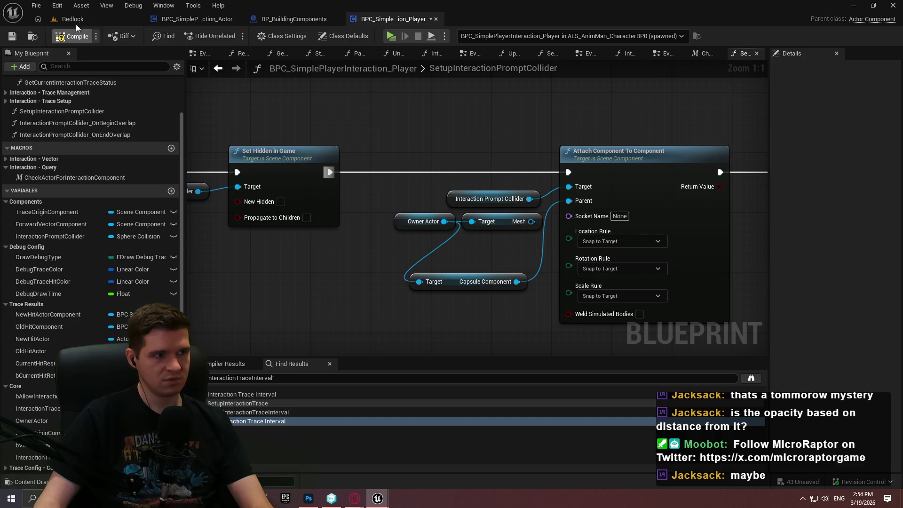
{"action": "left_click", "coordinate": [94, 22]}
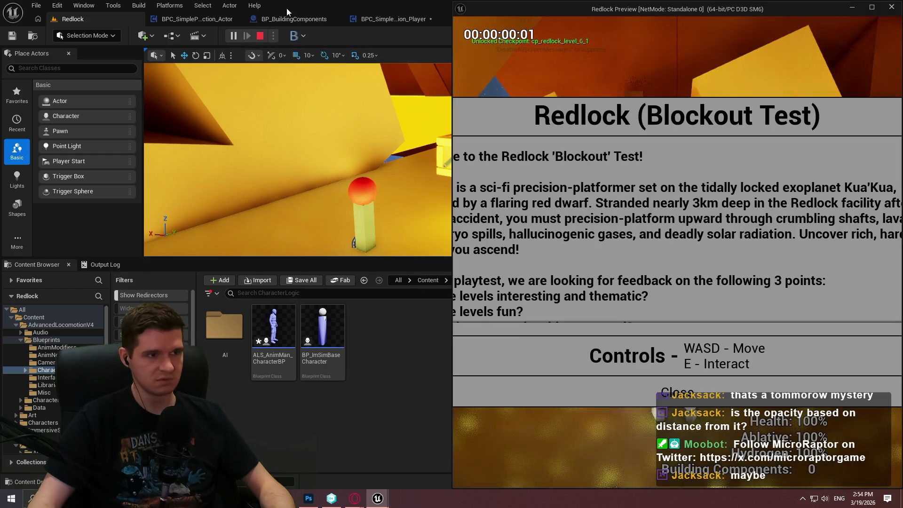
Step: Start a play session, bring the Redlock Preview window forward and dismiss the welcome screen
{"action": "left_click", "coordinate": [199, 18]}
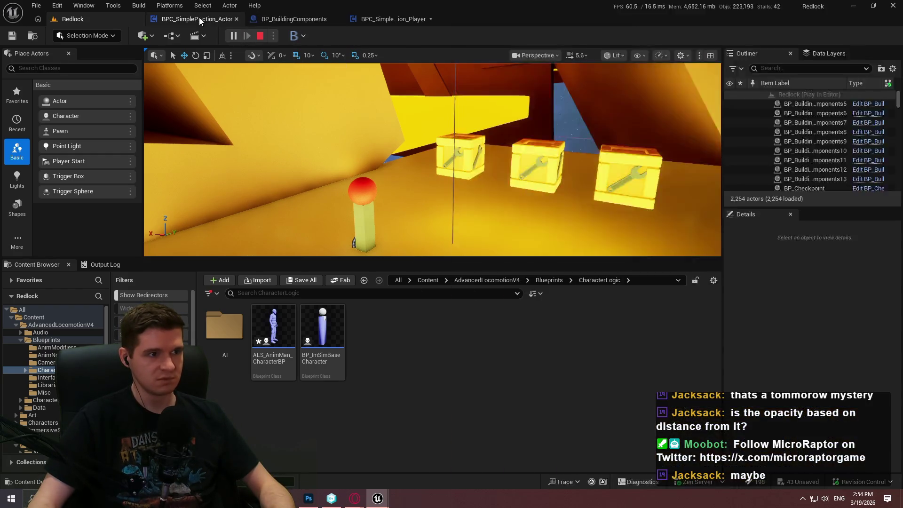
{"action": "left_click", "coordinate": [199, 19]}
{"action": "mouse_move", "coordinate": [377, 499]}
{"action": "left_click", "coordinate": [517, 464]}
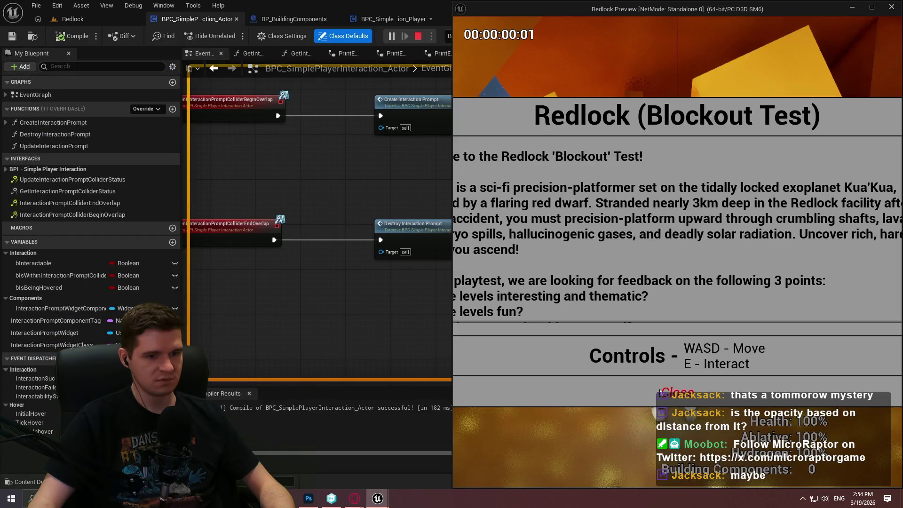
{"action": "left_click", "coordinate": [661, 393]}
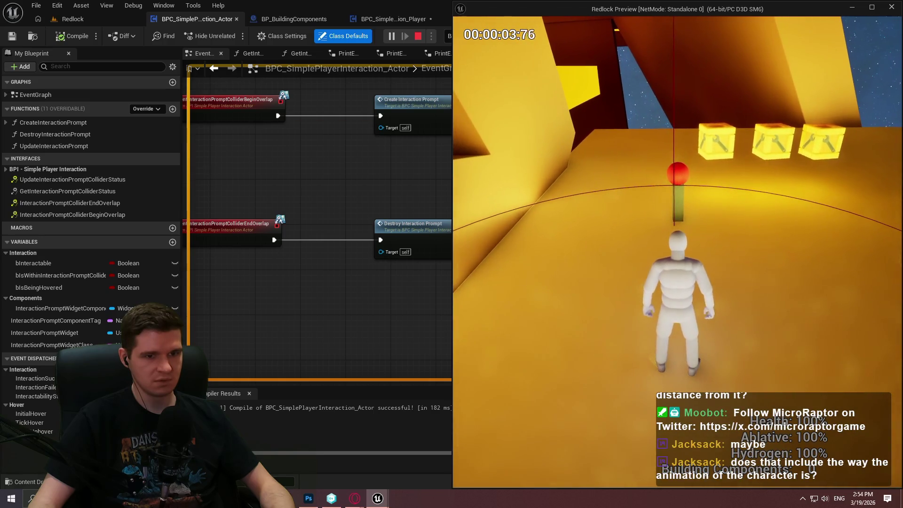
Step: Walk the character up to the red pole and back to check the teleport prompt, then end play
{"action": "key", "text": "w"}
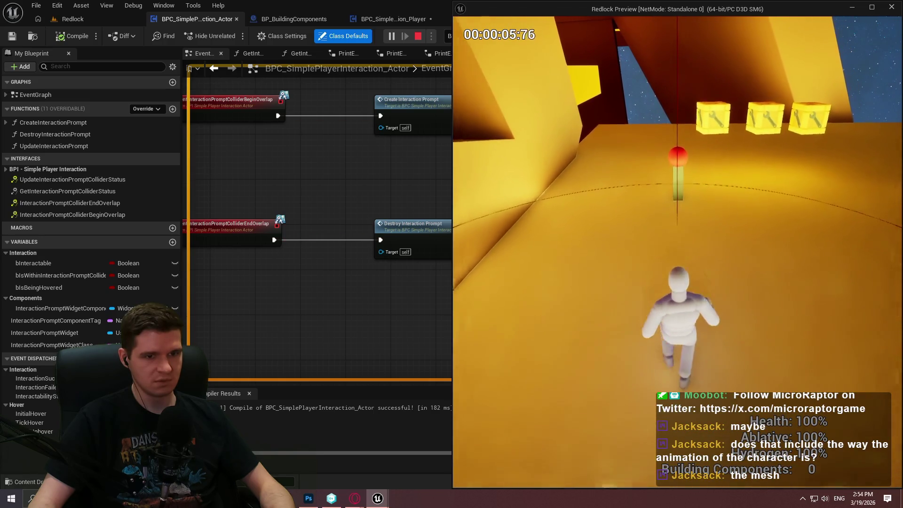
{"action": "key", "text": "w"}
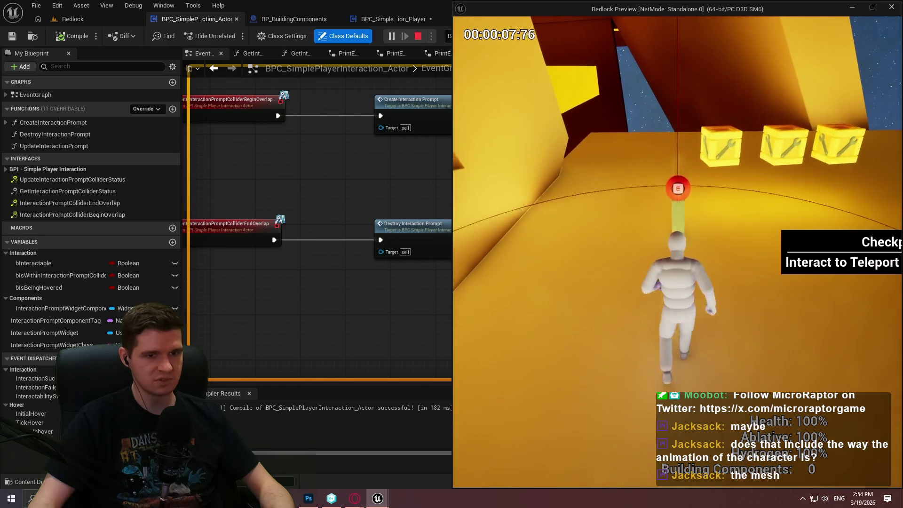
{"action": "key", "text": "s"}
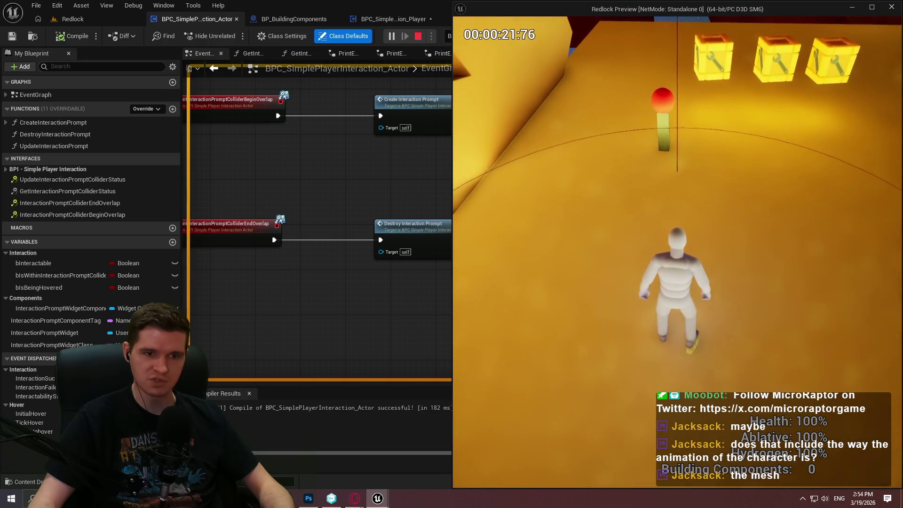
{"action": "key", "text": "w"}
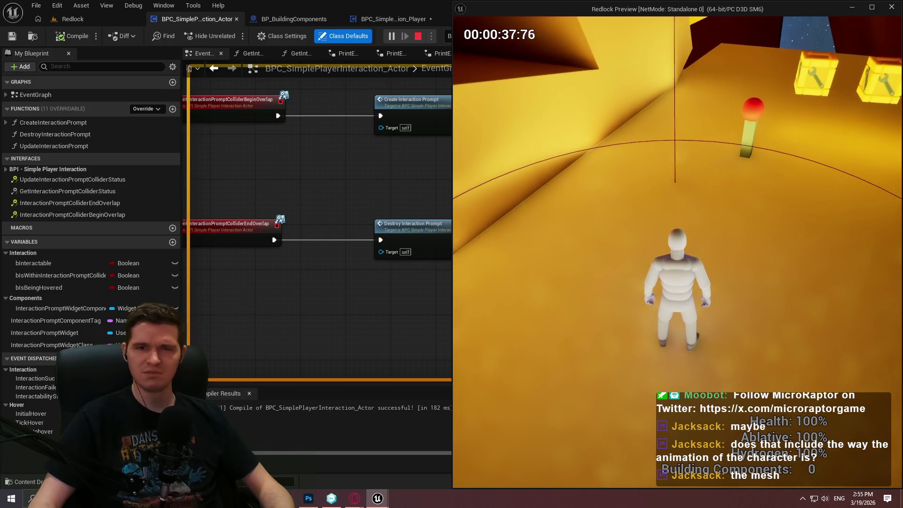
{"action": "key", "text": "Escape"}
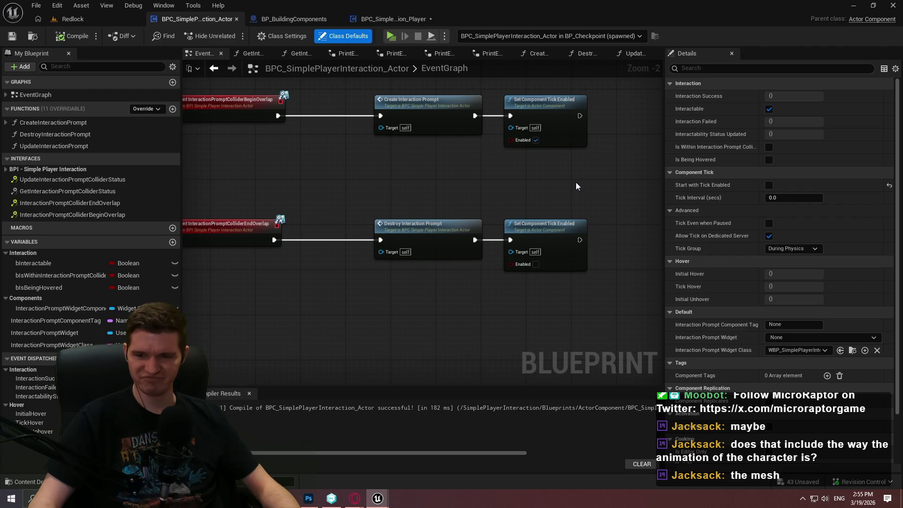
Step: Back in the Redlock level editor, open ALS_AnimMan_CharacterBP from the CharacterLogic folder
{"action": "left_click", "coordinate": [87, 18]}
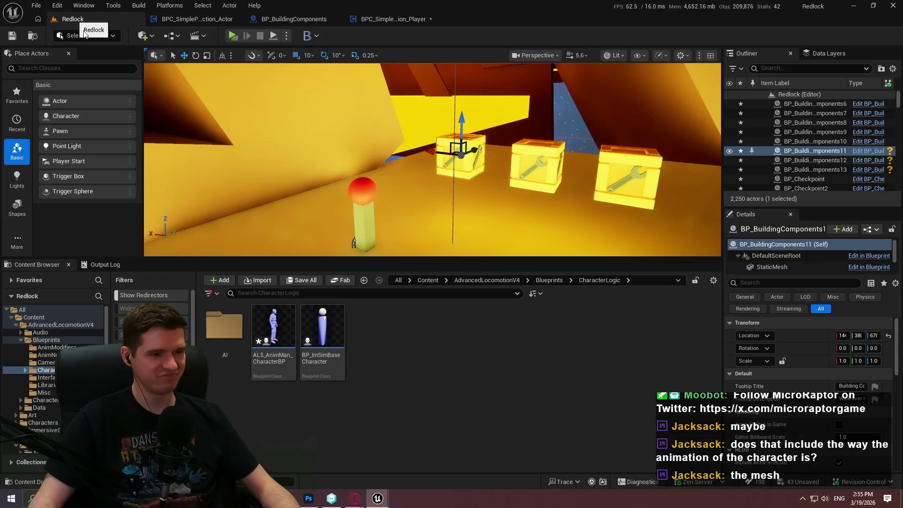
{"action": "mouse_move", "coordinate": [269, 368]}
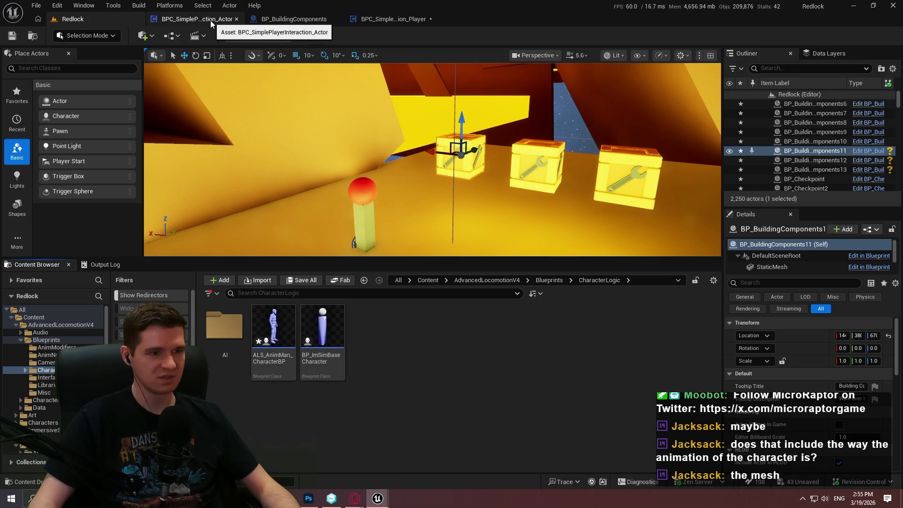
{"action": "left_click", "coordinate": [397, 21]}
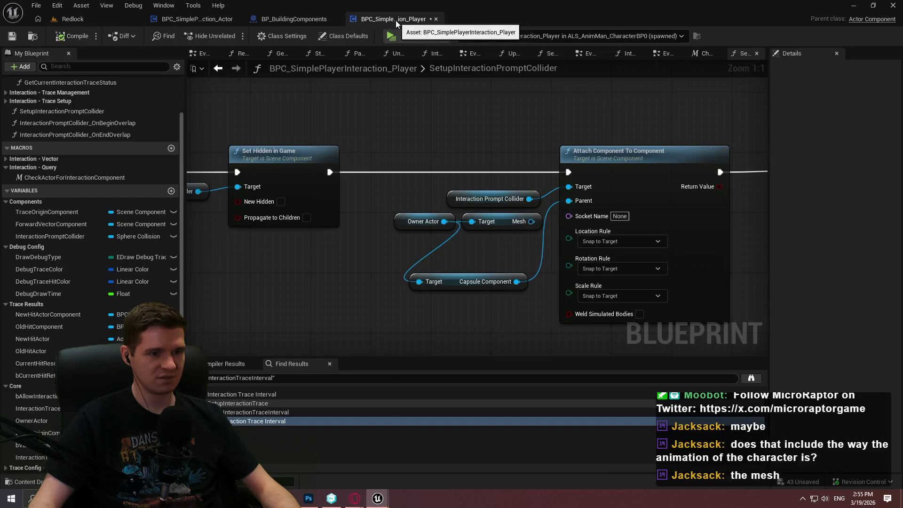
{"action": "left_click", "coordinate": [104, 23]}
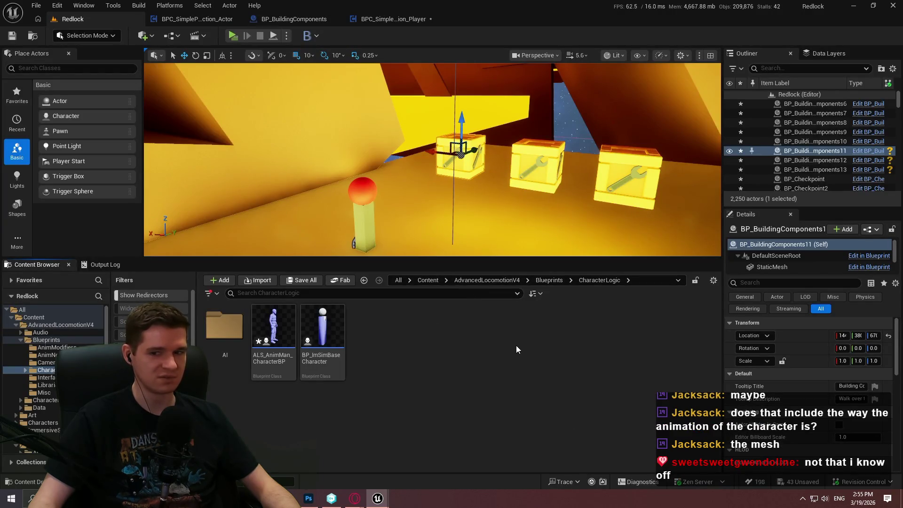
{"action": "double_click", "coordinate": [267, 359]}
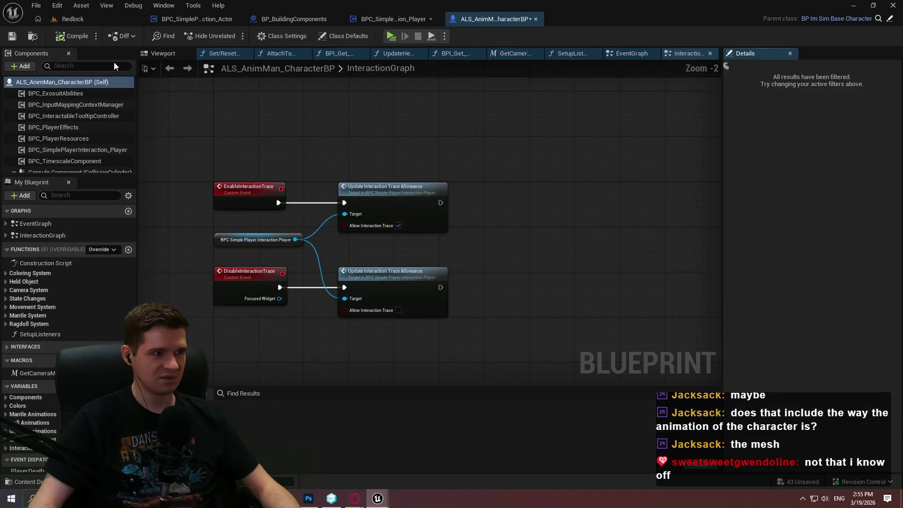
Step: Add a Sphere component to the character and commit the name Sphere
{"action": "left_click", "coordinate": [28, 67]}
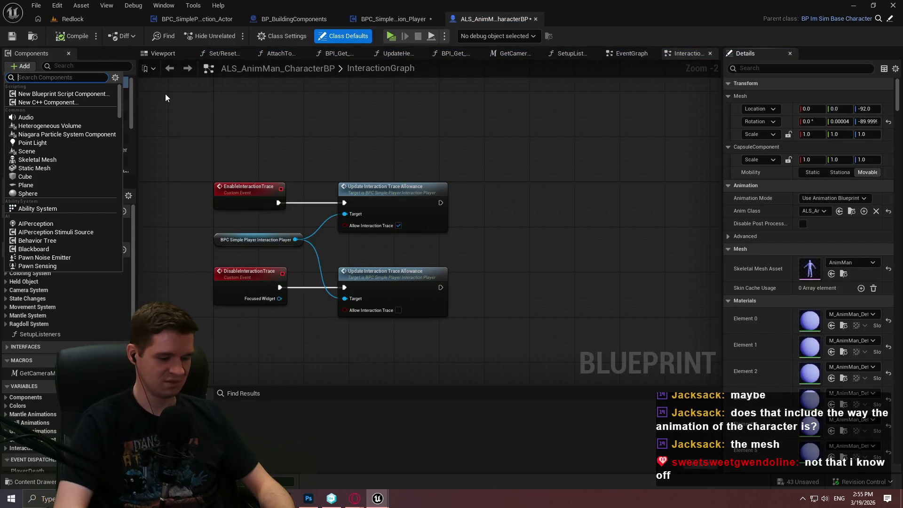
{"action": "type", "text": "sph"}
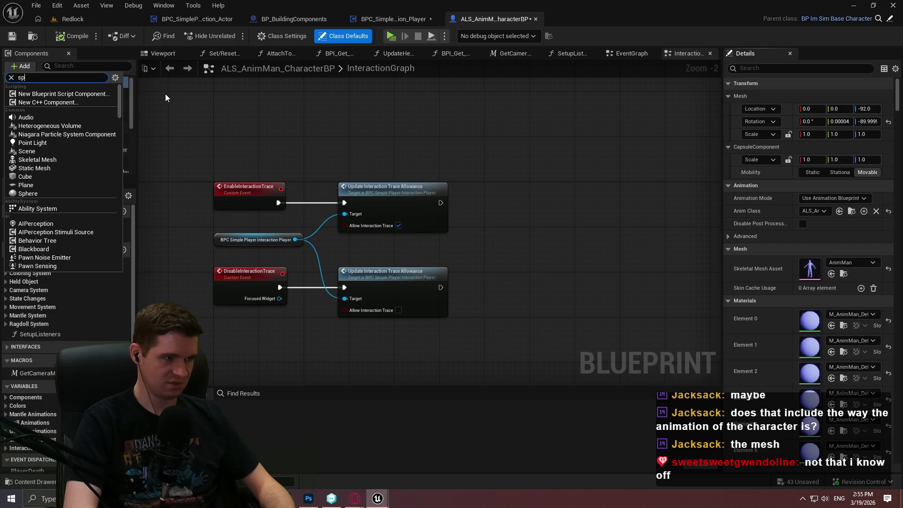
{"action": "left_click", "coordinate": [64, 94]}
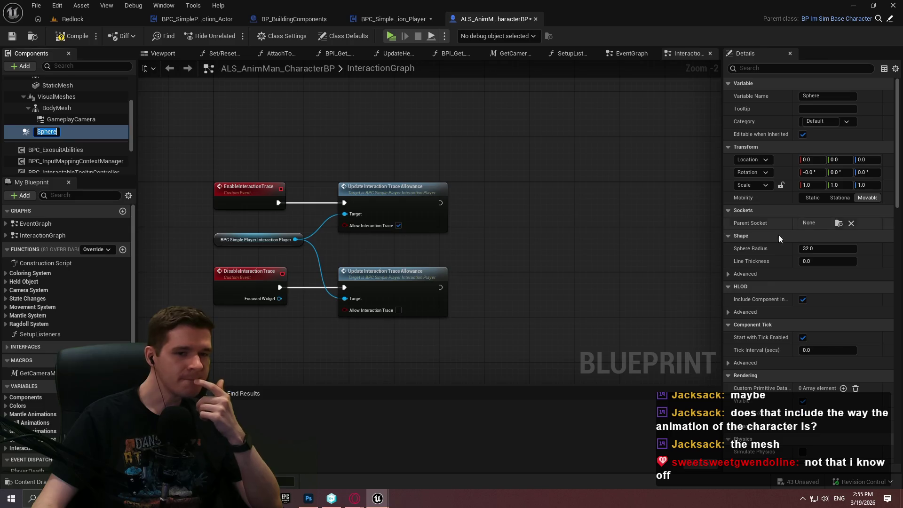
{"action": "left_click", "coordinate": [733, 273]}
Step: Review the Sphere component's shape settings, then view BPC_SimplePlayerInteraction_Player's SetupInteractionPromptCollider
{"action": "left_click_drag", "start_coordinate": [899, 162], "coordinate": [900, 235]}
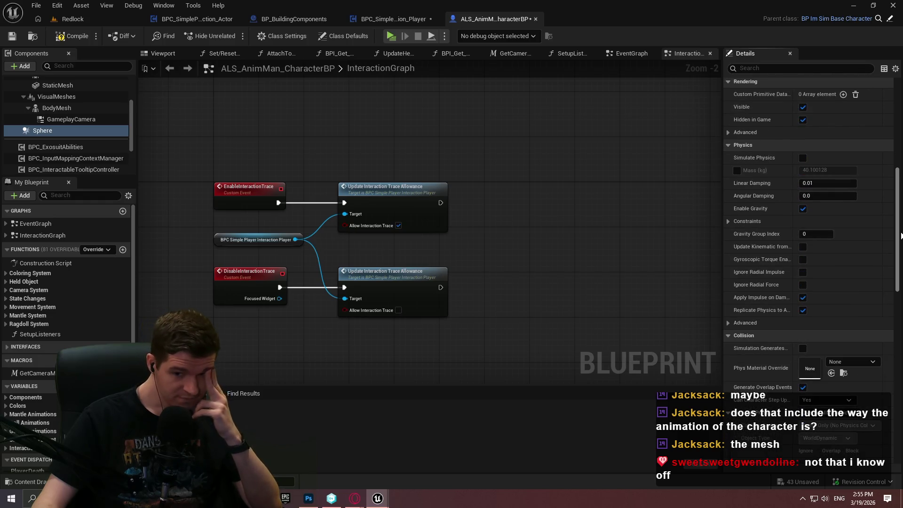
{"action": "left_click_drag", "start_coordinate": [901, 235], "coordinate": [884, 420]}
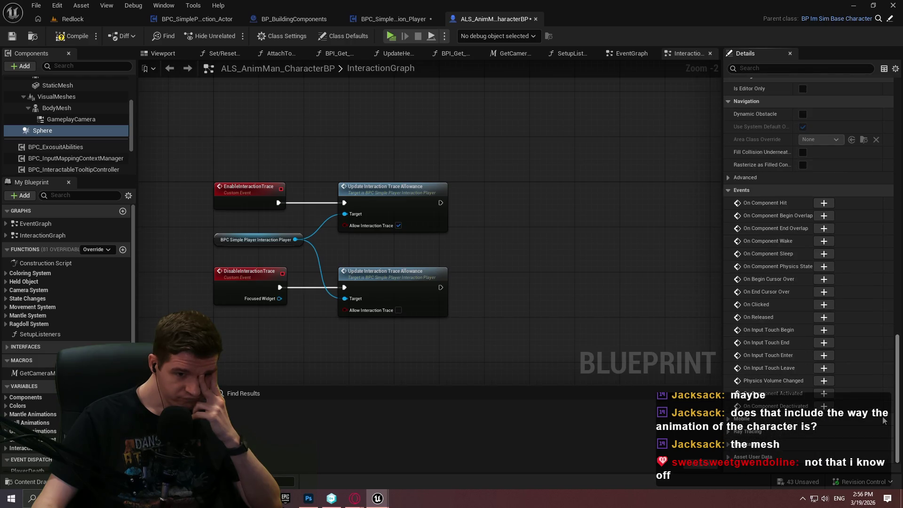
{"action": "scroll", "coordinate": [875, 290], "scroll_direction": "up", "scroll_amount": 15}
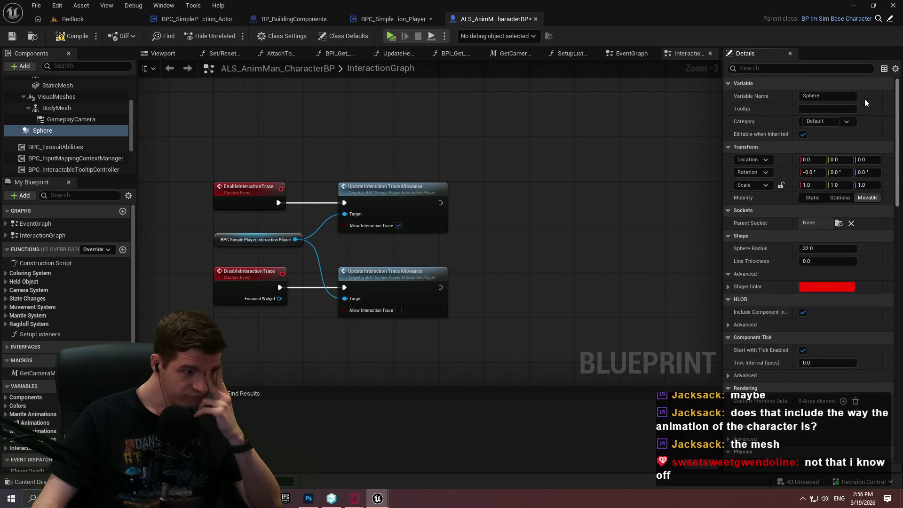
{"action": "left_click", "coordinate": [80, 134]}
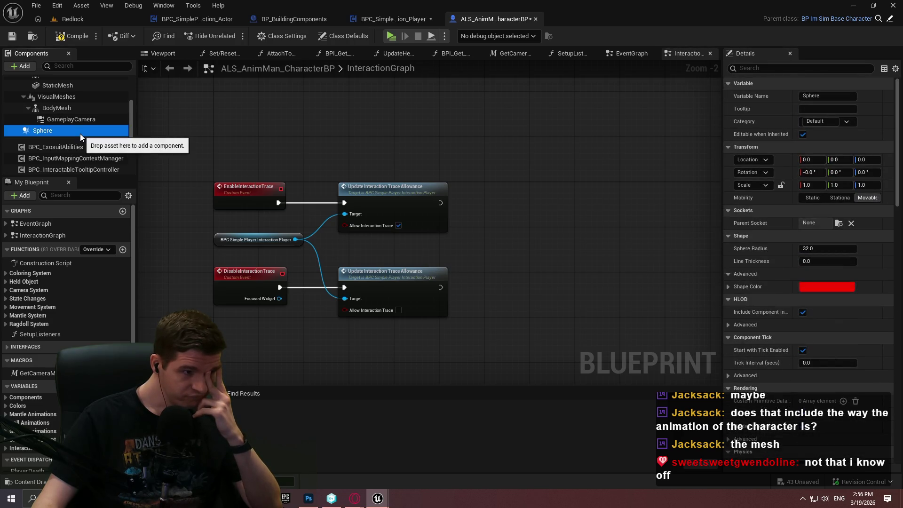
{"action": "scroll", "coordinate": [80, 133], "scroll_direction": "up", "scroll_amount": 3}
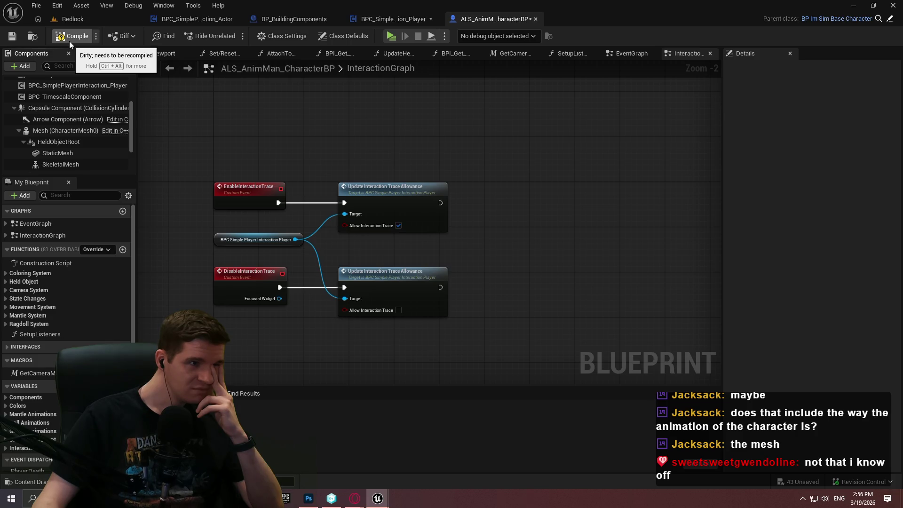
{"action": "left_click", "coordinate": [393, 18]}
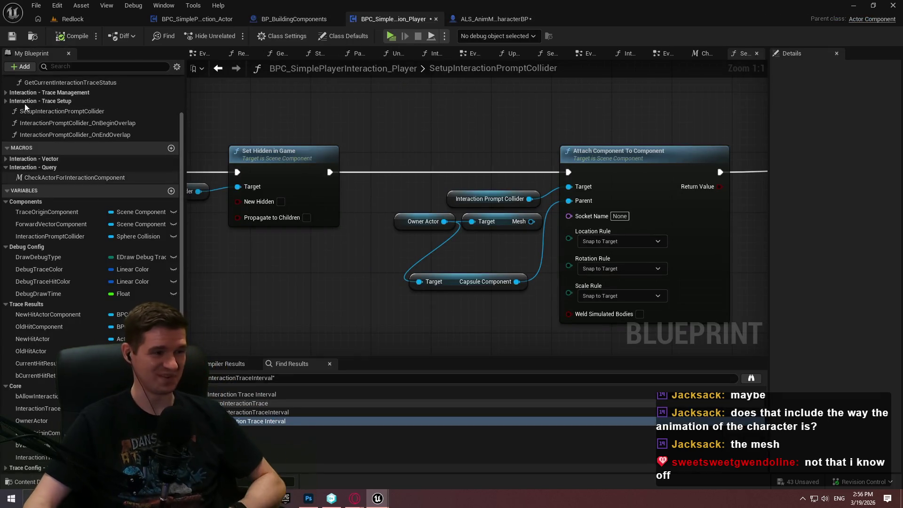
Step: In the EventGraph, add an Event Tick node driving a new Draw Debug Point node
{"action": "scroll", "coordinate": [94, 114], "scroll_direction": "up", "scroll_amount": 2}
{"action": "scroll", "coordinate": [94, 114], "scroll_direction": "up", "scroll_amount": 1}
{"action": "double_click", "coordinate": [35, 95]}
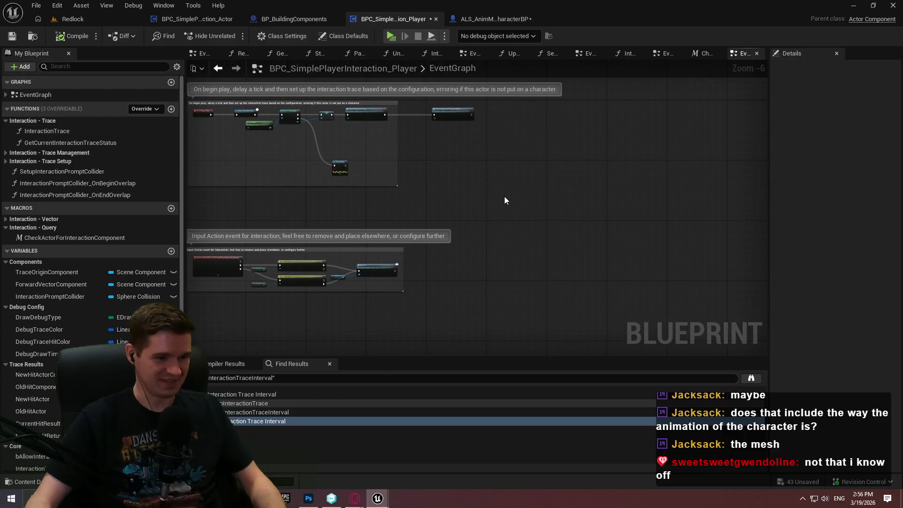
{"action": "right_click", "coordinate": [474, 183]}
{"action": "type", "text": "tick"}
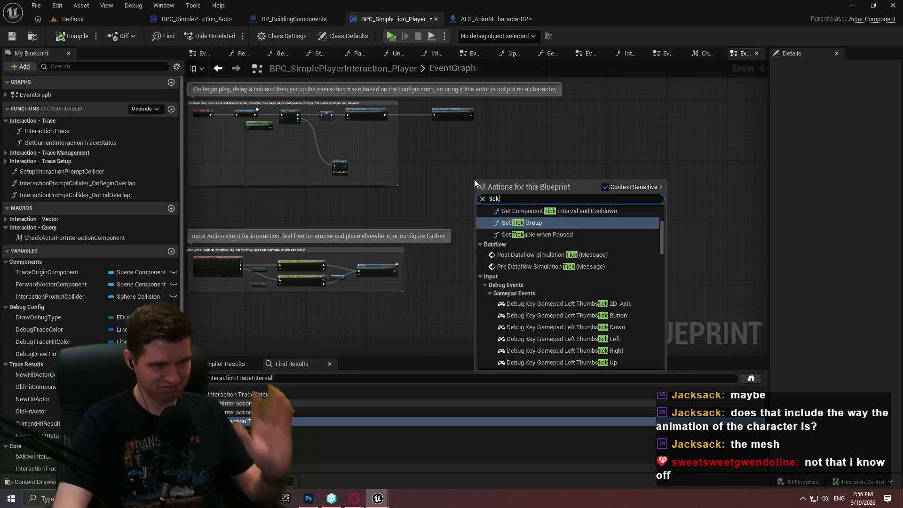
{"action": "scroll", "coordinate": [592, 228], "scroll_direction": "up", "scroll_amount": 5}
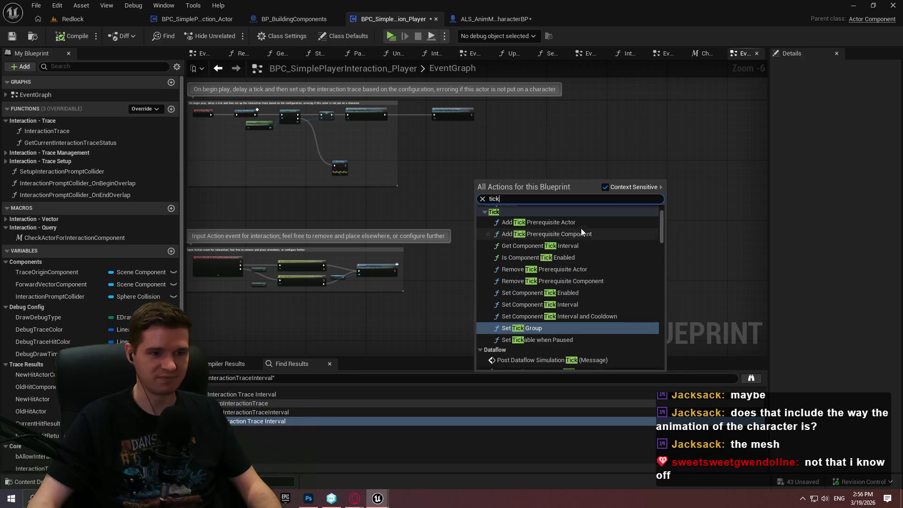
{"action": "left_click", "coordinate": [545, 230]}
{"action": "scroll", "coordinate": [518, 199], "scroll_direction": "up", "scroll_amount": 6}
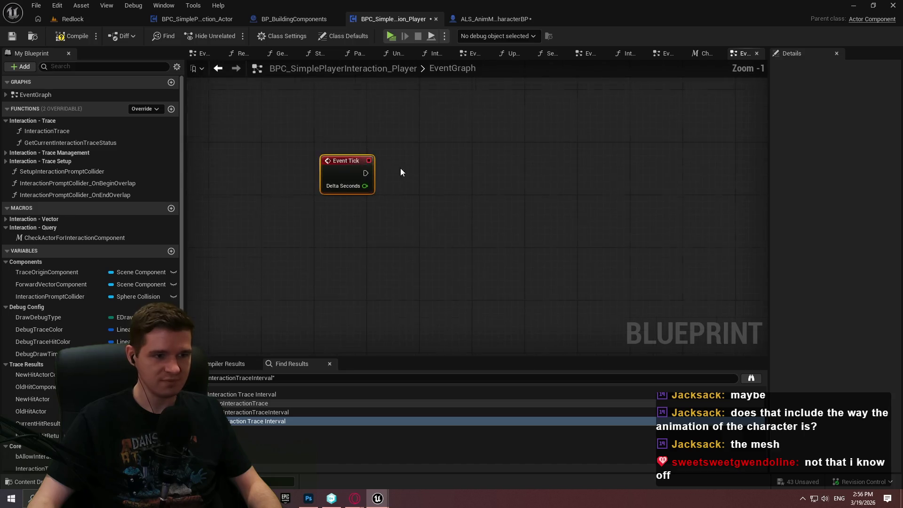
{"action": "left_click_drag", "start_coordinate": [352, 173], "coordinate": [570, 161]}
{"action": "type", "text": "draw debug"}
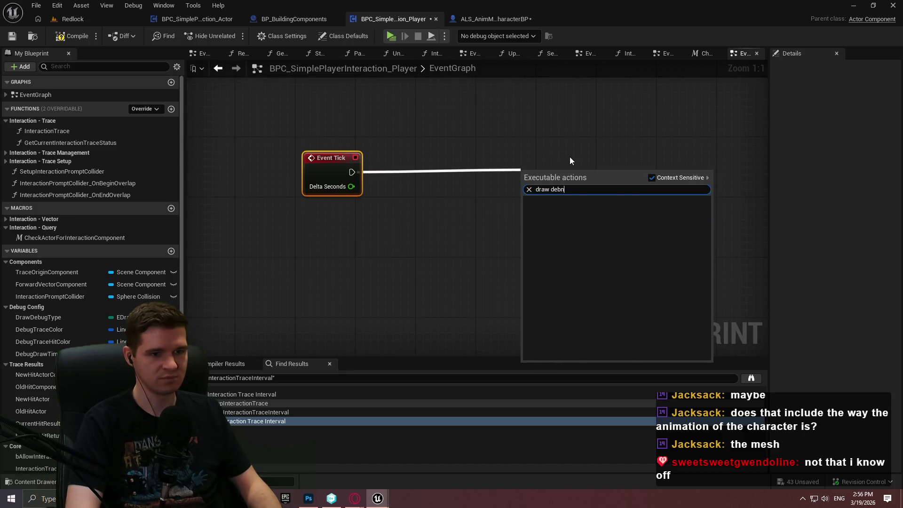
{"action": "type", "text": "point"}
{"action": "key", "text": "Return"}
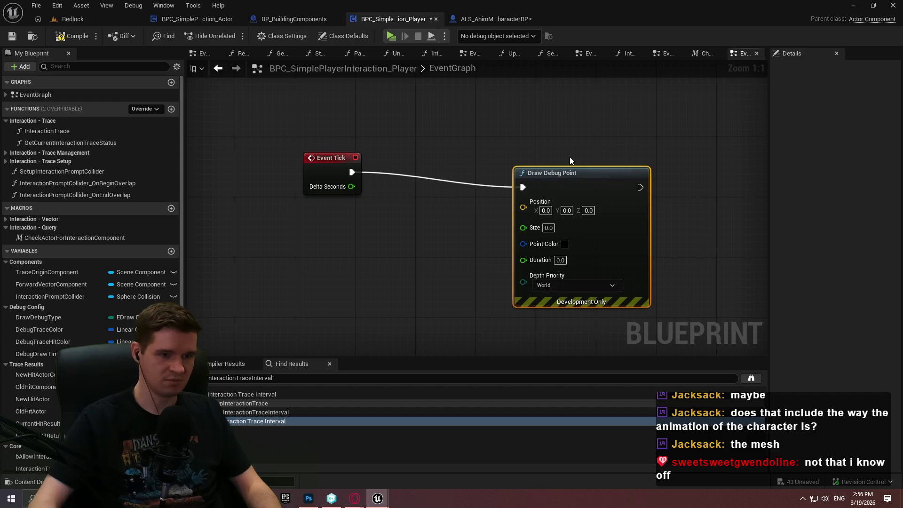
Step: Feed InteractionPromptCollider's Get World Location into the Draw Debug Point Position input
{"action": "left_click_drag", "start_coordinate": [49, 298], "coordinate": [275, 268]}
{"action": "left_click", "coordinate": [311, 272]}
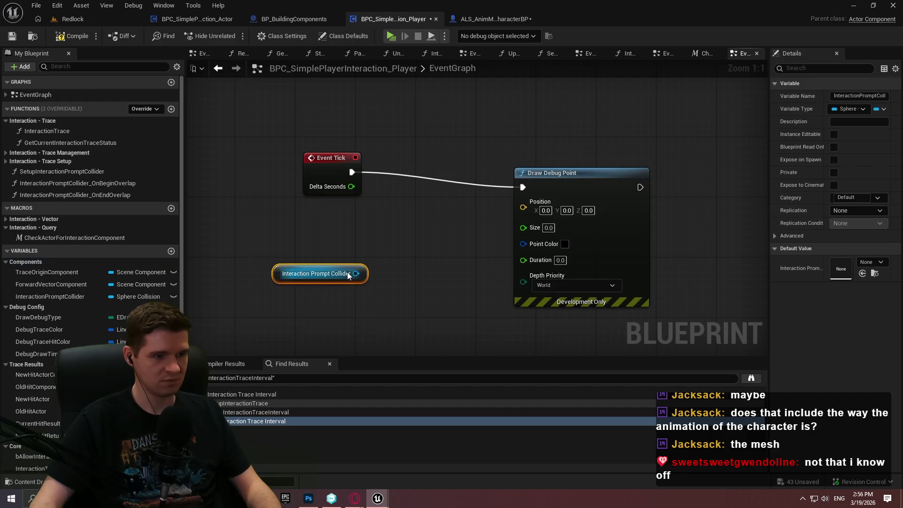
{"action": "left_click_drag", "start_coordinate": [355, 273], "coordinate": [419, 260]}
{"action": "type", "text": "get world loca"}
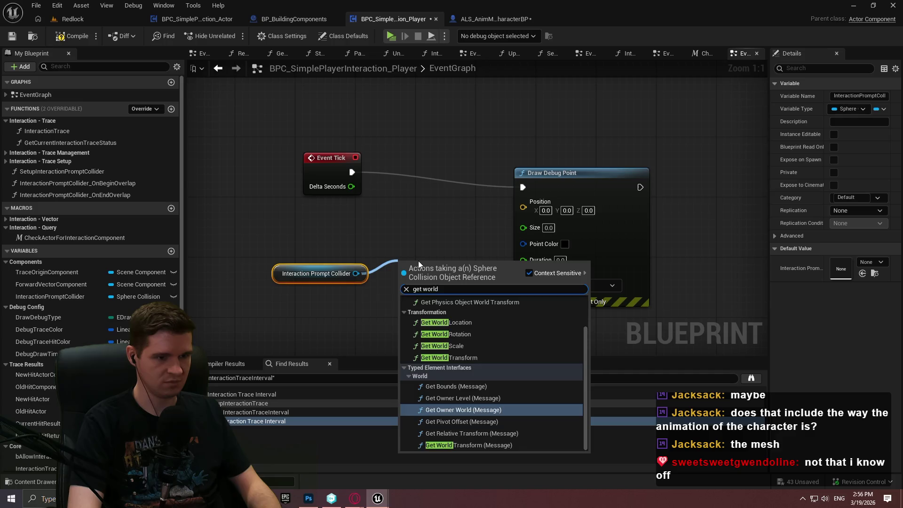
{"action": "key", "text": "Down"}
{"action": "key", "text": "Return"}
{"action": "mouse_move", "coordinate": [483, 283]}
{"action": "left_mouse_down"}
{"action": "mouse_move", "coordinate": [516, 238]}
{"action": "mouse_move", "coordinate": [523, 201]}
{"action": "left_mouse_up"}
{"action": "left_click_drag", "start_coordinate": [549, 243], "coordinate": [601, 243]}
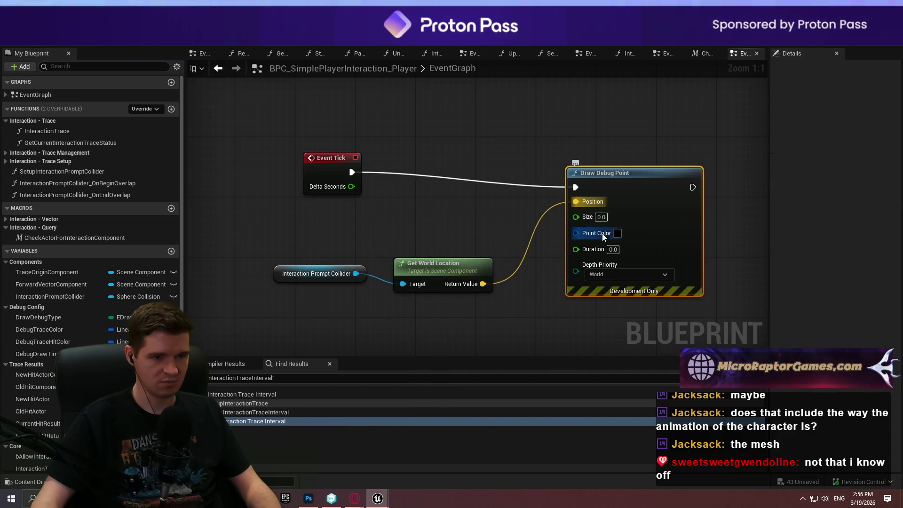
Step: Give the debug point size 15, magenta colour and 0.02 duration, then start playing
{"action": "left_click", "coordinate": [601, 217]}
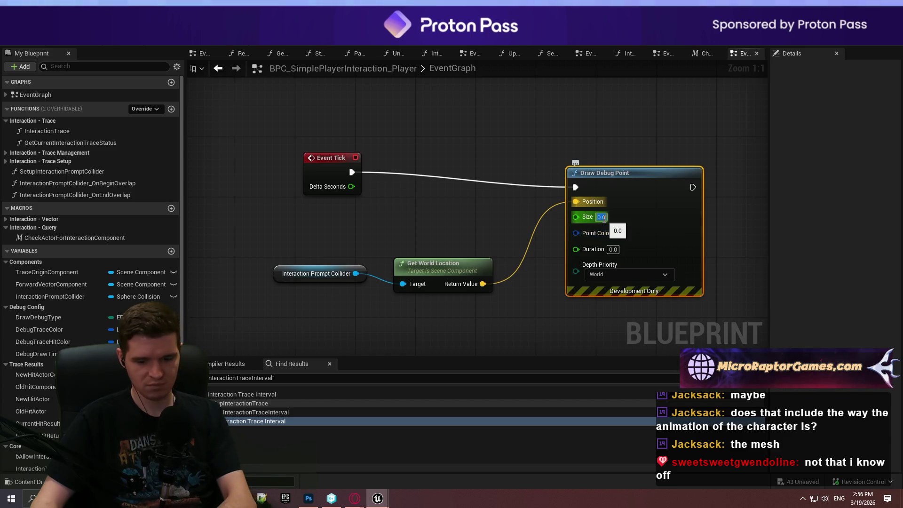
{"action": "type", "text": "25"}
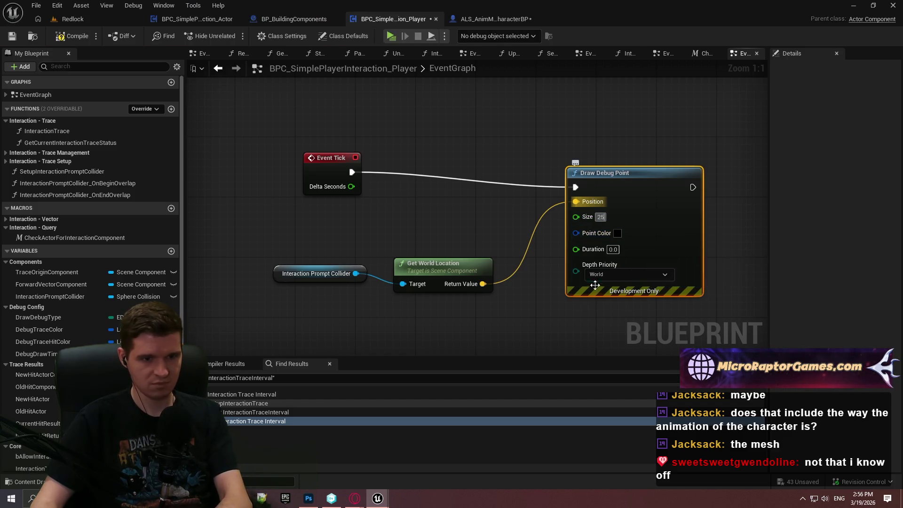
{"action": "type", "text": "15"}
{"action": "key", "text": "Return"}
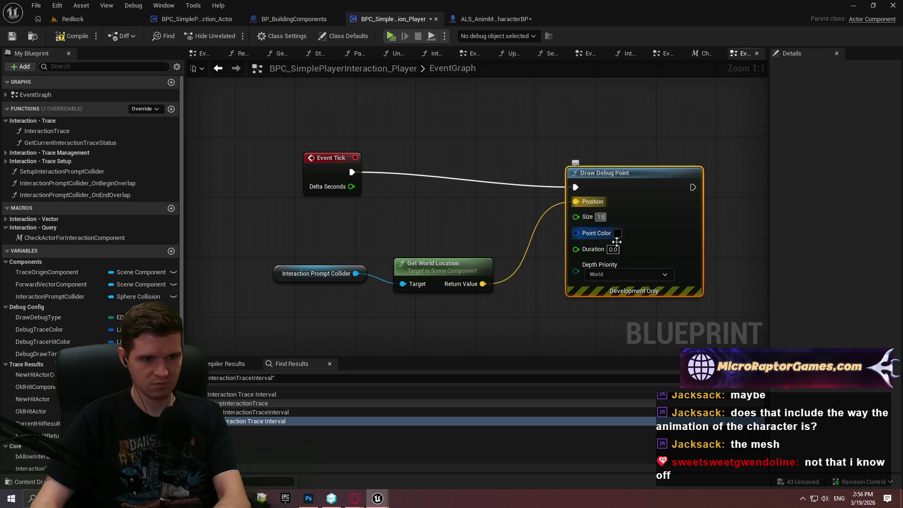
{"action": "left_click", "coordinate": [617, 233]}
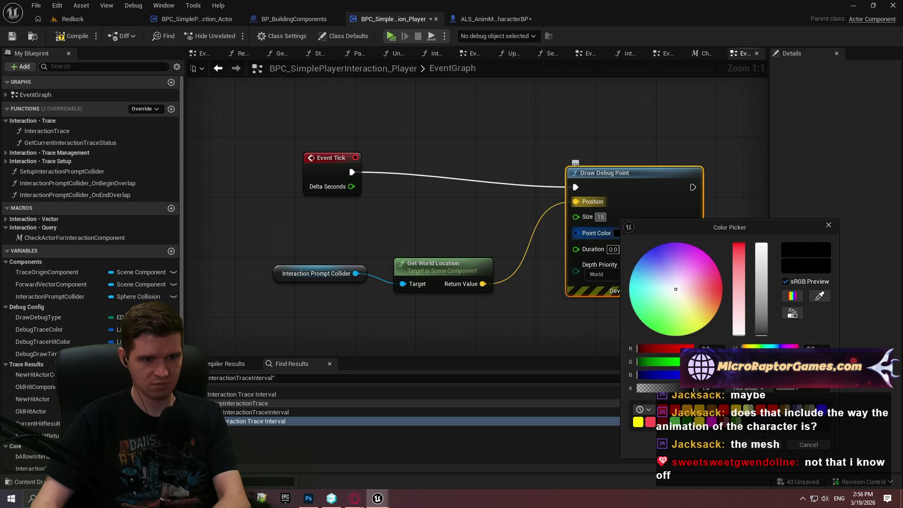
{"action": "left_click", "coordinate": [761, 447]}
{"action": "left_click", "coordinate": [611, 251]}
{"action": "key", "text": "Return"}
{"action": "type", "text": "2"}
{"action": "left_click", "coordinate": [547, 279]}
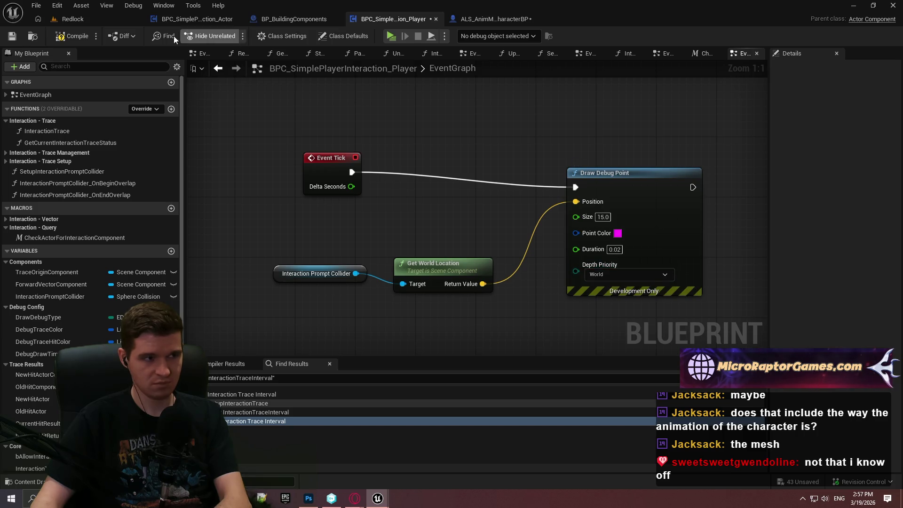
{"action": "left_click", "coordinate": [392, 35]}
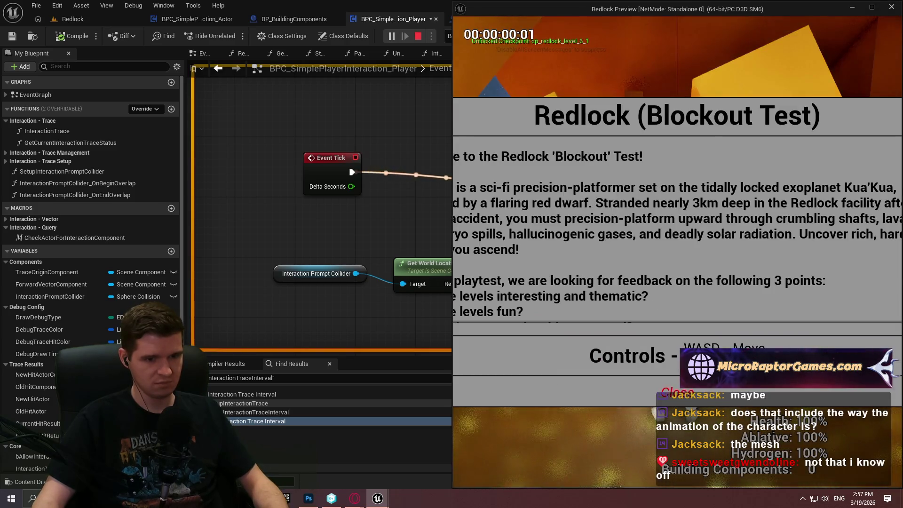
Step: Stop playing, read the Accessed None error at Draw Debug Point, and close the Message Log
{"action": "key", "text": "w"}
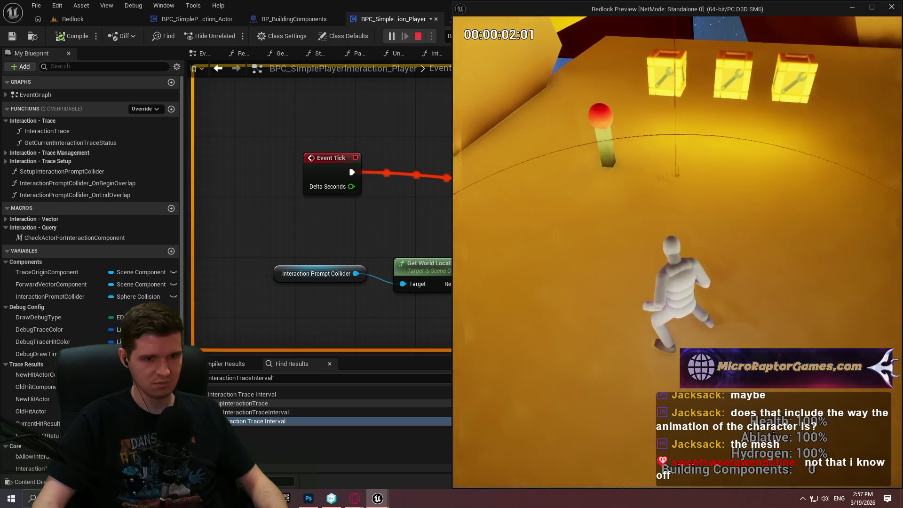
{"action": "key", "text": "Escape"}
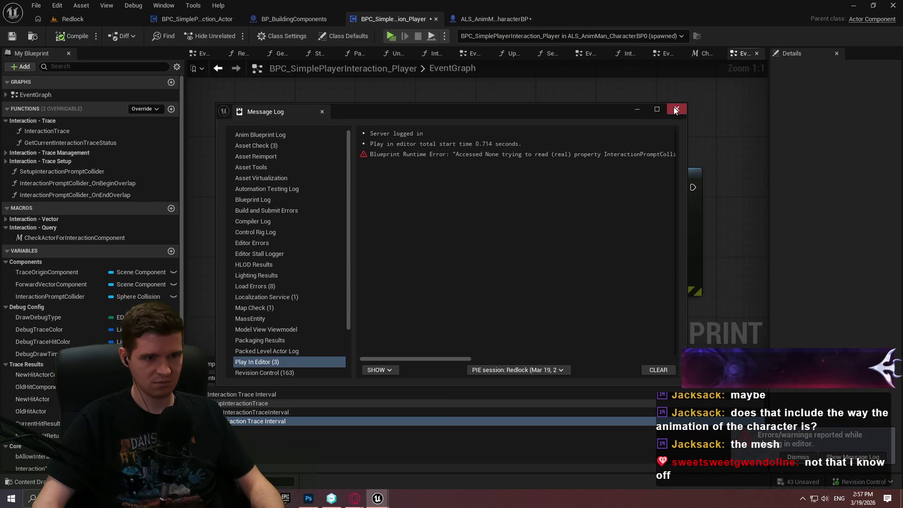
{"action": "left_click_drag", "start_coordinate": [460, 358], "coordinate": [558, 359]}
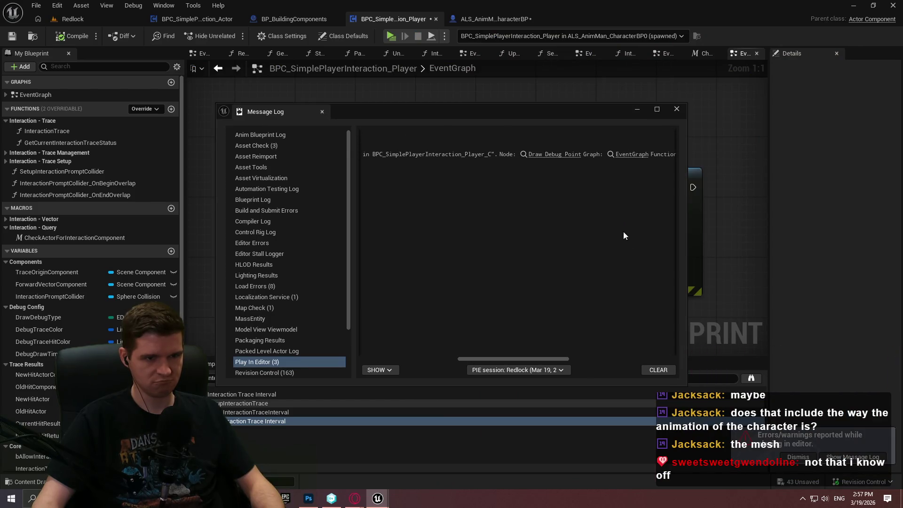
{"action": "left_click", "coordinate": [678, 109]}
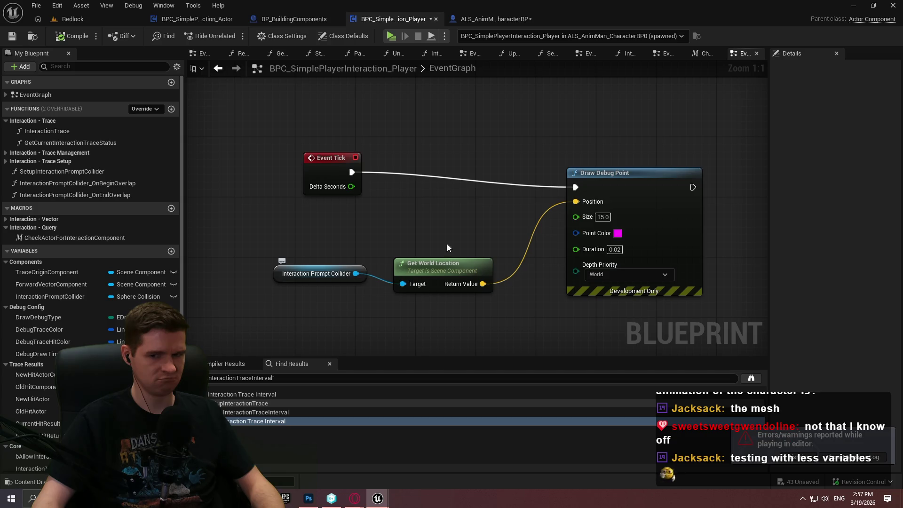
Step: Set Draw Debug Point's duration to 0.2 with Foreground depth priority, then compile
{"action": "left_click", "coordinate": [610, 249]}
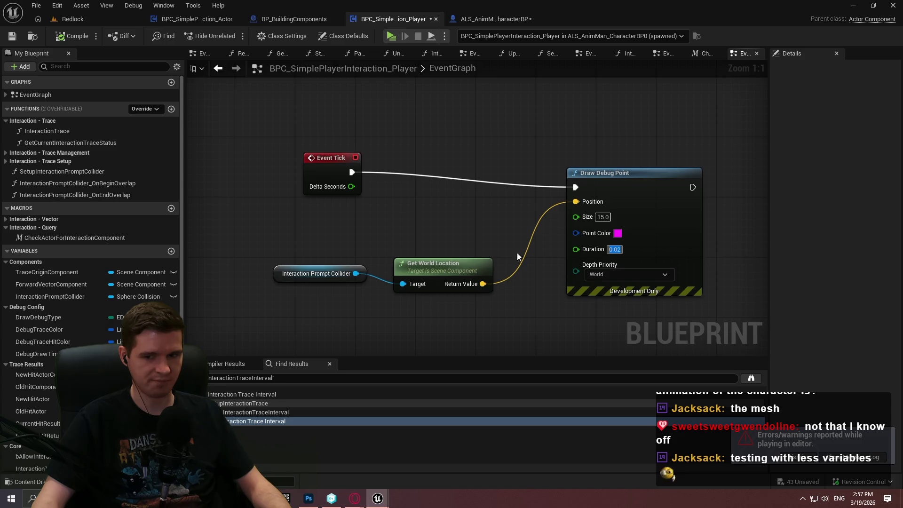
{"action": "left_click", "coordinate": [597, 278]}
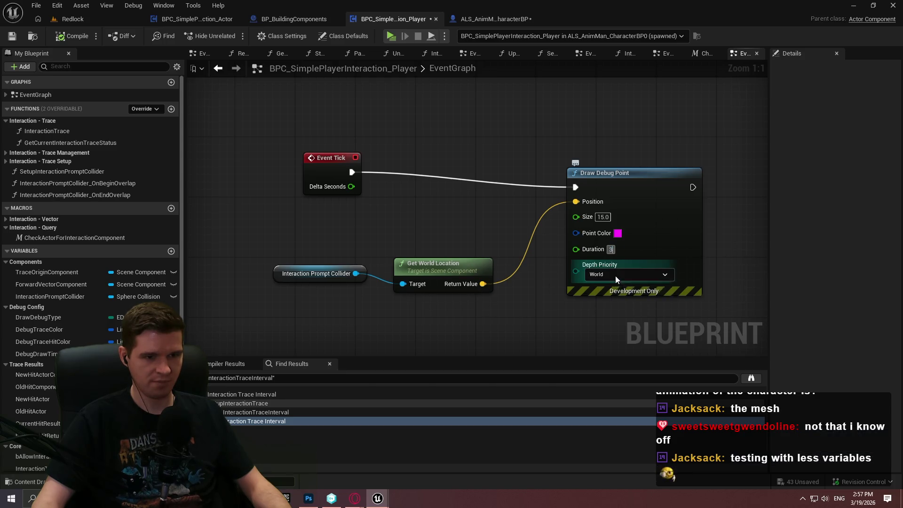
{"action": "left_click", "coordinate": [610, 295]}
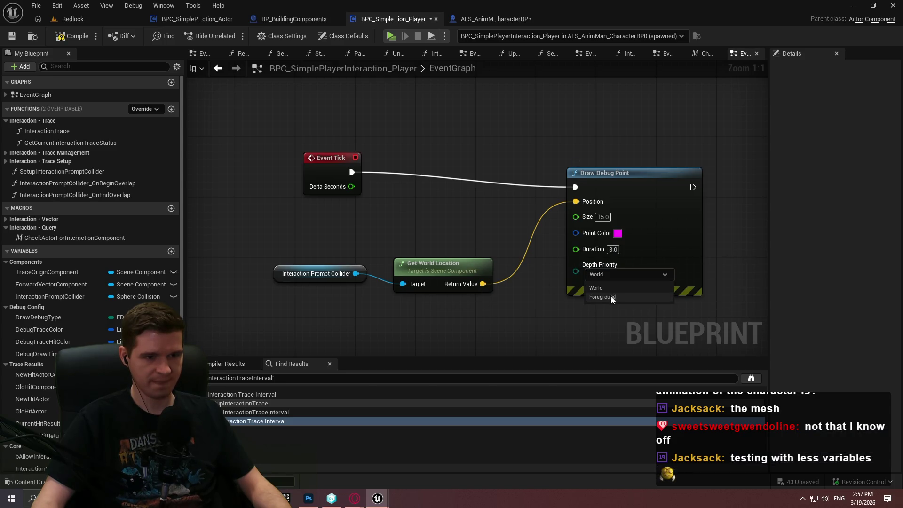
{"action": "left_click", "coordinate": [611, 249]}
{"action": "type", "text": "0.2"}
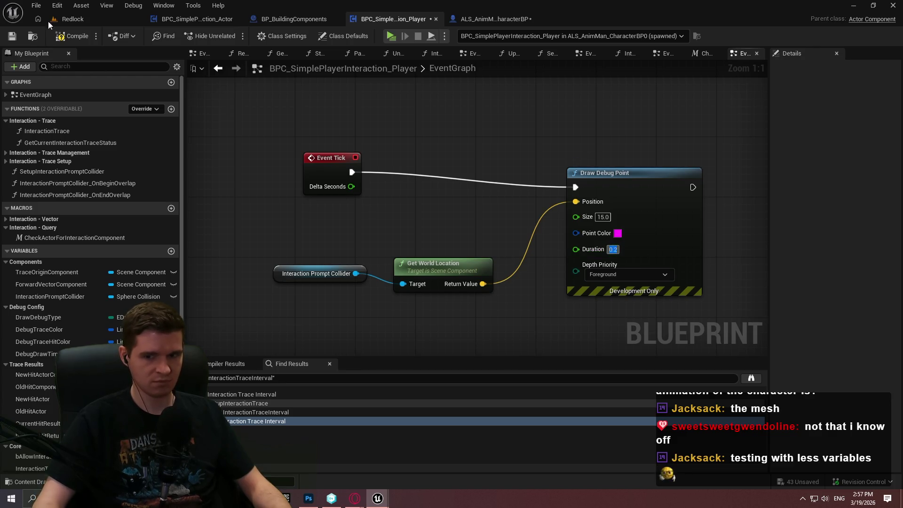
{"action": "left_click", "coordinate": [77, 41]}
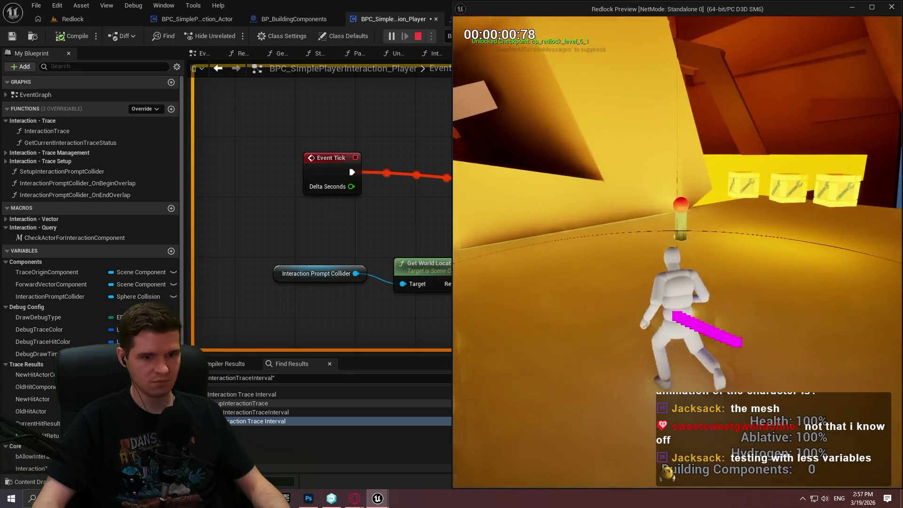
Step: Walk the character near the pillar to check the magenta point, then stop and close the error log
{"action": "key", "text": "w"}
{"action": "key", "text": "e"}
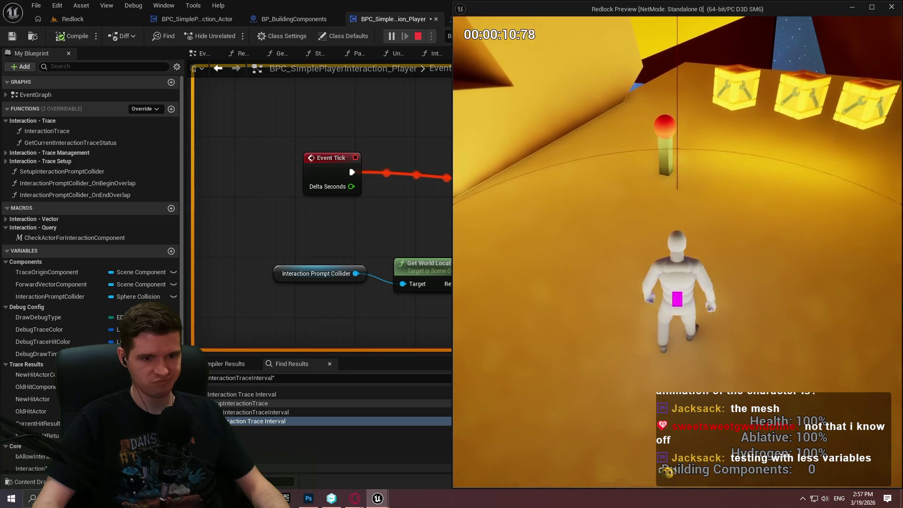
{"action": "key", "text": "w"}
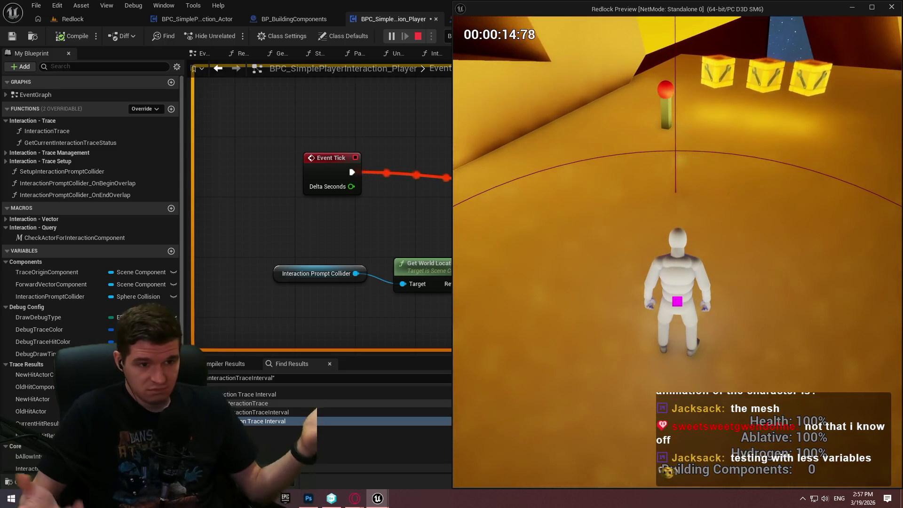
{"action": "key", "text": "Escape"}
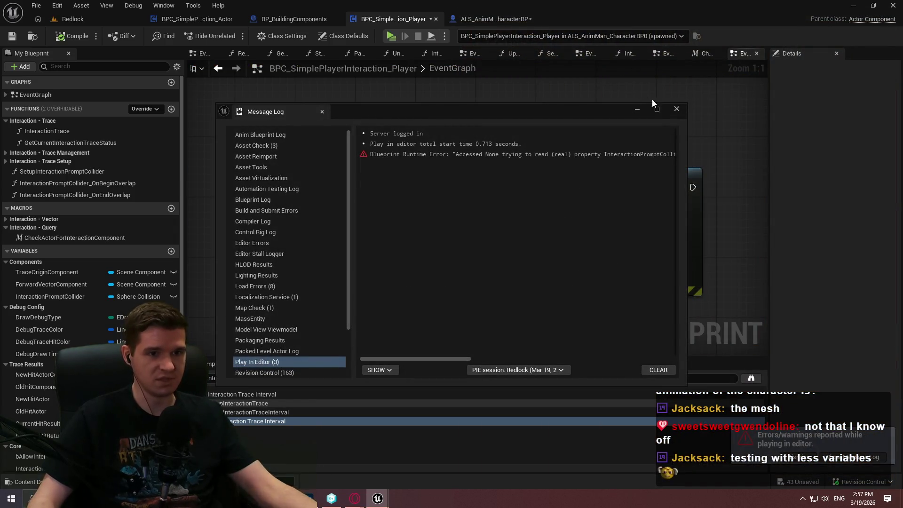
{"action": "left_click", "coordinate": [676, 108]}
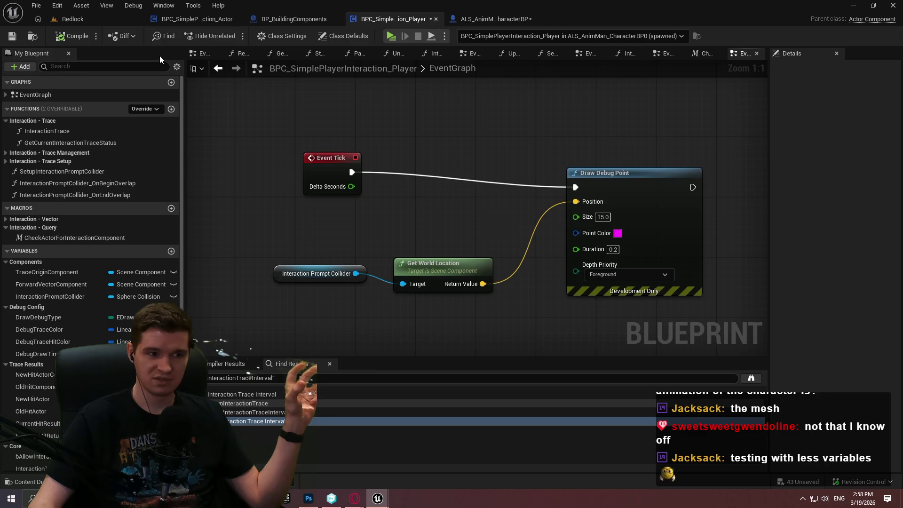
Step: Inspect the InteractionPromptCollider variable's details, then open the InteractionPromptCollider_OnEndOverlap function graph
{"action": "left_click", "coordinate": [64, 296]}
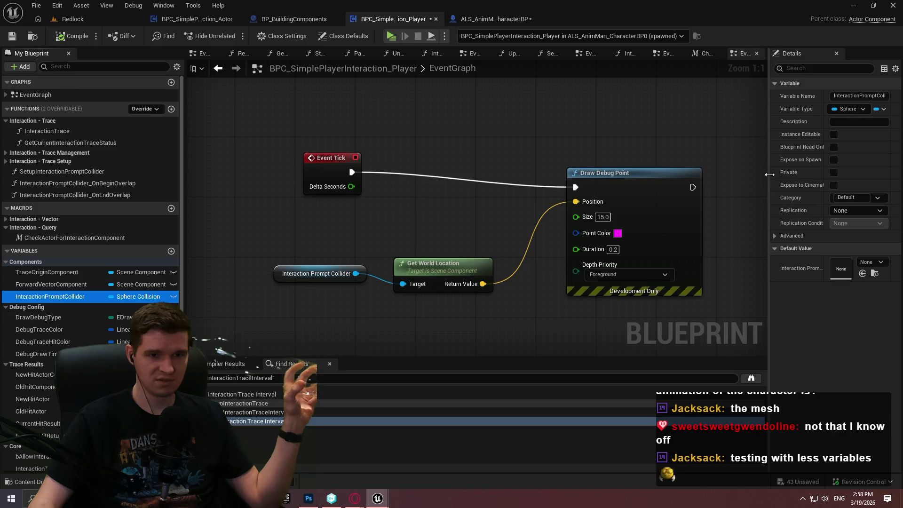
{"action": "left_click_drag", "start_coordinate": [769, 179], "coordinate": [712, 182]}
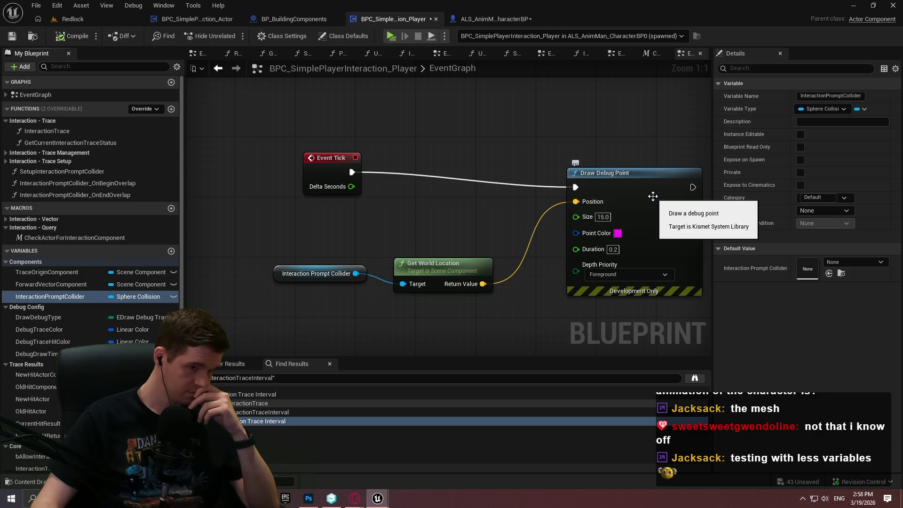
{"action": "left_click", "coordinate": [616, 53]}
{"action": "scroll", "coordinate": [414, 97], "scroll_direction": "down", "scroll_amount": 4}
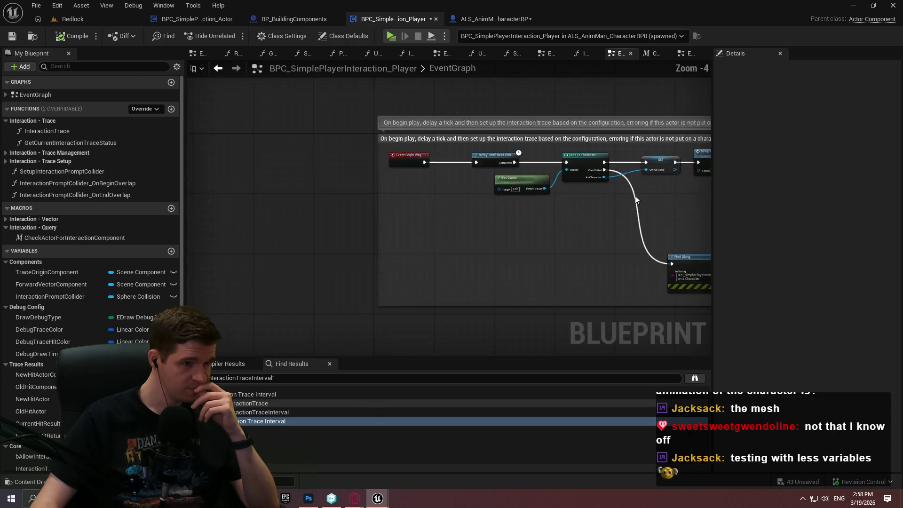
{"action": "double_click", "coordinate": [72, 193]}
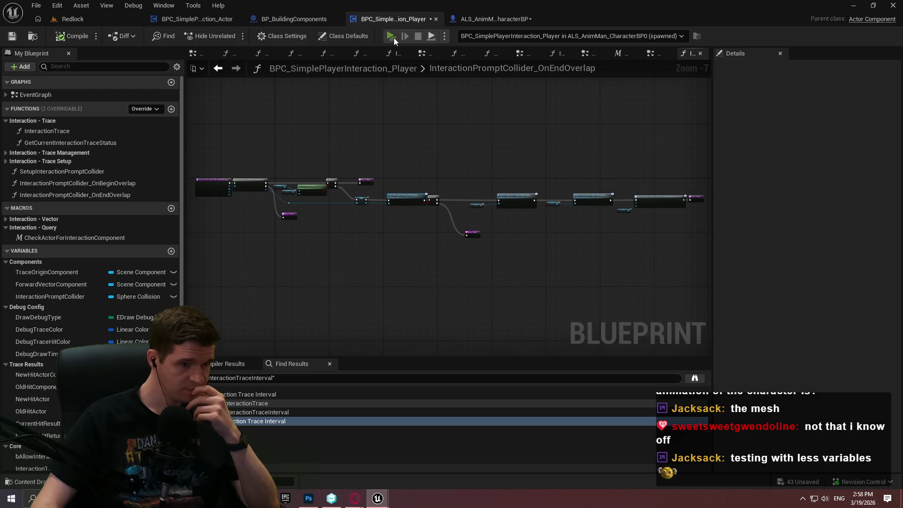
Step: Start playing and move the character past the red post toward the wrench boxes
{"action": "left_click", "coordinate": [391, 36]}
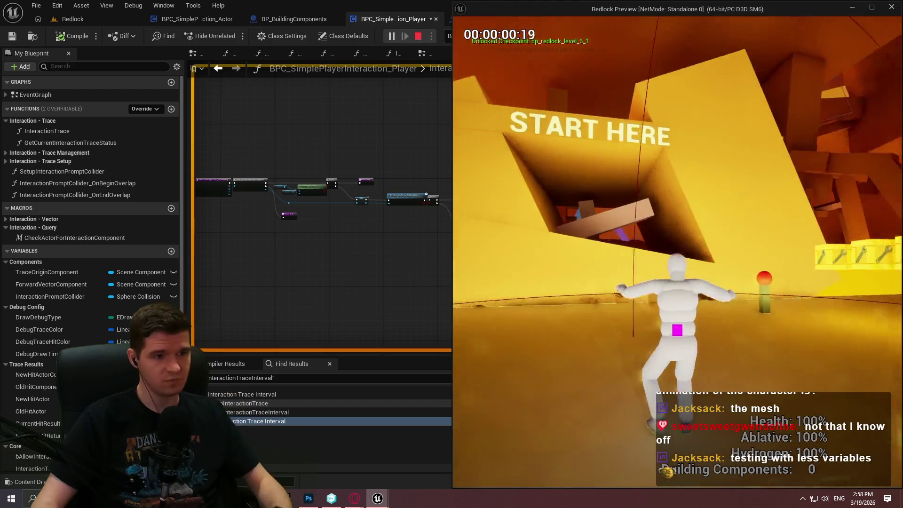
{"action": "key", "text": "w"}
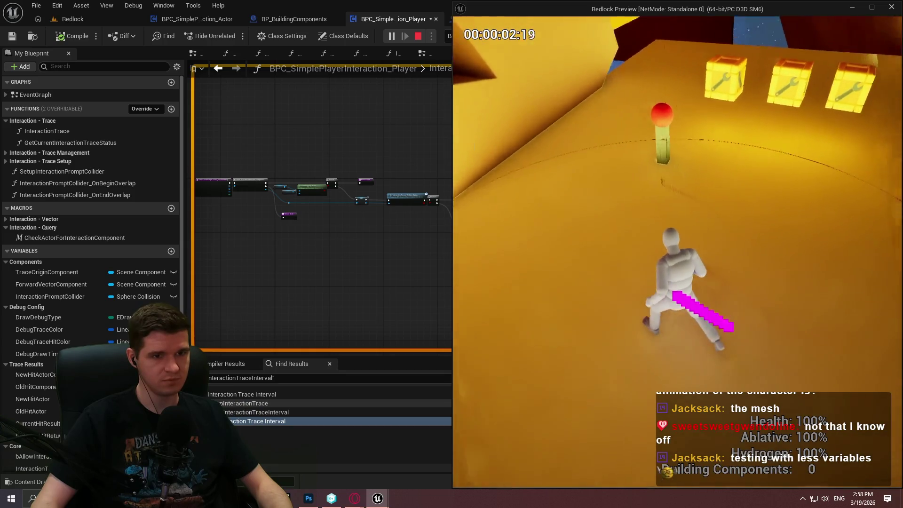
{"action": "key", "text": "w"}
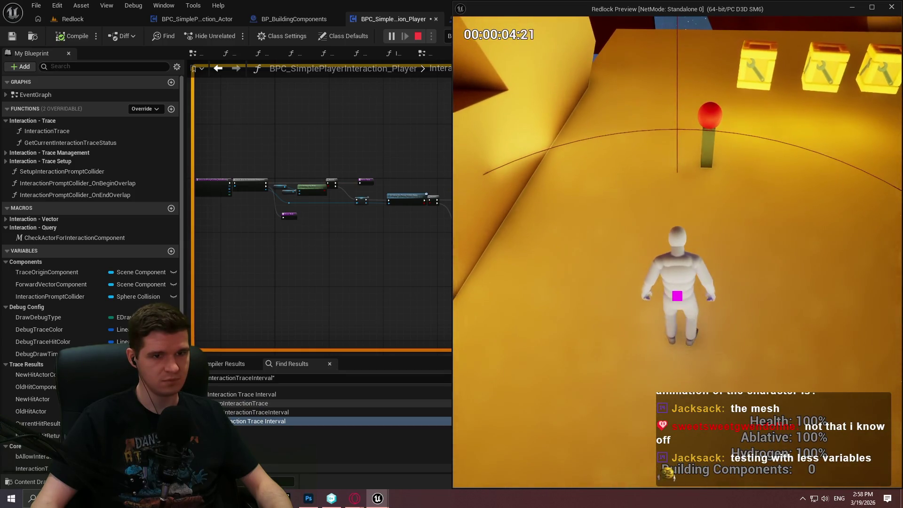
{"action": "key", "text": "d"}
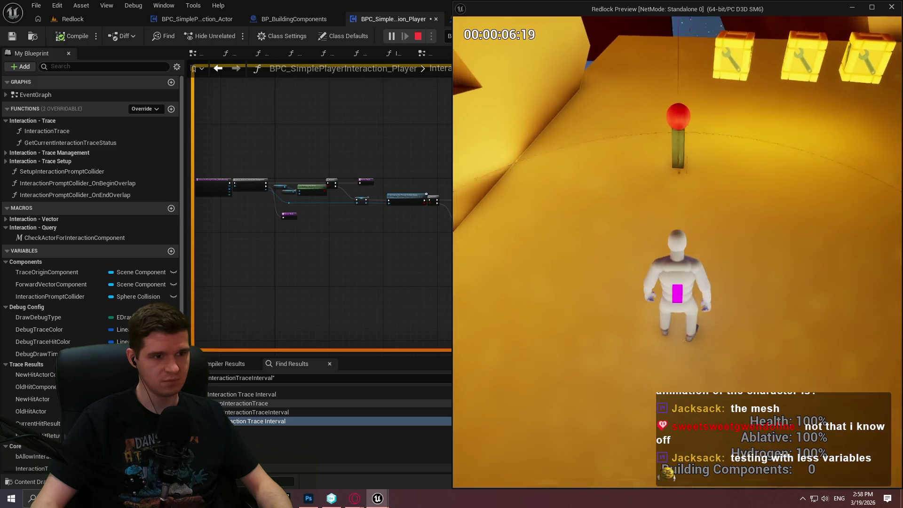
{"action": "key", "text": "w"}
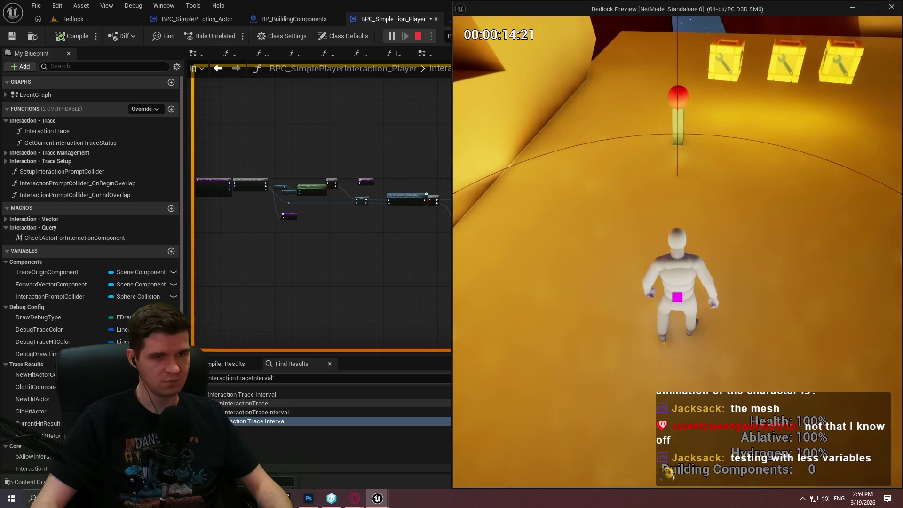
Step: Walk into and back out of the pillar's prompt range, then return to the OnEndOverlap graph
{"action": "key", "text": "w"}
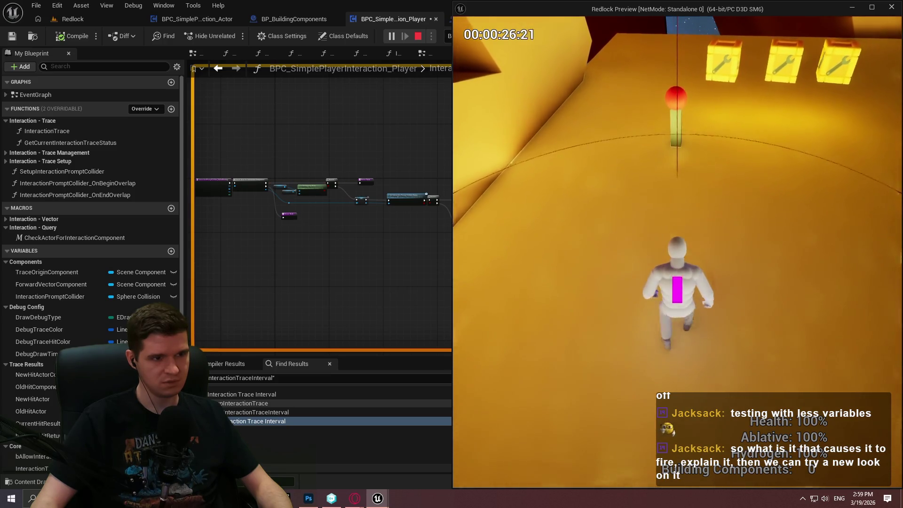
{"action": "key", "text": "w"}
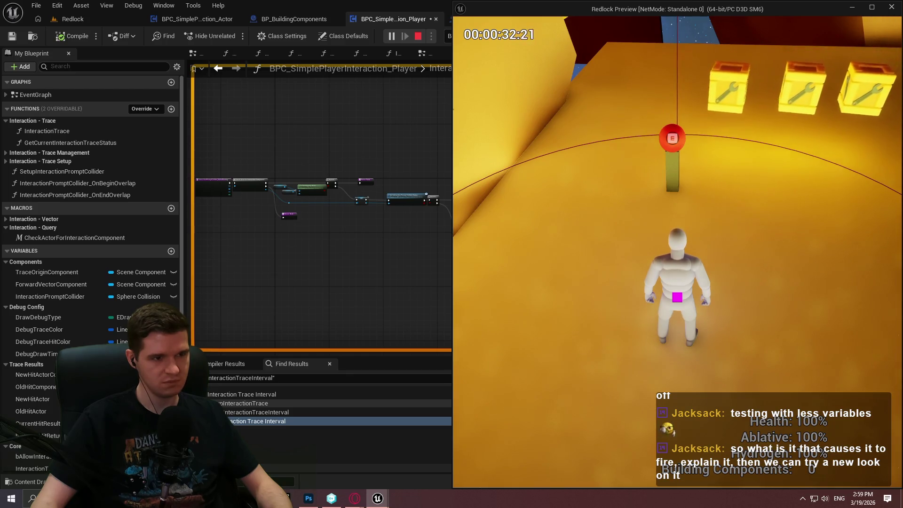
{"action": "key", "text": "s"}
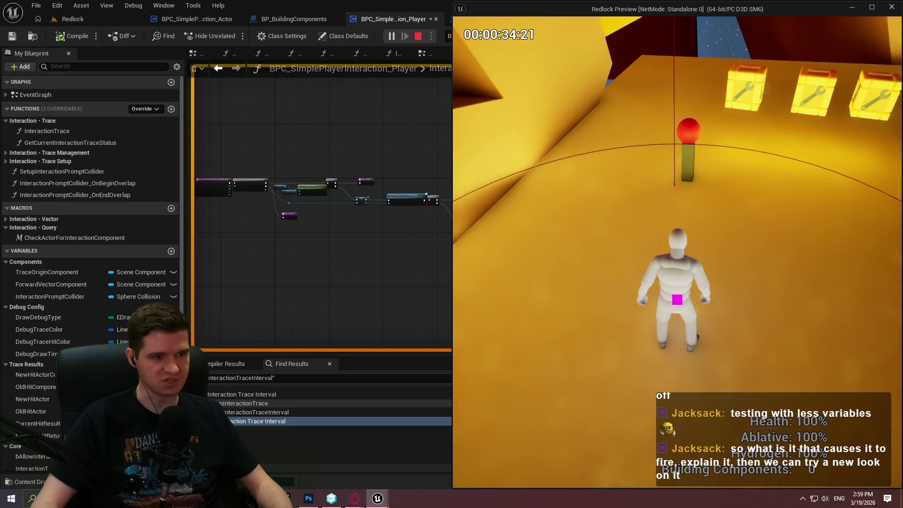
{"action": "key", "text": "alt+Tab"}
{"action": "scroll", "coordinate": [344, 233], "scroll_direction": "up", "scroll_amount": 6}
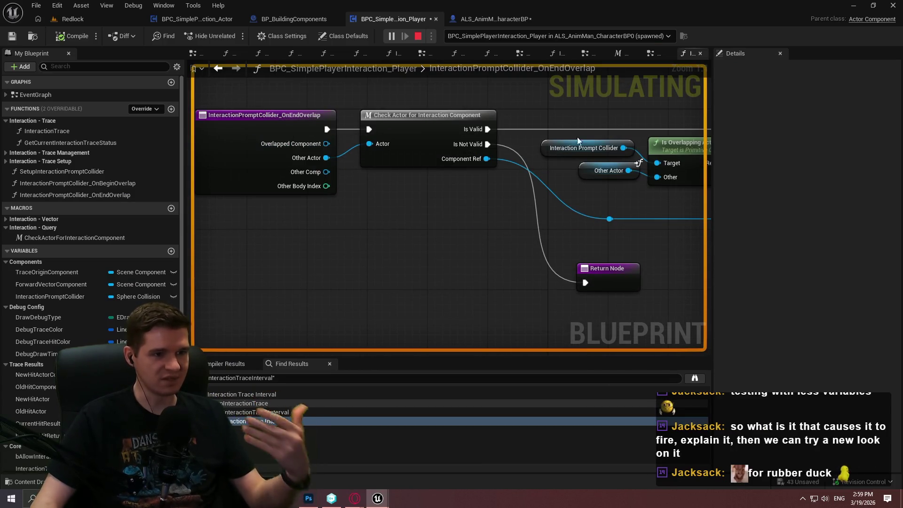
Step: Bring the OnEndOverlap node into view and add a breakpoint on it
{"action": "double_click", "coordinate": [616, 221]}
{"action": "double_click", "coordinate": [647, 219]}
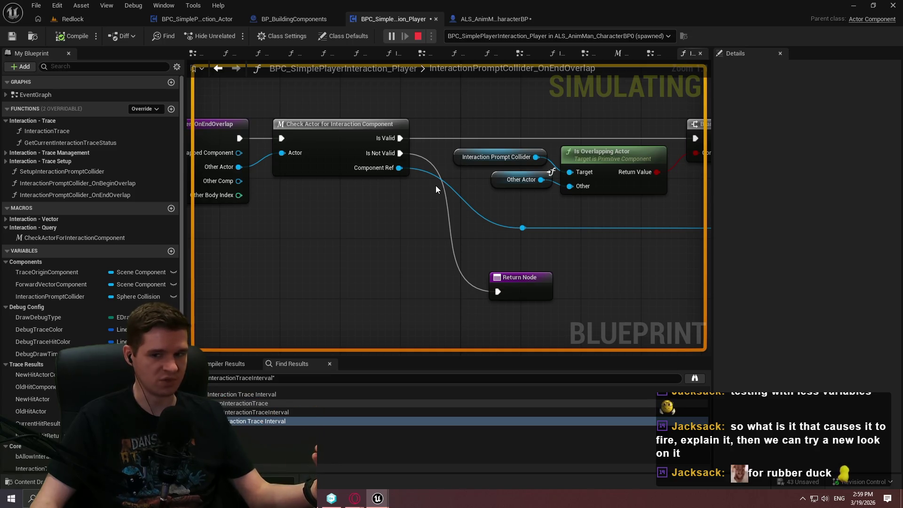
{"action": "left_click_drag", "start_coordinate": [279, 144], "coordinate": [444, 162]}
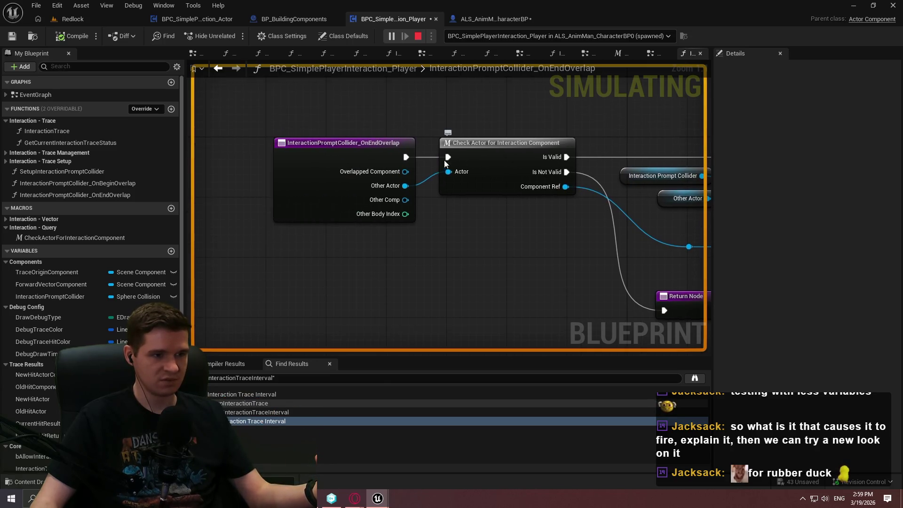
{"action": "right_click", "coordinate": [385, 152]}
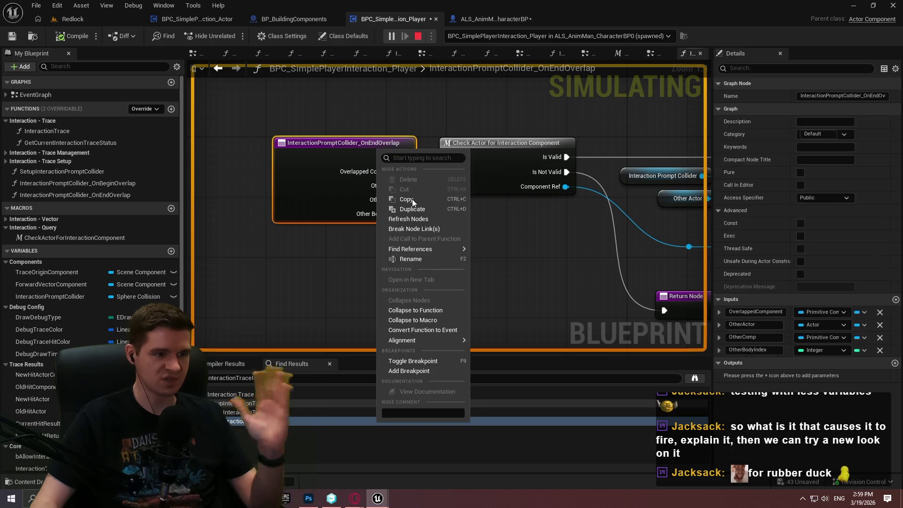
{"action": "left_click", "coordinate": [428, 373]}
Step: Walk away in the game to hit the breakpoint and expand Other Comp, revealing WidgetComponent_2
{"action": "mouse_move", "coordinate": [378, 498]}
{"action": "left_click", "coordinate": [530, 466]}
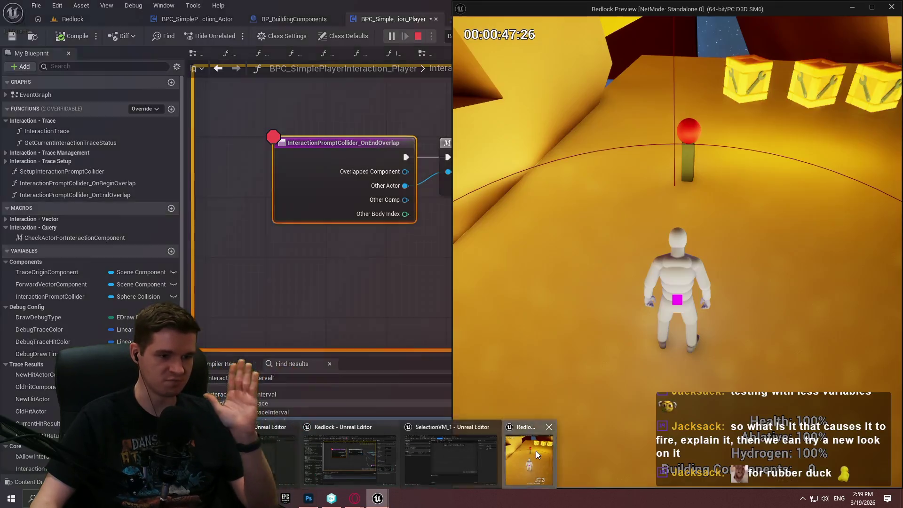
{"action": "key", "text": "s"}
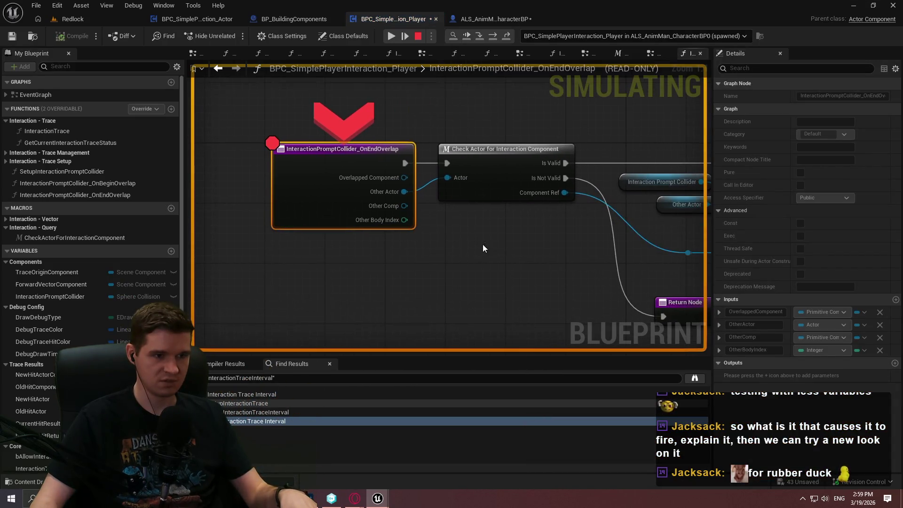
{"action": "mouse_move", "coordinate": [397, 203]}
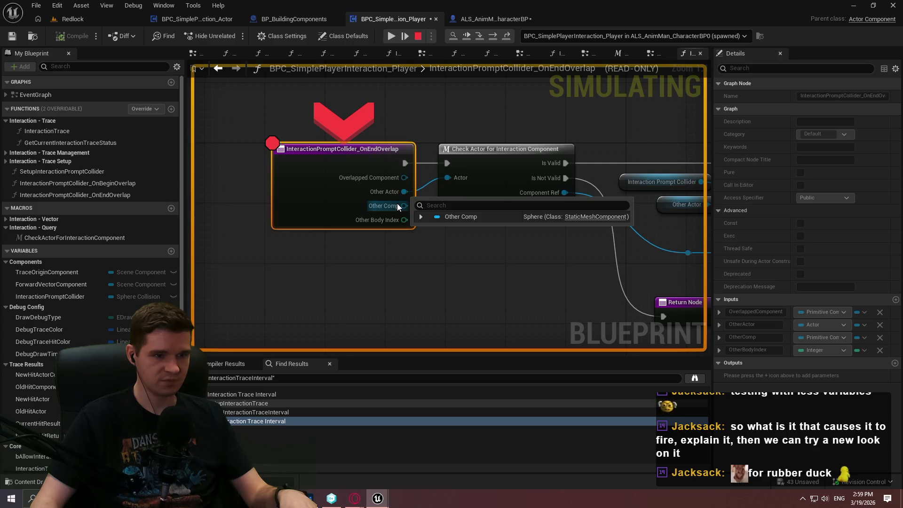
{"action": "left_click", "coordinate": [424, 216]}
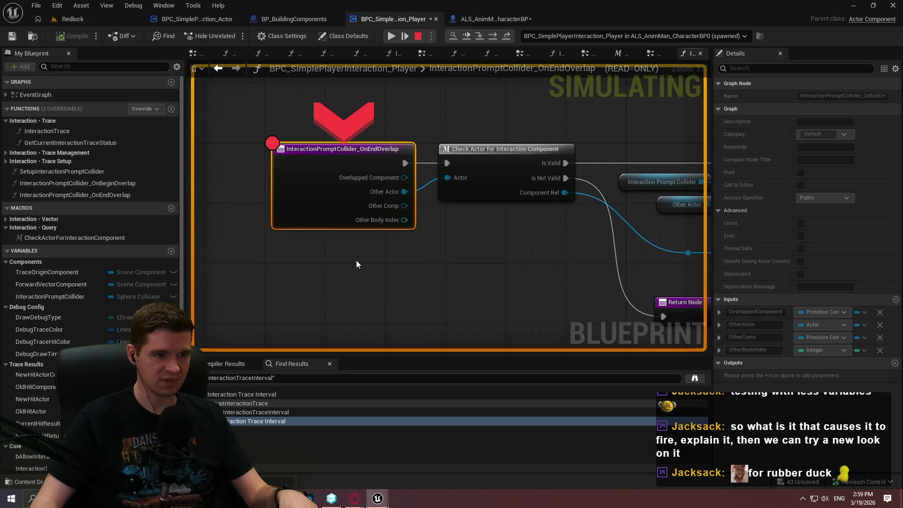
{"action": "left_click", "coordinate": [390, 35]}
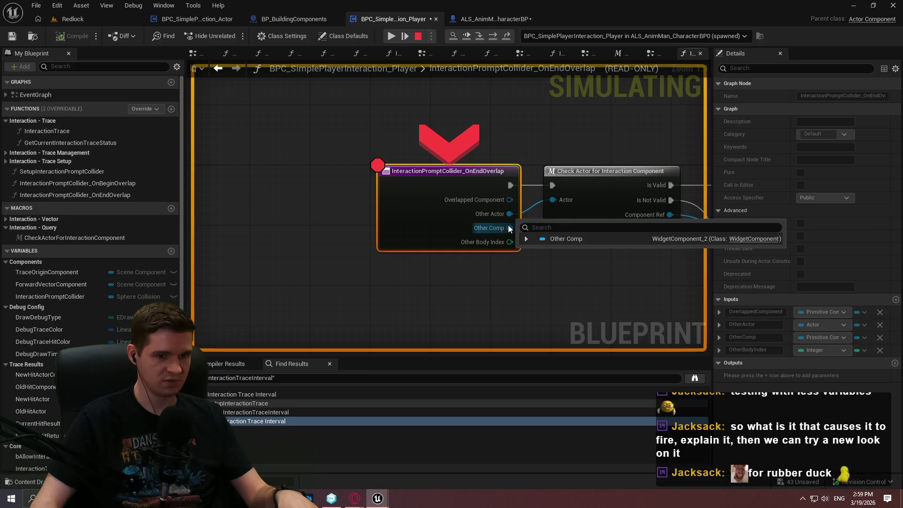
{"action": "left_click", "coordinate": [526, 239]}
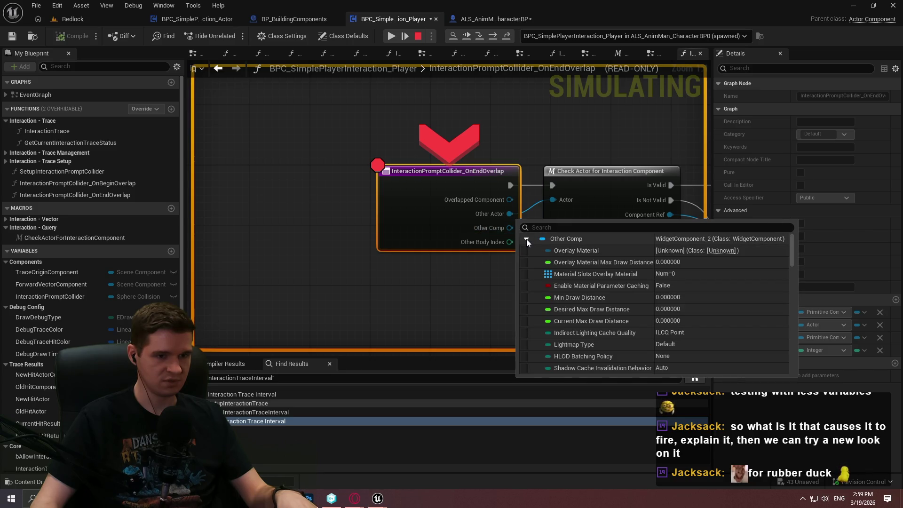
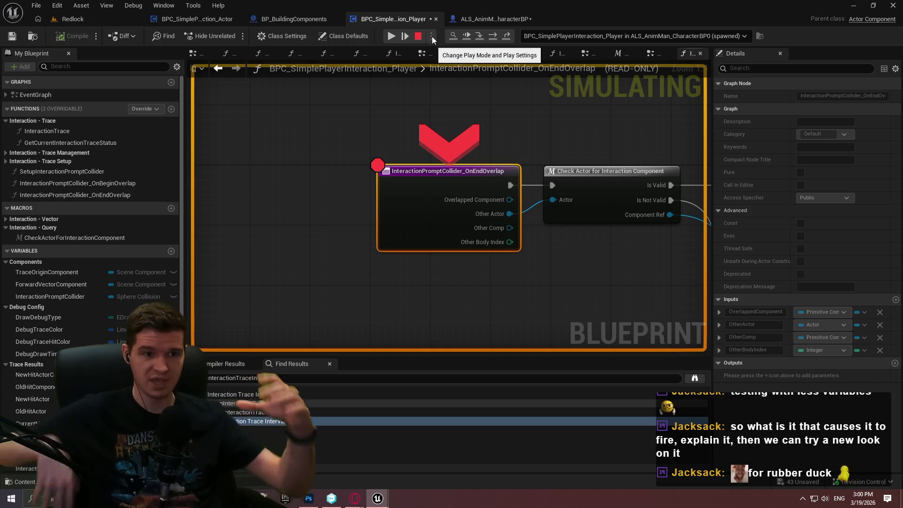
Step: Take a screen capture of the graph area beside the overlap event, then dismiss the overlay
{"action": "key", "text": "Print"}
{"action": "left_click_drag", "start_coordinate": [165, 29], "coordinate": [774, 409]}
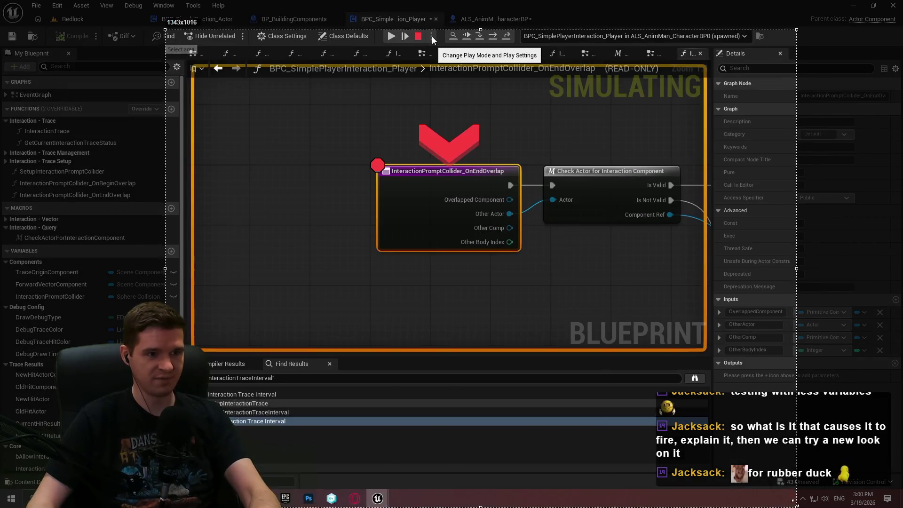
{"action": "left_click_drag", "start_coordinate": [557, 235], "coordinate": [548, 260]}
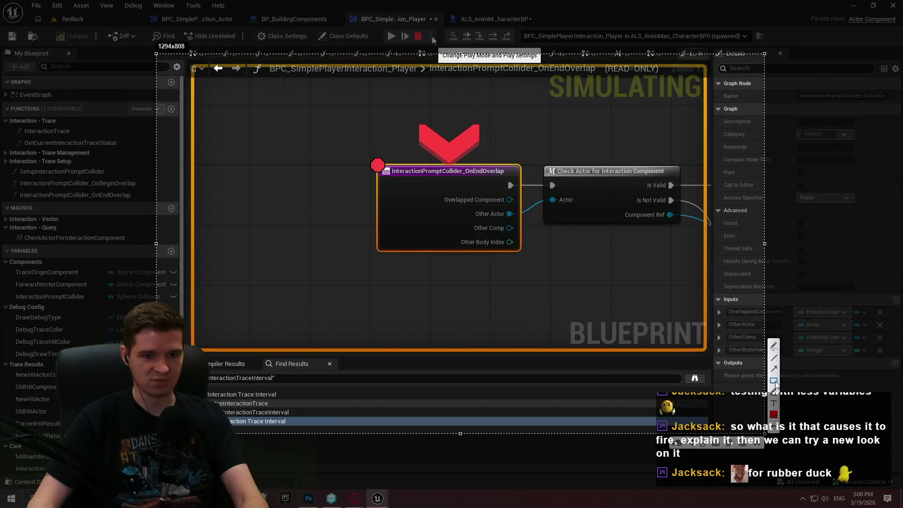
{"action": "left_click_drag", "start_coordinate": [289, 187], "coordinate": [322, 218]}
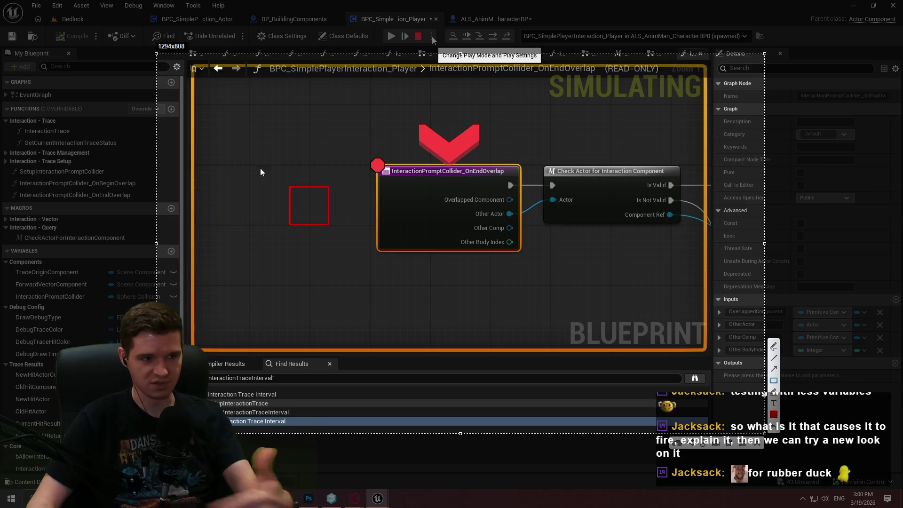
{"action": "left_click_drag", "start_coordinate": [226, 132], "coordinate": [396, 286]}
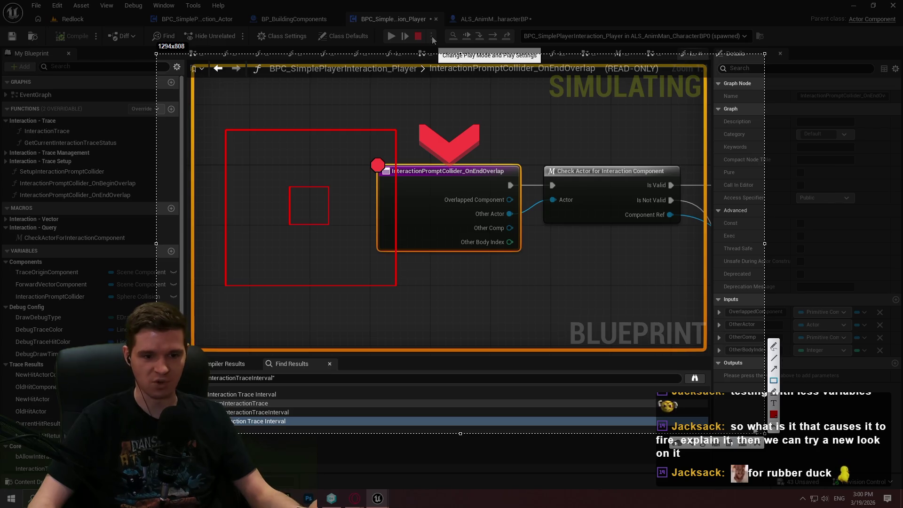
{"action": "left_click", "coordinate": [755, 442]}
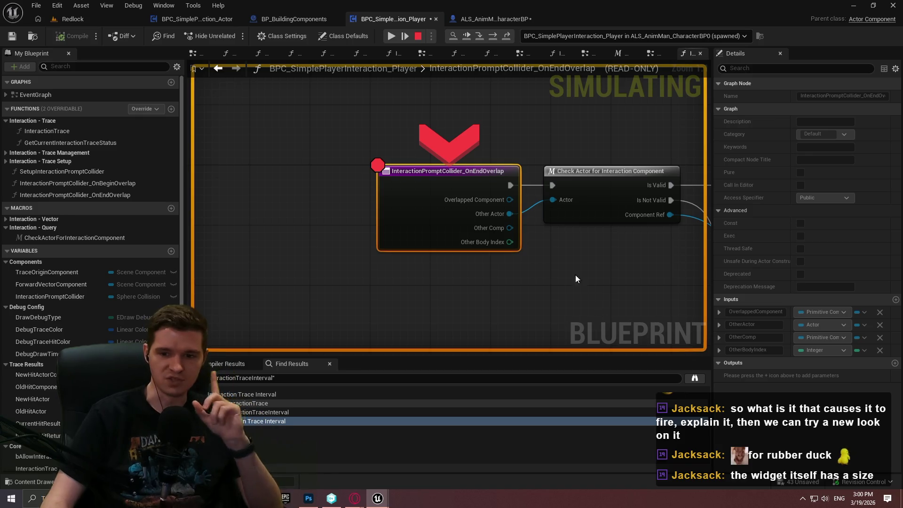
Step: Stop the play-in-editor session and close the Message Log
{"action": "key", "text": "Escape"}
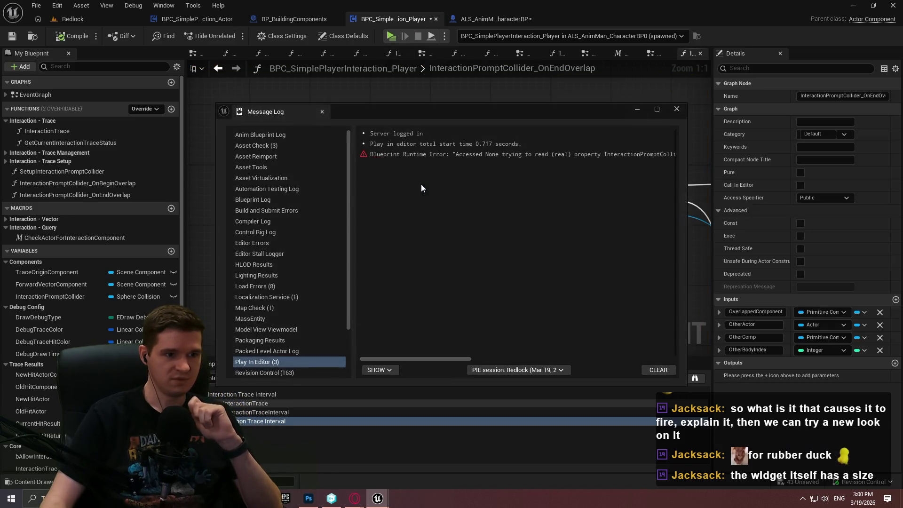
{"action": "left_click", "coordinate": [676, 109]}
{"action": "right_click", "coordinate": [452, 191]}
{"action": "left_click", "coordinate": [381, 81]}
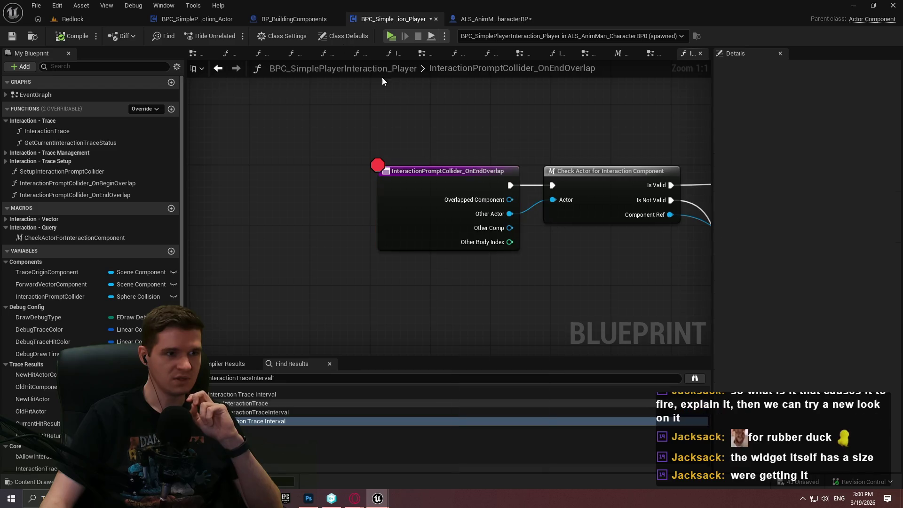
Step: Open DestroyInteractionPrompt in the BPC_SimplePlayerInteraction_Actor blueprint
{"action": "left_click", "coordinate": [218, 20]}
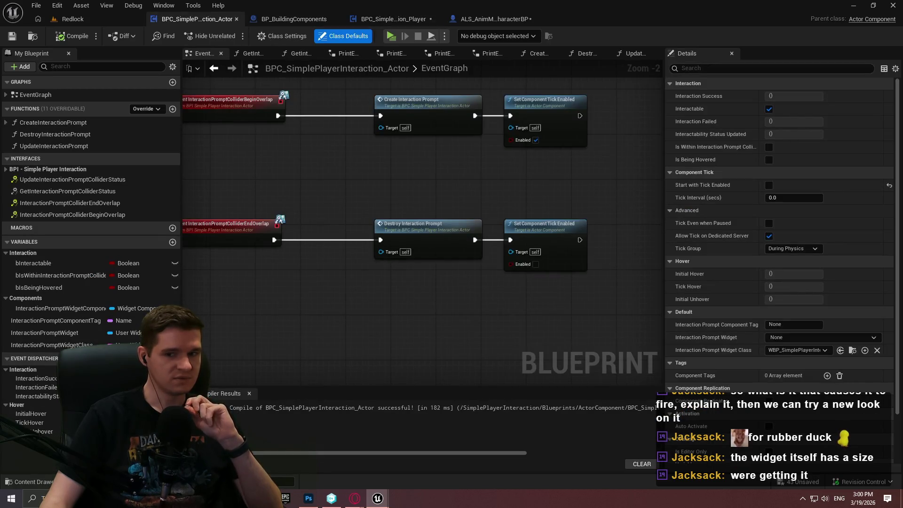
{"action": "scroll", "coordinate": [424, 225], "scroll_direction": "down", "scroll_amount": 3}
{"action": "left_click_drag", "start_coordinate": [398, 274], "coordinate": [470, 258]}
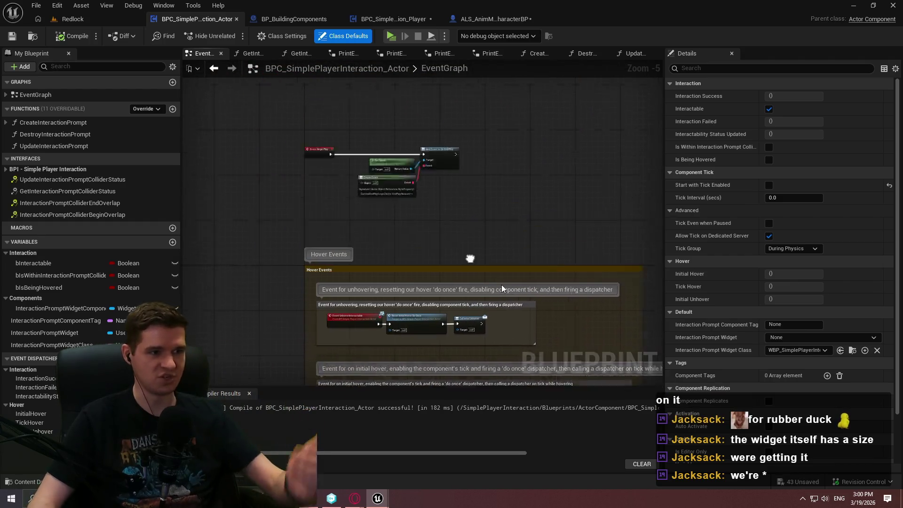
{"action": "left_click", "coordinate": [55, 146]}
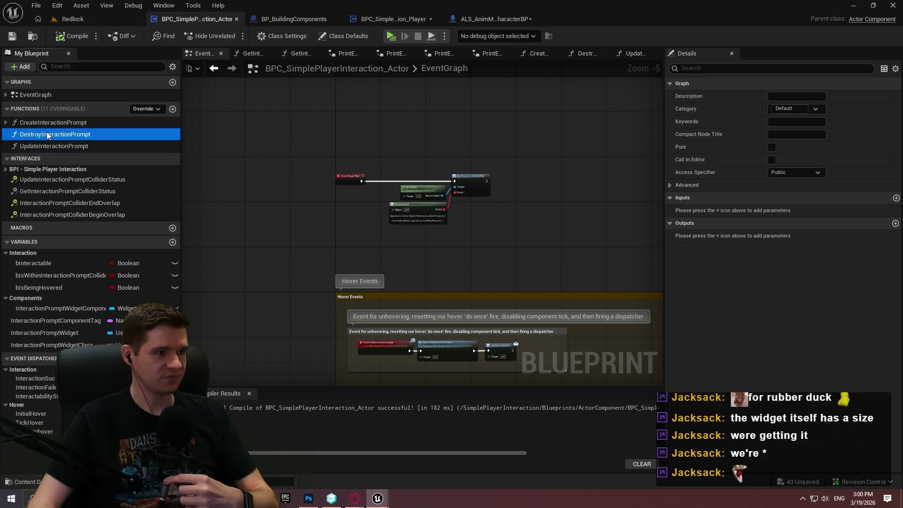
{"action": "double_click", "coordinate": [46, 132]}
Step: Inspect the player component's OnEndOverlap function name unchanged, then return to DestroyInteractionPrompt
{"action": "left_click", "coordinate": [421, 21]}
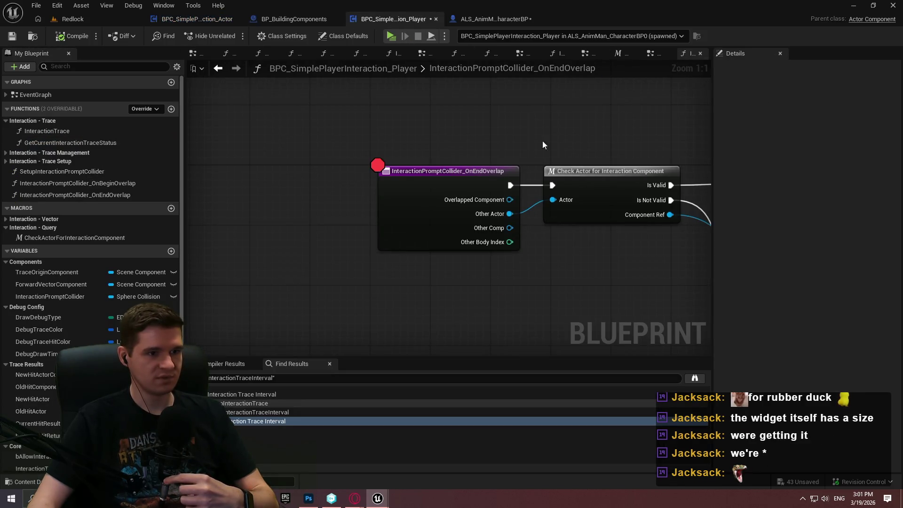
{"action": "right_click", "coordinate": [432, 186]}
{"action": "left_click", "coordinate": [484, 405]}
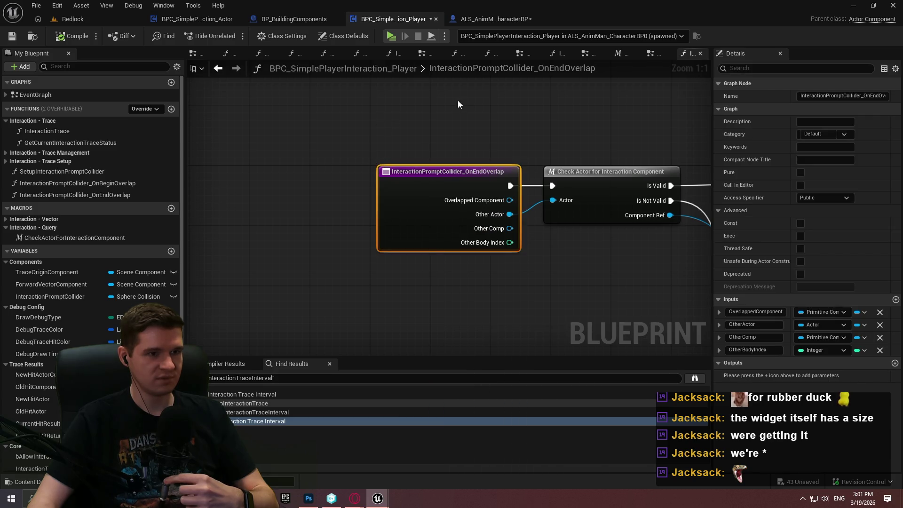
{"action": "double_click", "coordinate": [452, 74]}
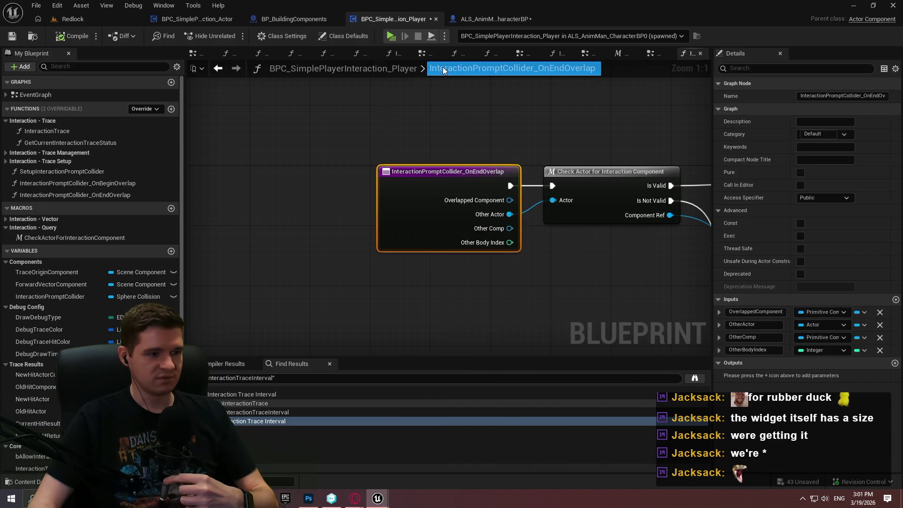
{"action": "key", "text": "Escape"}
{"action": "left_click", "coordinate": [192, 19]}
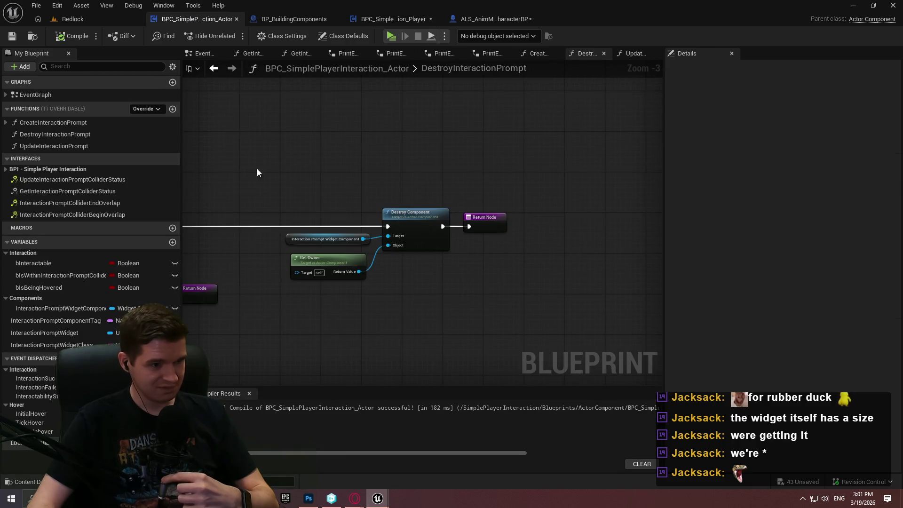
Step: Open the CreateInteractionPrompt function graph
{"action": "scroll", "coordinate": [425, 152], "scroll_direction": "down", "scroll_amount": 6}
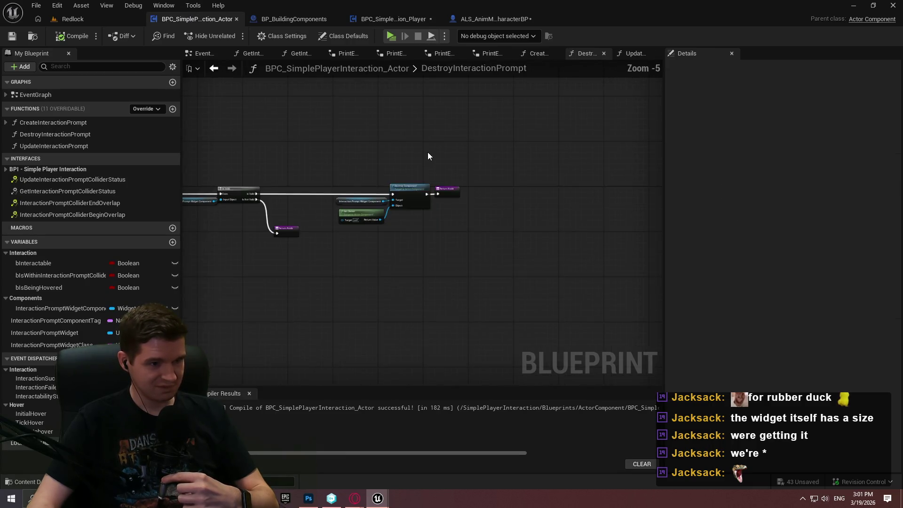
{"action": "double_click", "coordinate": [60, 123]}
{"action": "scroll", "coordinate": [342, 172], "scroll_direction": "up", "scroll_amount": 4}
{"action": "scroll", "coordinate": [548, 194], "scroll_direction": "down", "scroll_amount": 3}
{"action": "scroll", "coordinate": [353, 198], "scroll_direction": "up", "scroll_amount": 3}
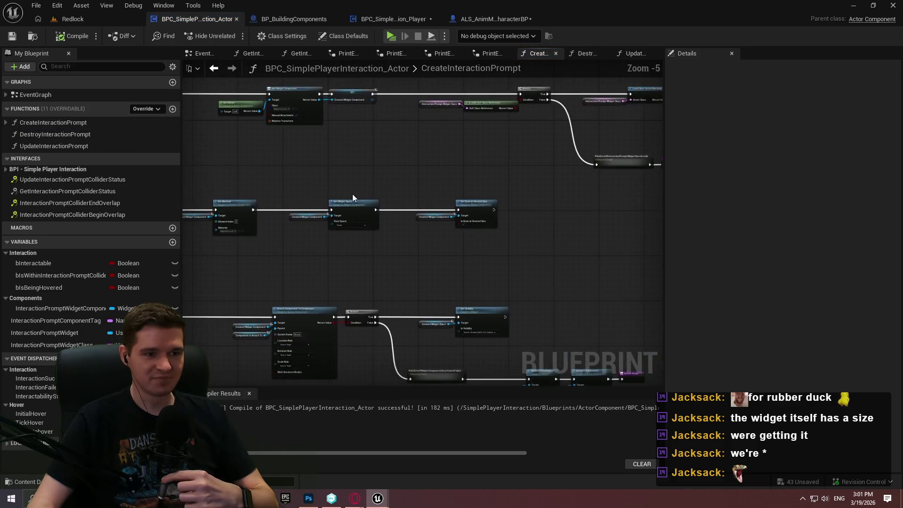
{"action": "scroll", "coordinate": [353, 197], "scroll_direction": "up", "scroll_amount": 2}
{"action": "scroll", "coordinate": [463, 249], "scroll_direction": "up", "scroll_amount": 2}
Step: Add a Set Collision Enabled node and chain it after Set Draw at Desired Size
{"action": "mouse_move", "coordinate": [560, 210]}
{"action": "left_mouse_down"}
{"action": "mouse_move", "coordinate": [630, 297]}
{"action": "mouse_move", "coordinate": [396, 292]}
{"action": "left_mouse_up"}
{"action": "type", "text": "collisi"}
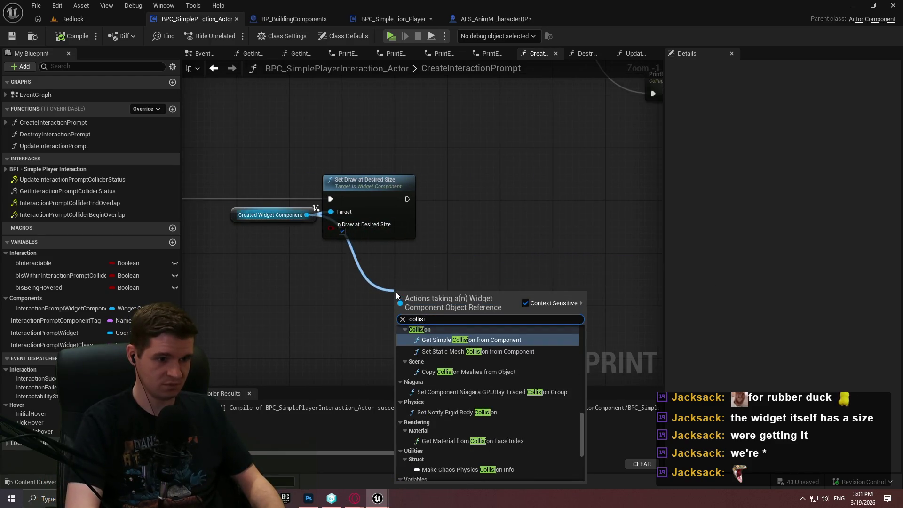
{"action": "type", "text": "on"}
{"action": "scroll", "coordinate": [518, 385], "scroll_direction": "up", "scroll_amount": 3}
{"action": "scroll", "coordinate": [520, 383], "scroll_direction": "up", "scroll_amount": 2}
{"action": "mouse_move", "coordinate": [579, 410]}
{"action": "left_mouse_down"}
{"action": "mouse_move", "coordinate": [577, 369]}
{"action": "mouse_move", "coordinate": [577, 393]}
{"action": "left_mouse_up"}
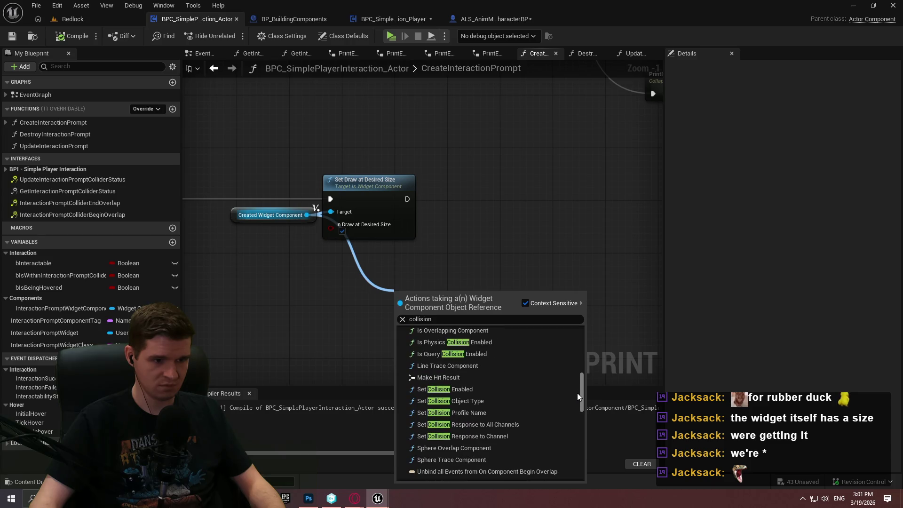
{"action": "left_click", "coordinate": [474, 393]}
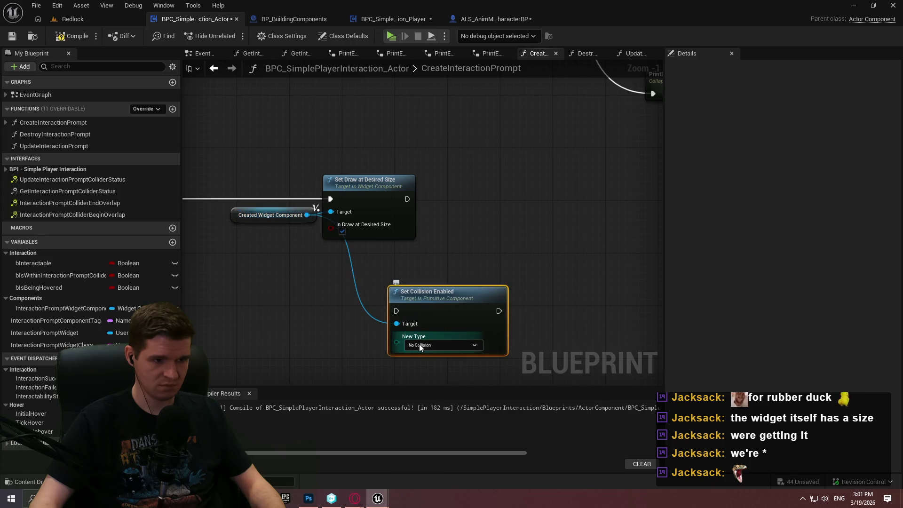
{"action": "left_click", "coordinate": [395, 324], "text": "alt"}
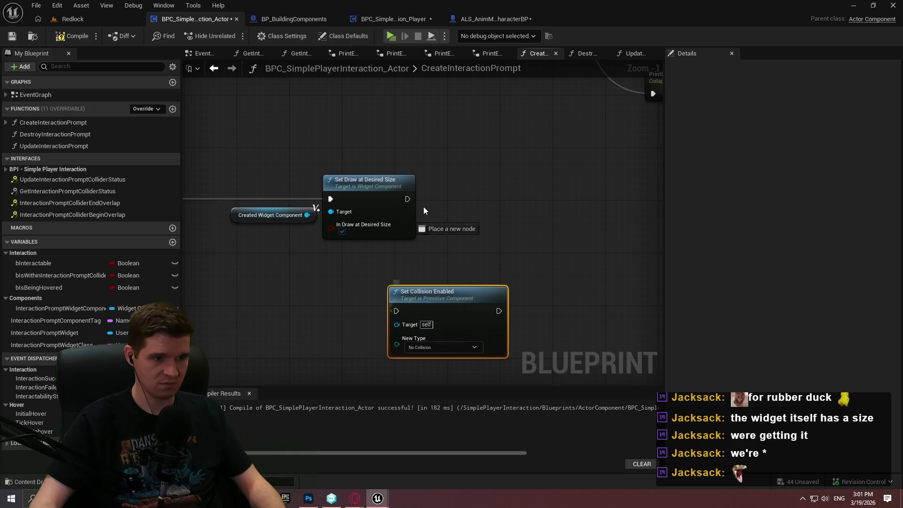
{"action": "mouse_move", "coordinate": [432, 304]}
{"action": "left_mouse_down"}
{"action": "mouse_move", "coordinate": [516, 207]}
{"action": "mouse_move", "coordinate": [549, 192]}
{"action": "left_mouse_up"}
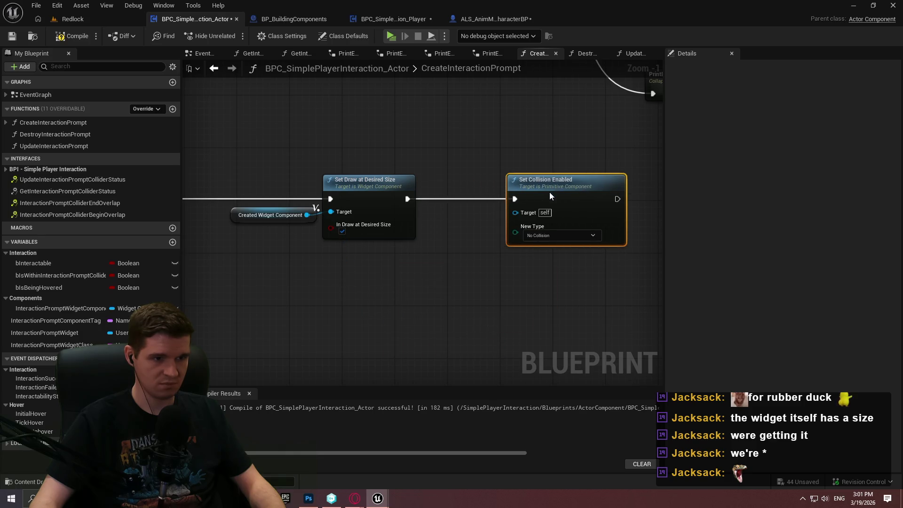
Step: Wire a copied Created Widget Component getter into the collision node's Target and tidy the layout
{"action": "left_click", "coordinate": [272, 215]}
{"action": "key", "text": "ctrl+c"}
{"action": "key", "text": "ctrl+v"}
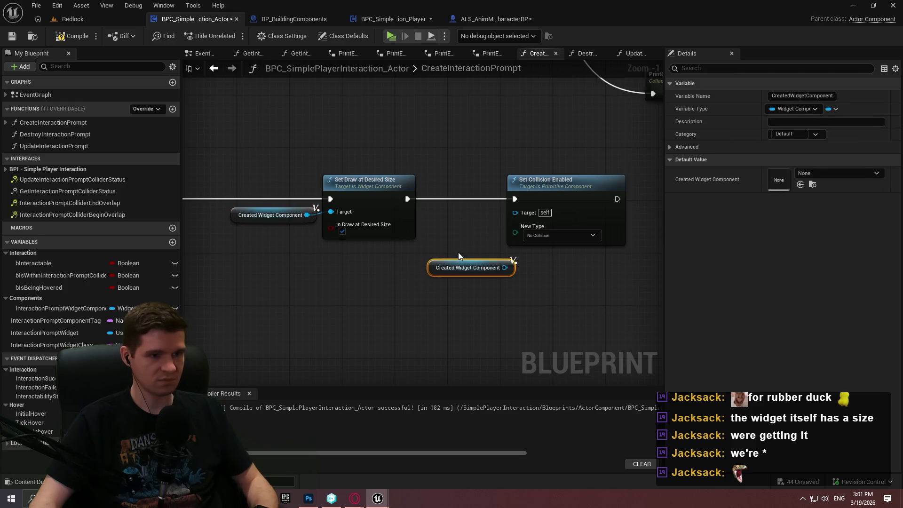
{"action": "left_click_drag", "start_coordinate": [502, 268], "coordinate": [515, 212]}
{"action": "left_click_drag", "start_coordinate": [580, 197], "coordinate": [612, 196]}
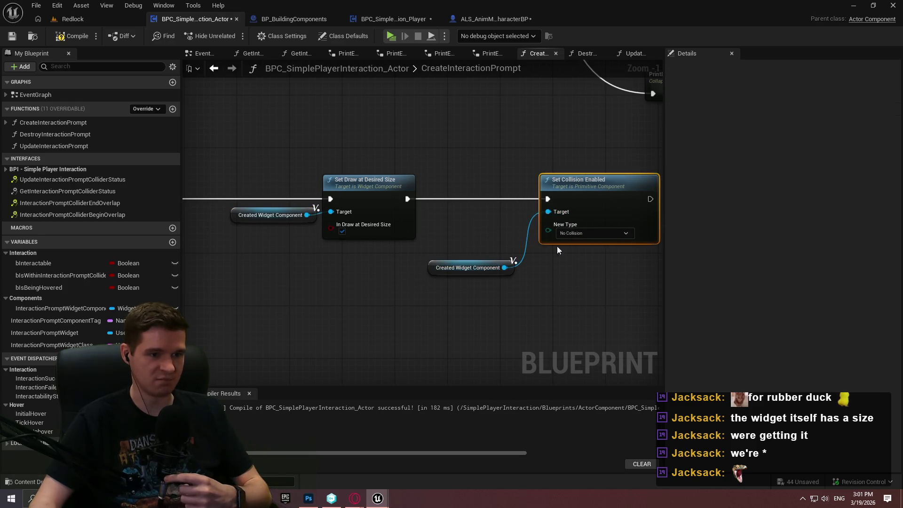
{"action": "mouse_move", "coordinate": [504, 268]}
{"action": "left_mouse_down"}
{"action": "mouse_move", "coordinate": [510, 273]}
{"action": "mouse_move", "coordinate": [534, 217]}
{"action": "left_mouse_up"}
{"action": "key", "text": "Escape"}
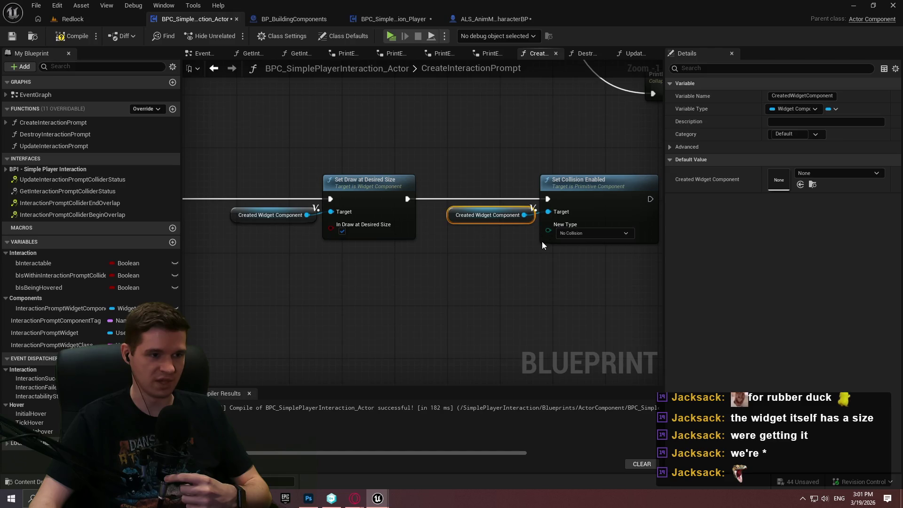
{"action": "left_click", "coordinate": [484, 267]}
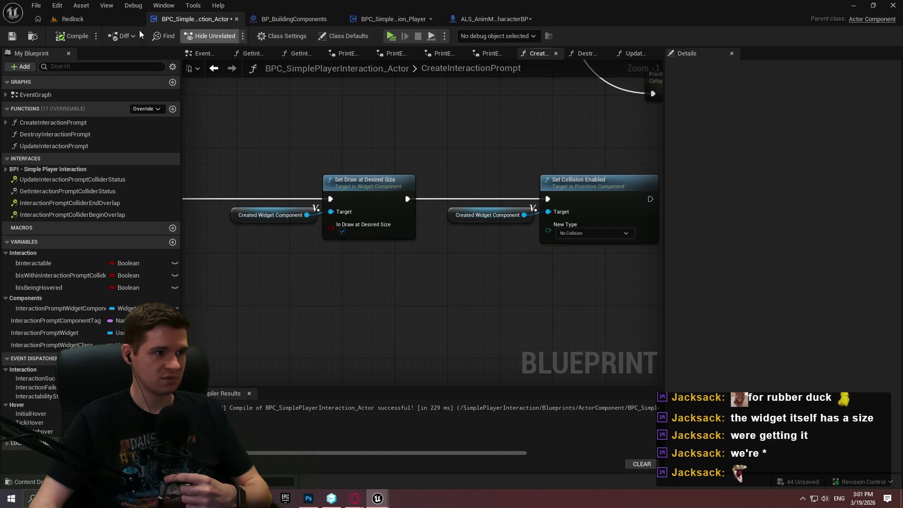
Step: Glance at the File menu, then run and stop a quick Play In Editor test of Redlock
{"action": "left_click", "coordinate": [36, 5]}
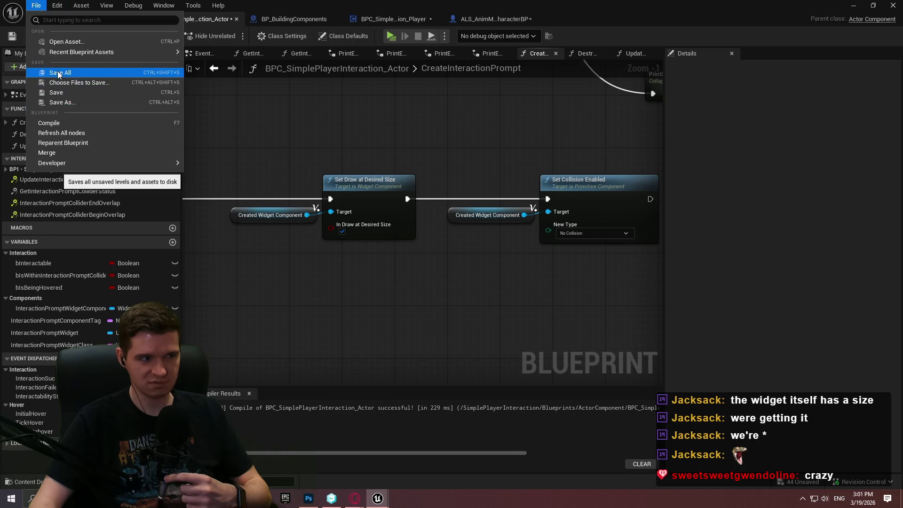
{"action": "left_click", "coordinate": [476, 58]}
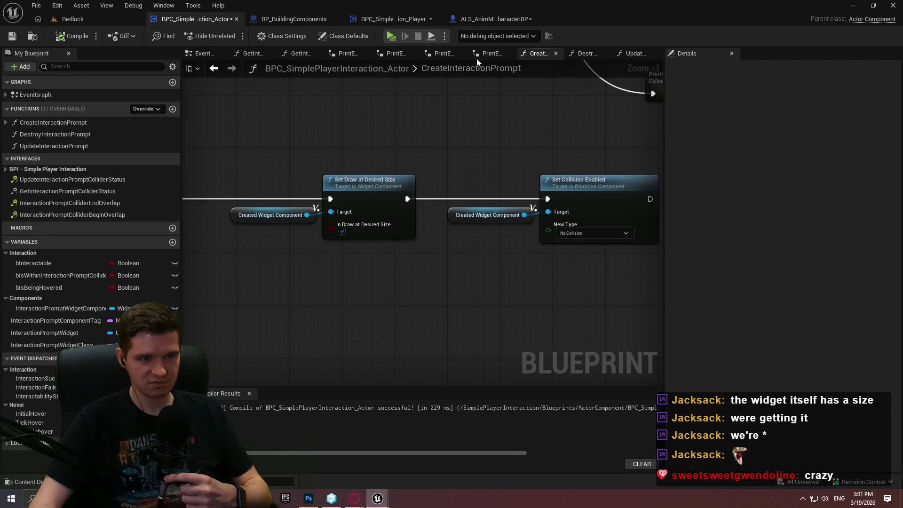
{"action": "left_click", "coordinate": [391, 35]}
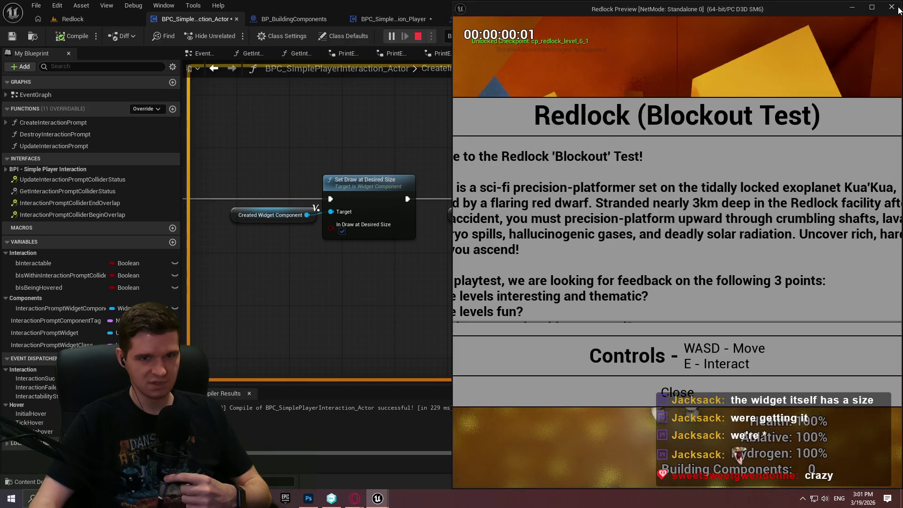
{"action": "key", "text": "Escape"}
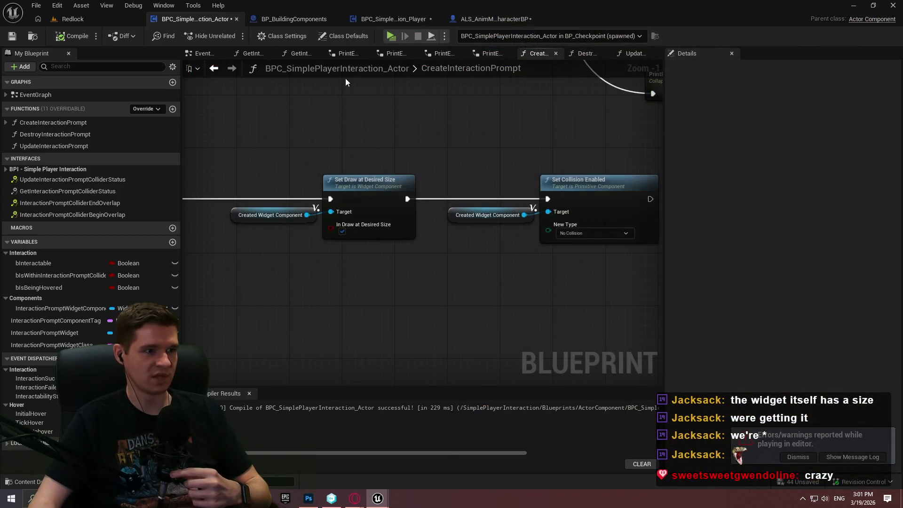
Step: Add a Widget component to BP_BuildingComponents with its default name
{"action": "left_click", "coordinate": [288, 19]}
{"action": "left_click", "coordinate": [21, 66]}
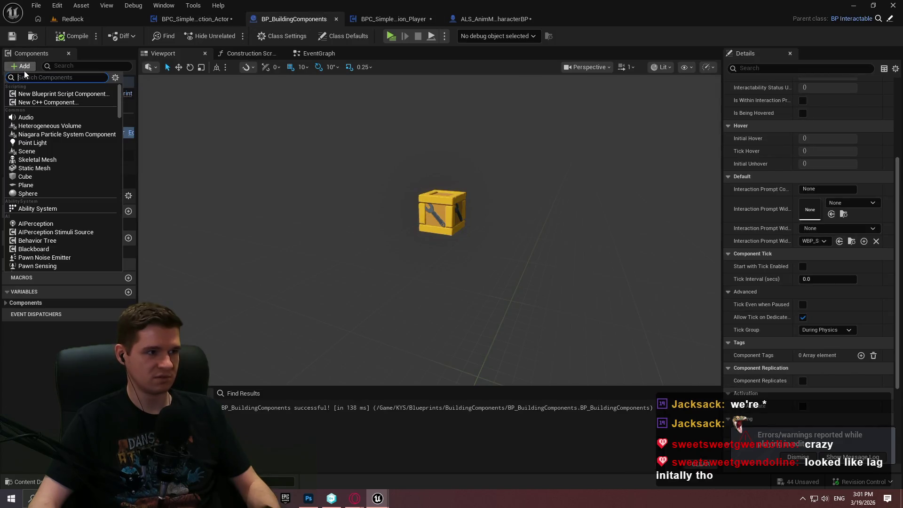
{"action": "type", "text": "widget"}
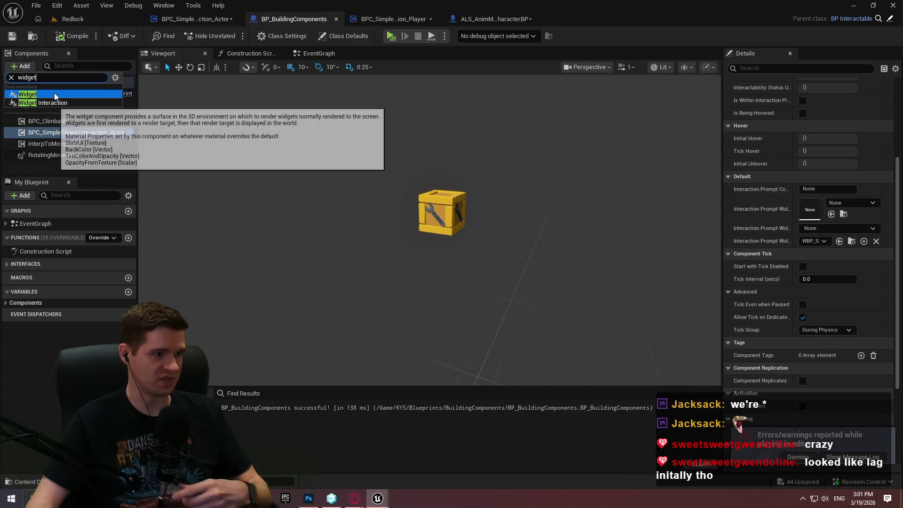
{"action": "left_click", "coordinate": [60, 93]}
{"action": "key", "text": "Return"}
Step: Set the Widget component's Space to Screen
{"action": "scroll", "coordinate": [879, 147], "scroll_direction": "up", "scroll_amount": 1}
{"action": "scroll", "coordinate": [830, 319], "scroll_direction": "down", "scroll_amount": 10}
{"action": "scroll", "coordinate": [830, 320], "scroll_direction": "up", "scroll_amount": 6}
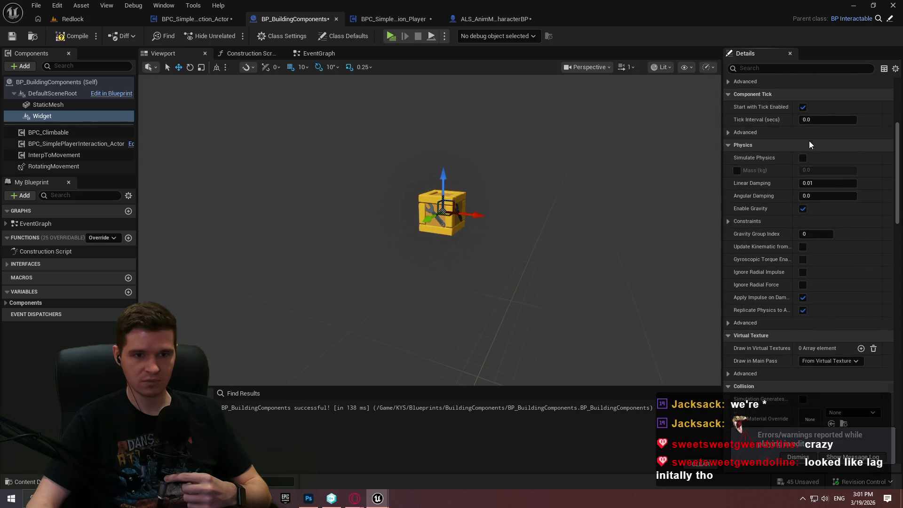
{"action": "scroll", "coordinate": [893, 150], "scroll_direction": "up", "scroll_amount": 1}
{"action": "left_click_drag", "start_coordinate": [897, 128], "coordinate": [899, 297]}
{"action": "left_click", "coordinate": [828, 168]}
{"action": "left_click", "coordinate": [842, 186]}
Step: Set the Widget Class to WBP_SimplePlayerInteraction, replacing a first pick of WBP_InteractableTooltip
{"action": "left_click", "coordinate": [823, 193]}
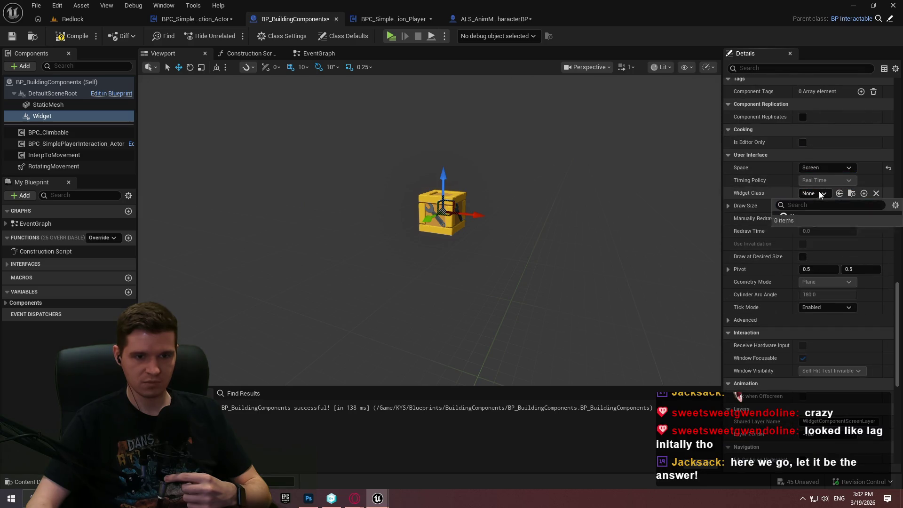
{"action": "type", "text": "inter"}
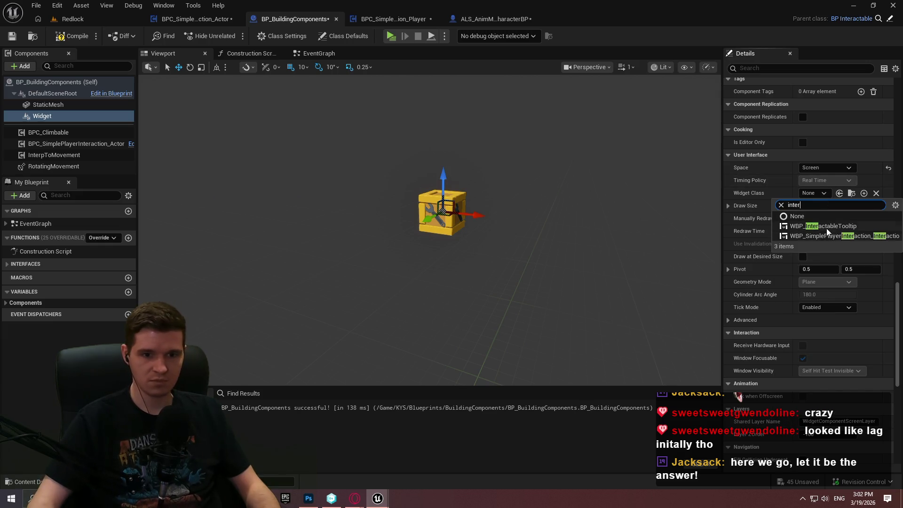
{"action": "left_click", "coordinate": [825, 227]}
{"action": "left_click", "coordinate": [815, 196]}
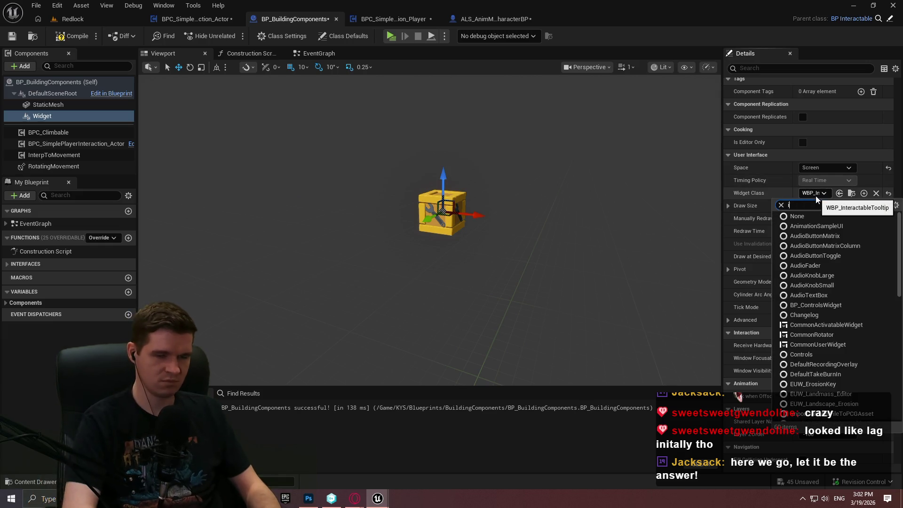
{"action": "type", "text": "inter"}
{"action": "left_click", "coordinate": [807, 236]}
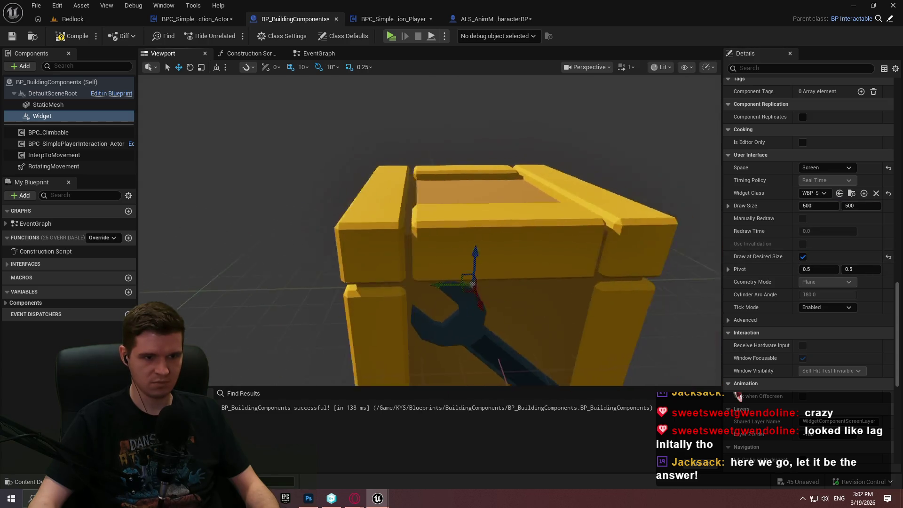
{"action": "left_click", "coordinate": [480, 238]}
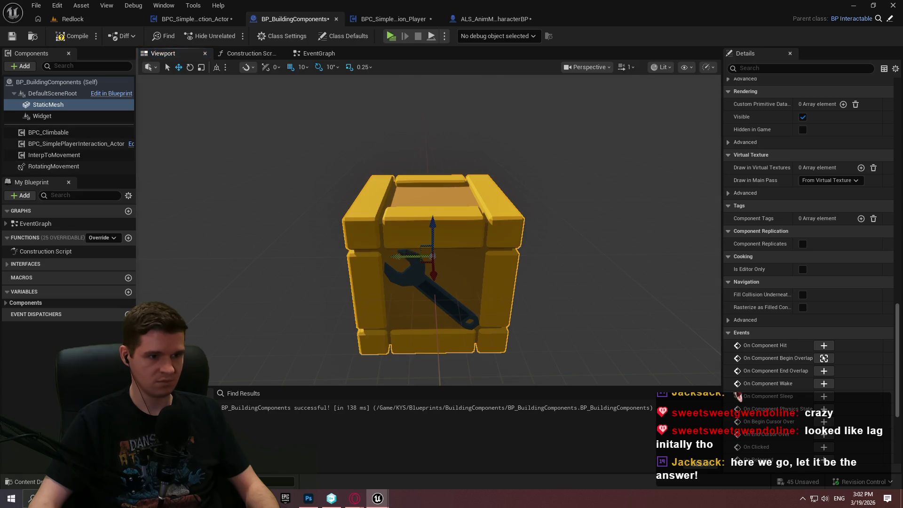
Step: Move the crate mesh aside along Y and frame the Widget component in the viewport
{"action": "left_click_drag", "start_coordinate": [409, 256], "coordinate": [507, 251]}
{"action": "left_click", "coordinate": [42, 116]}
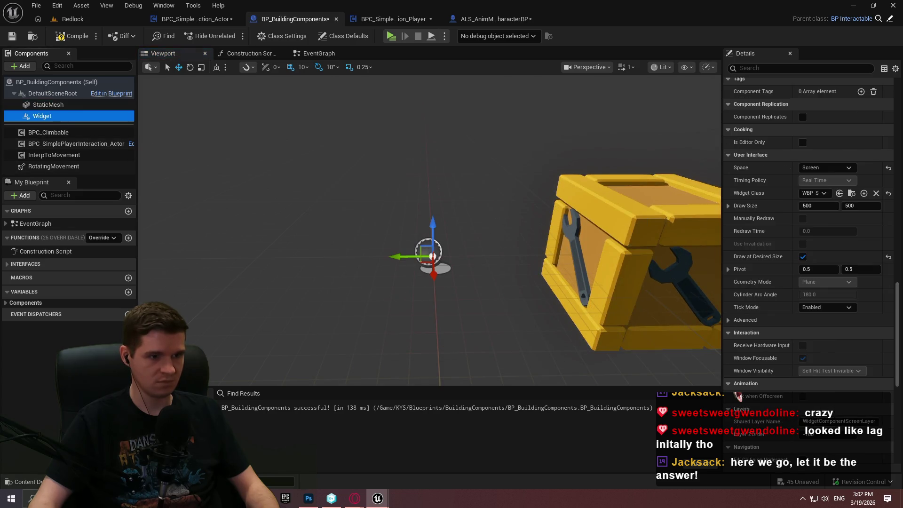
{"action": "key", "text": "f"}
{"action": "scroll", "coordinate": [429, 231], "scroll_direction": "down", "scroll_amount": 2}
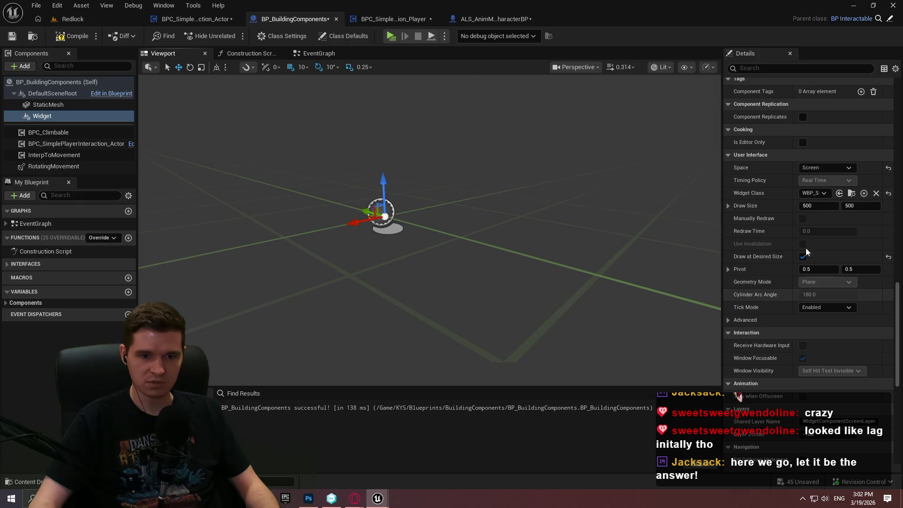
{"action": "left_click_drag", "start_coordinate": [899, 295], "coordinate": [897, 91]}
{"action": "scroll", "coordinate": [738, 397], "scroll_direction": "up", "scroll_amount": 3}
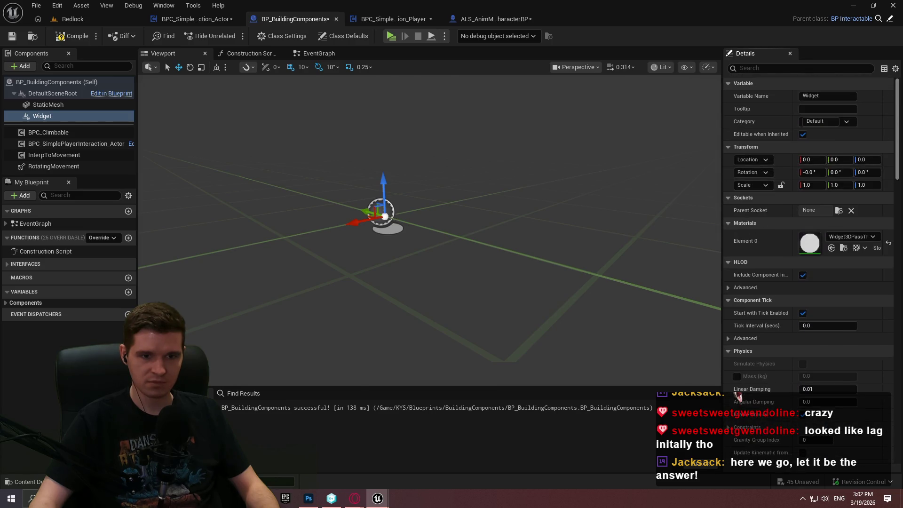
{"action": "scroll", "coordinate": [738, 398], "scroll_direction": "down", "scroll_amount": 6}
{"action": "scroll", "coordinate": [738, 398], "scroll_direction": "down", "scroll_amount": 10}
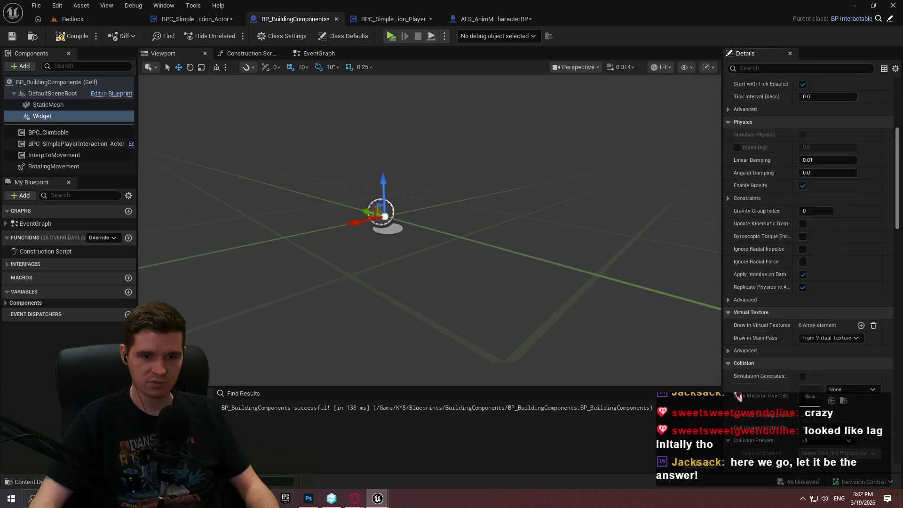
{"action": "scroll", "coordinate": [738, 397], "scroll_direction": "down", "scroll_amount": 5}
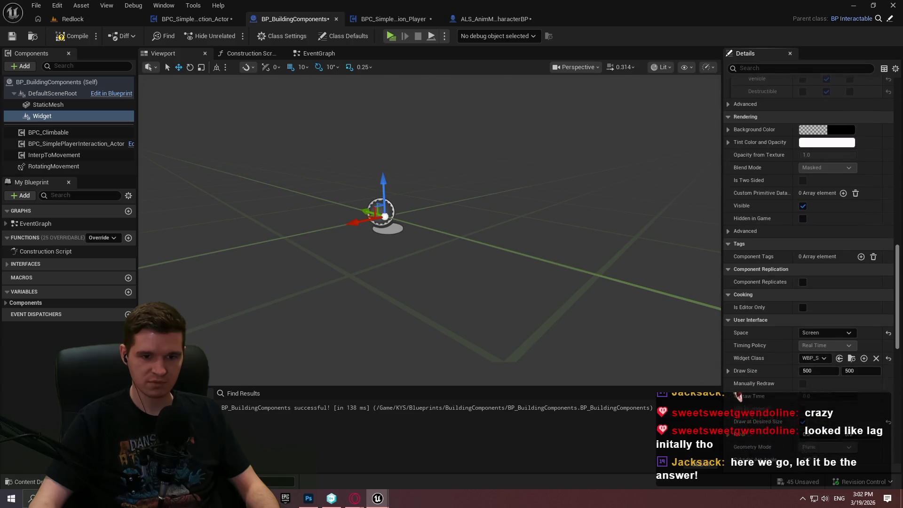
Step: Try the widget in World space, inspect it in the viewport, then undo the change
{"action": "left_click", "coordinate": [811, 318]}
{"action": "left_click", "coordinate": [822, 330]}
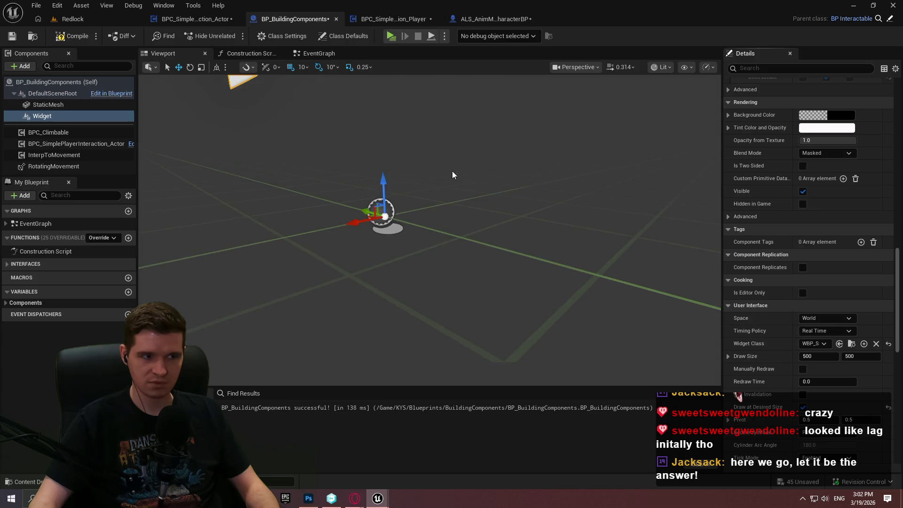
{"action": "key", "text": "f"}
{"action": "mouse_move", "coordinate": [430, 230]}
{"action": "left_mouse_down"}
{"action": "mouse_move", "coordinate": [477, 233]}
{"action": "mouse_move", "coordinate": [410, 228]}
{"action": "left_mouse_up"}
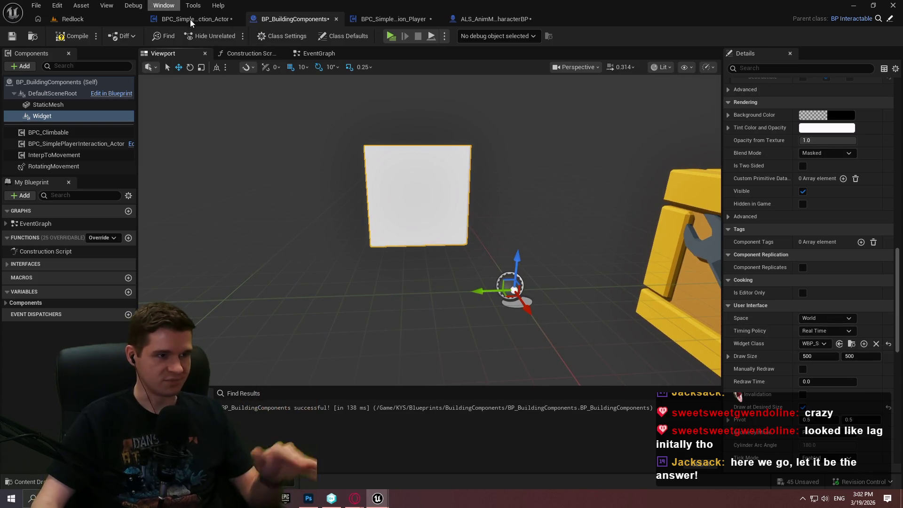
{"action": "key", "text": "ctrl+z"}
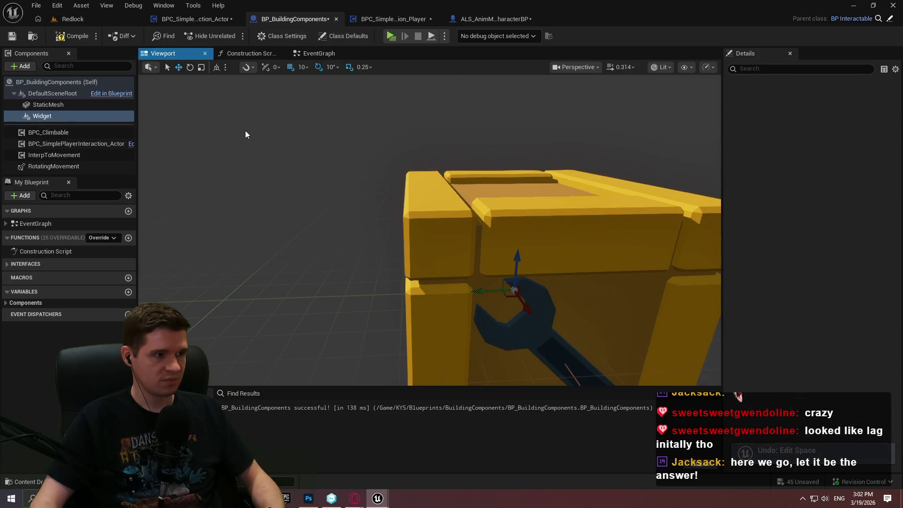
Step: Undo adding the Widget component to BP_BuildingComponents and recompile
{"action": "key", "text": "ctrl+z"}
{"action": "left_click", "coordinate": [73, 35]}
{"action": "left_click", "coordinate": [84, 19]}
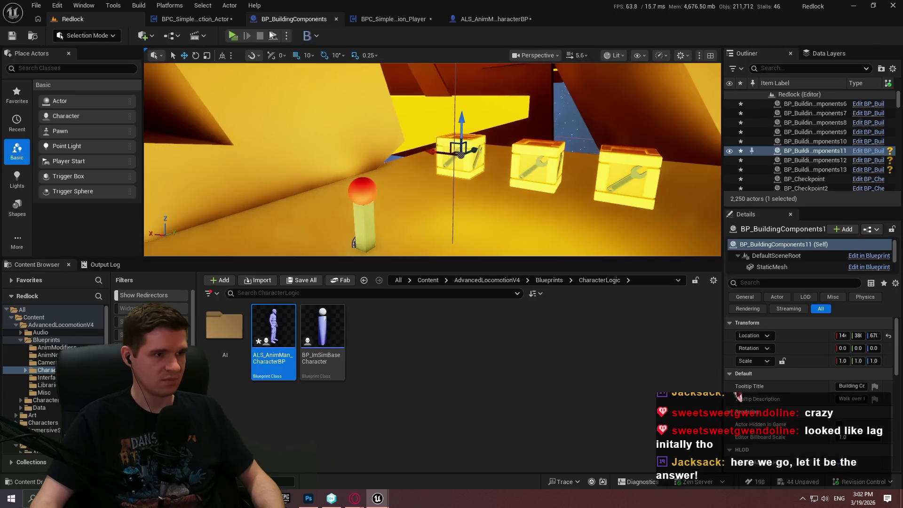
Step: Open BPC_SimplePlayerInteraction_Actor's EventGraph and bring the running game preview forward
{"action": "left_click", "coordinate": [195, 19]}
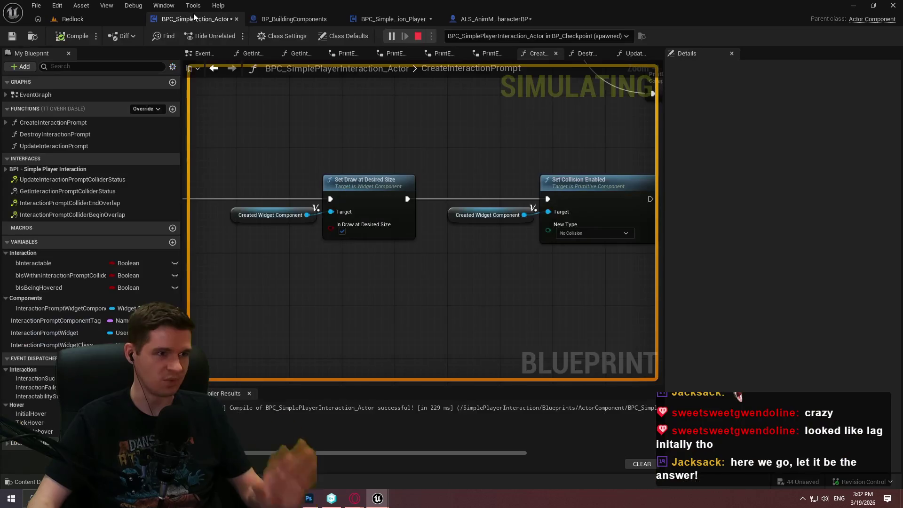
{"action": "scroll", "coordinate": [399, 147], "scroll_direction": "down", "scroll_amount": 3}
{"action": "left_click_drag", "start_coordinate": [333, 209], "coordinate": [605, 239]}
{"action": "scroll", "coordinate": [520, 187], "scroll_direction": "down", "scroll_amount": 4}
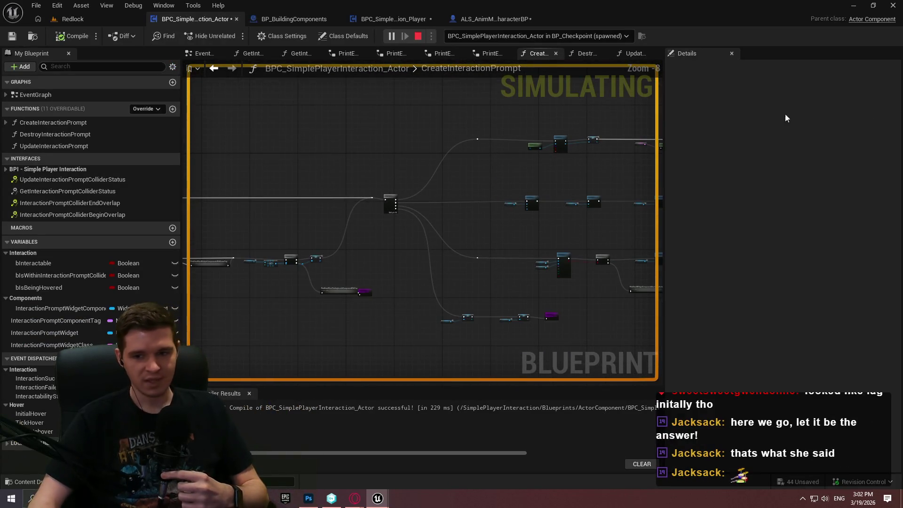
{"action": "left_click", "coordinate": [40, 110]}
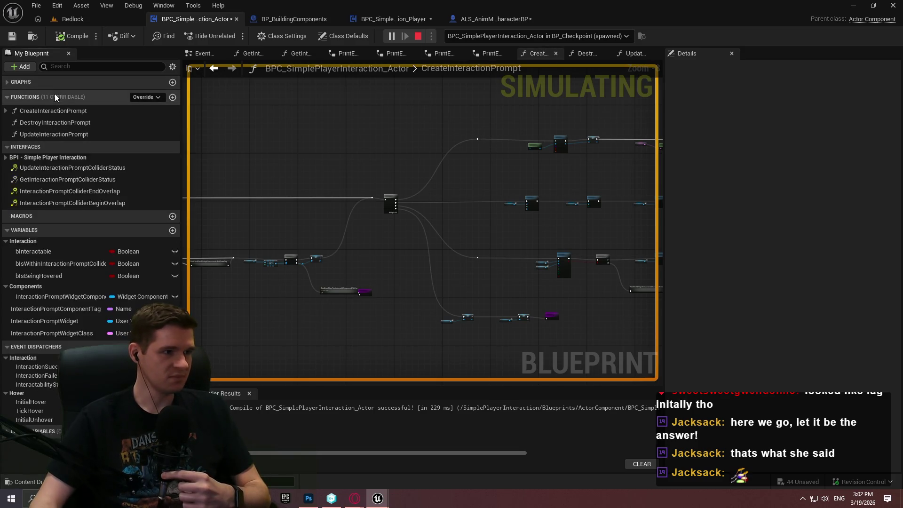
{"action": "left_click", "coordinate": [20, 110]}
{"action": "double_click", "coordinate": [33, 95]}
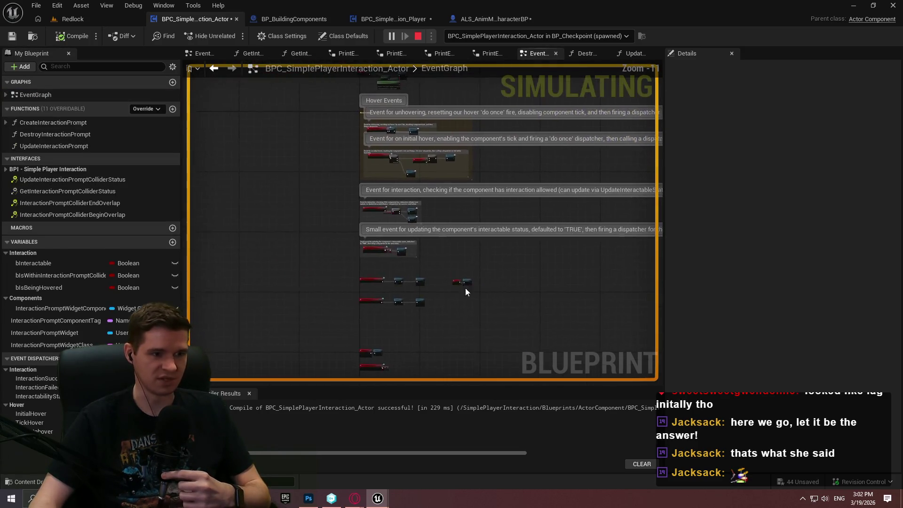
{"action": "scroll", "coordinate": [434, 323], "scroll_direction": "up", "scroll_amount": 3}
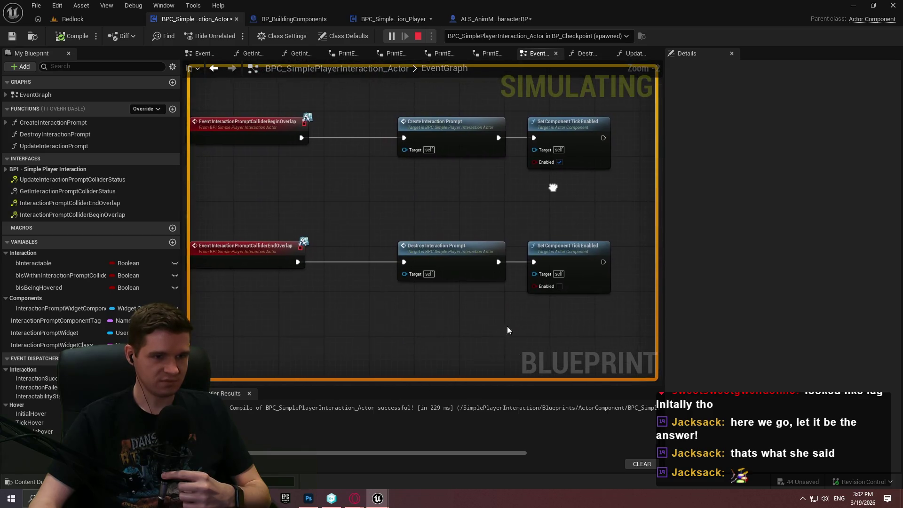
{"action": "mouse_move", "coordinate": [378, 499]}
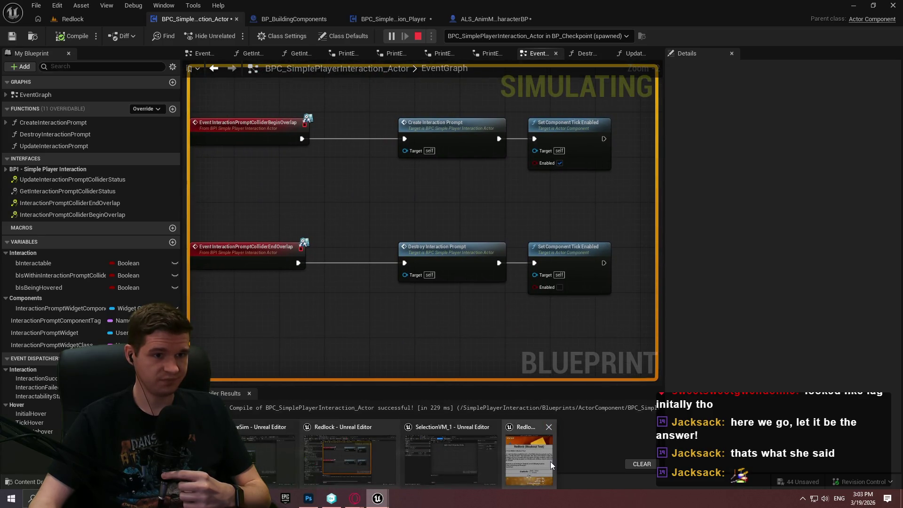
{"action": "left_click", "coordinate": [550, 461]}
Step: Walk to the checkpoint pole to trigger its prompt, back away, and approach again
{"action": "key", "text": "w"}
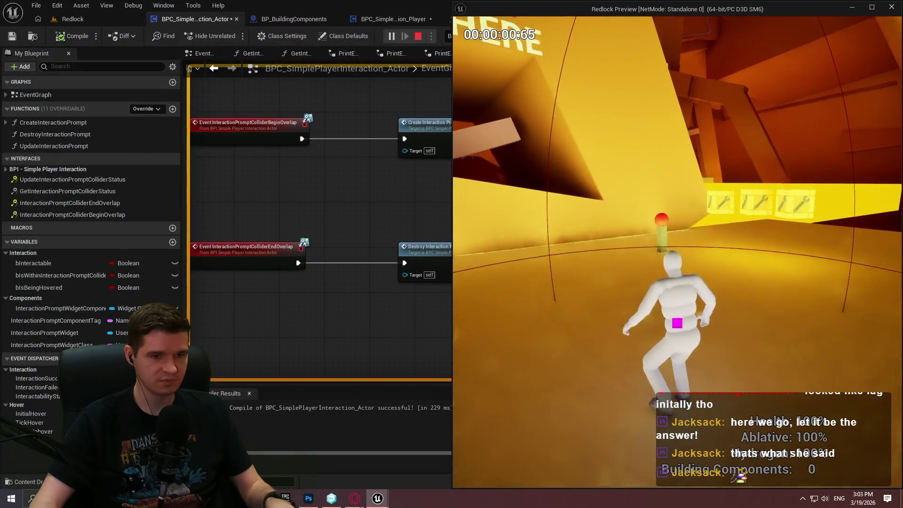
{"action": "key", "text": "w"}
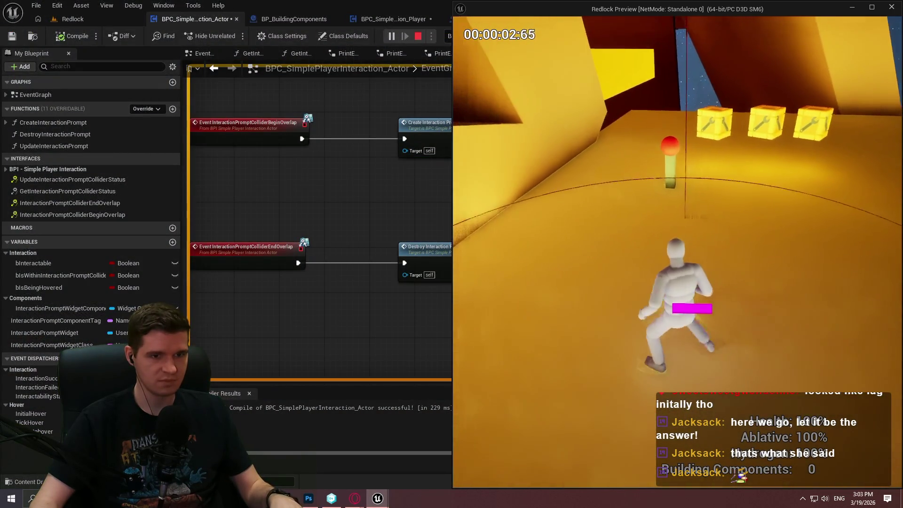
{"action": "key", "text": "w"}
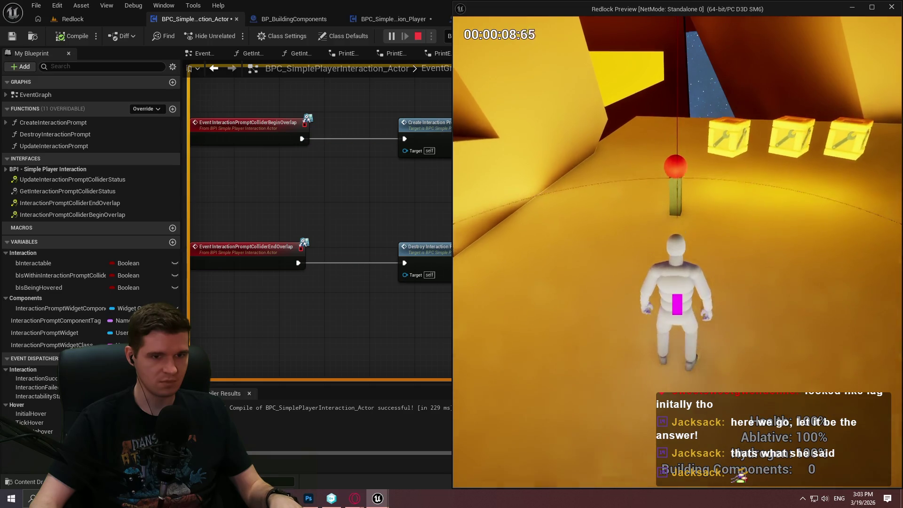
{"action": "key", "text": "w"}
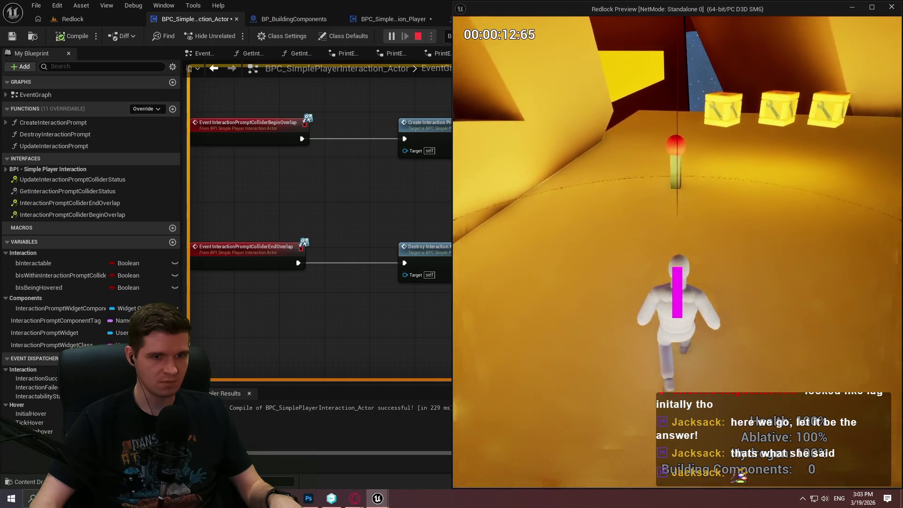
{"action": "key", "text": "s"}
{"action": "key", "text": "w"}
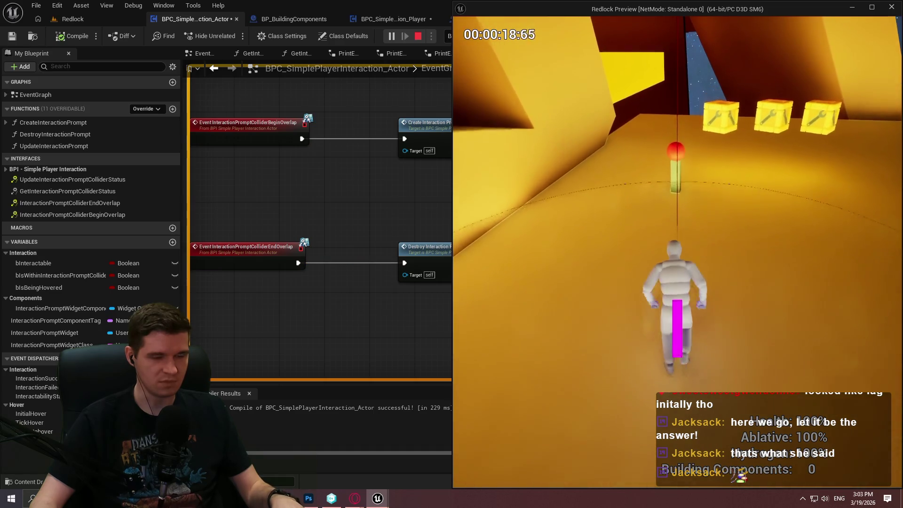
{"action": "key", "text": "w"}
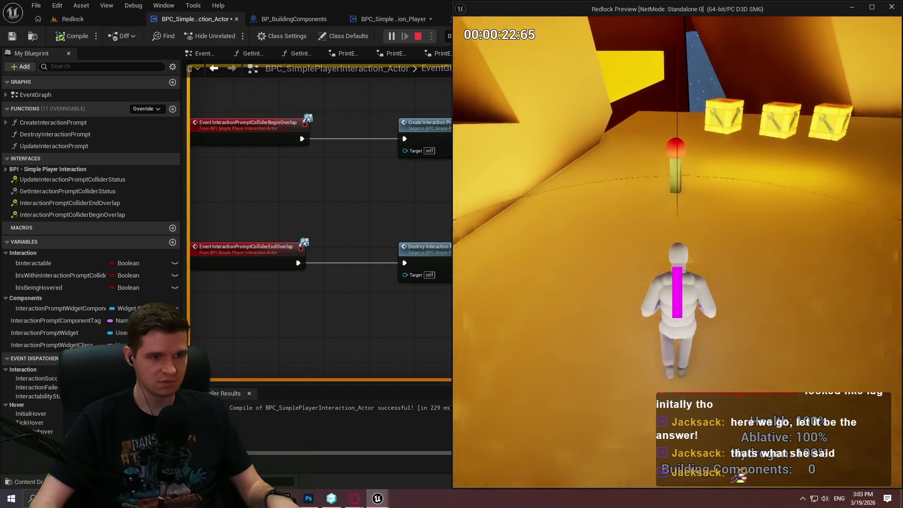
{"action": "key", "text": "w"}
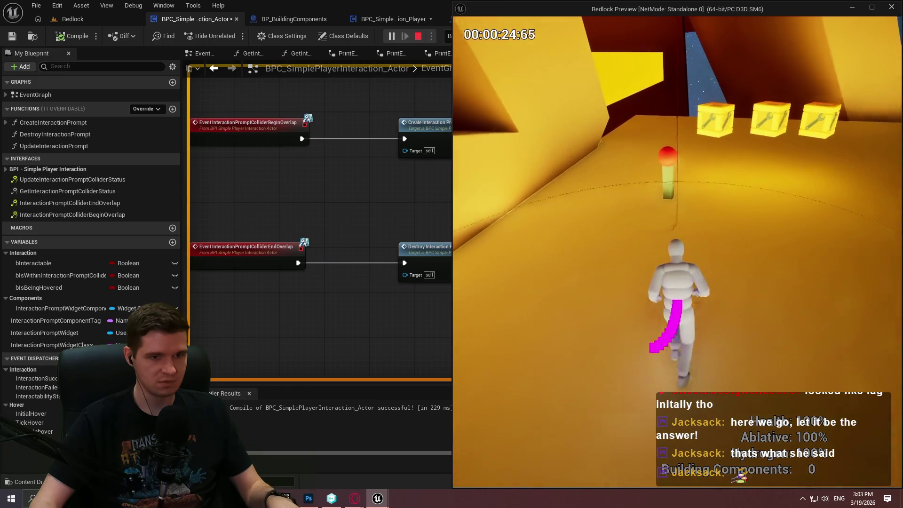
Step: Run past the checkpoint pole out of its prompt area and stop the play session
{"action": "key", "text": "w"}
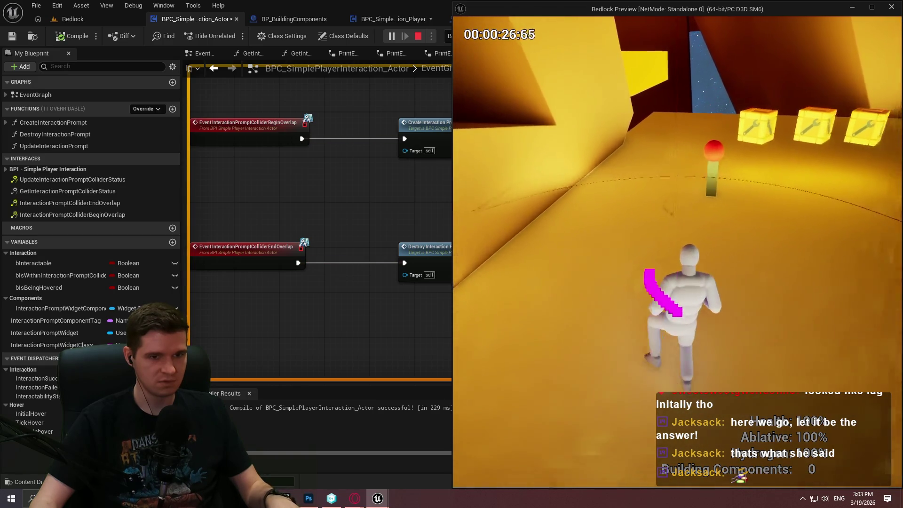
{"action": "key", "text": "w"}
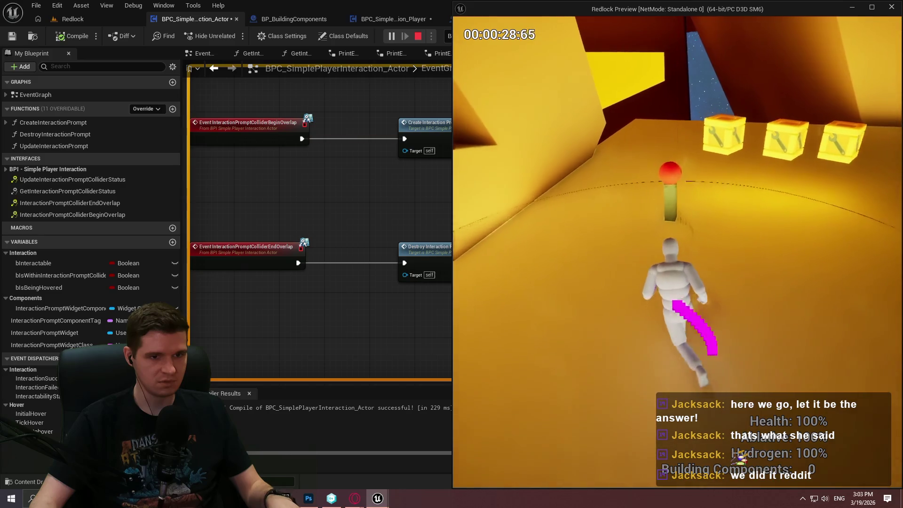
{"action": "key", "text": "w"}
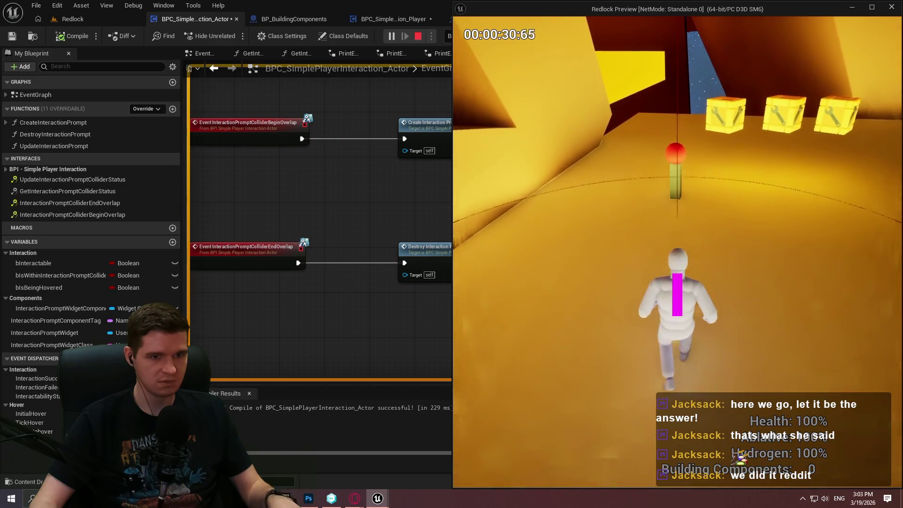
{"action": "key", "text": "w"}
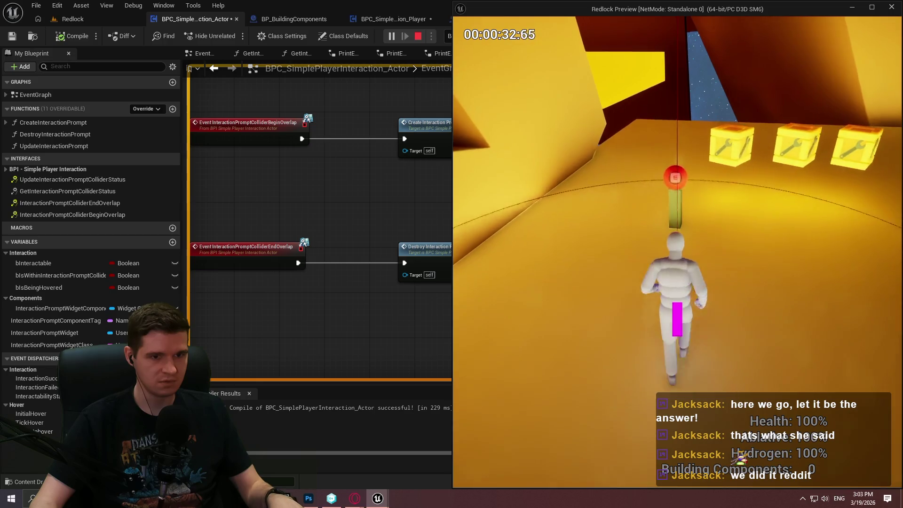
{"action": "key", "text": "w"}
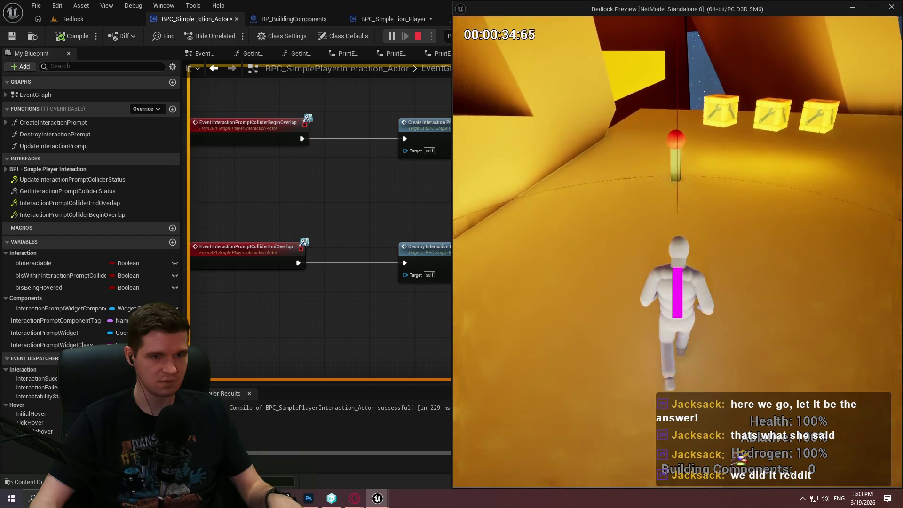
{"action": "key", "text": "w"}
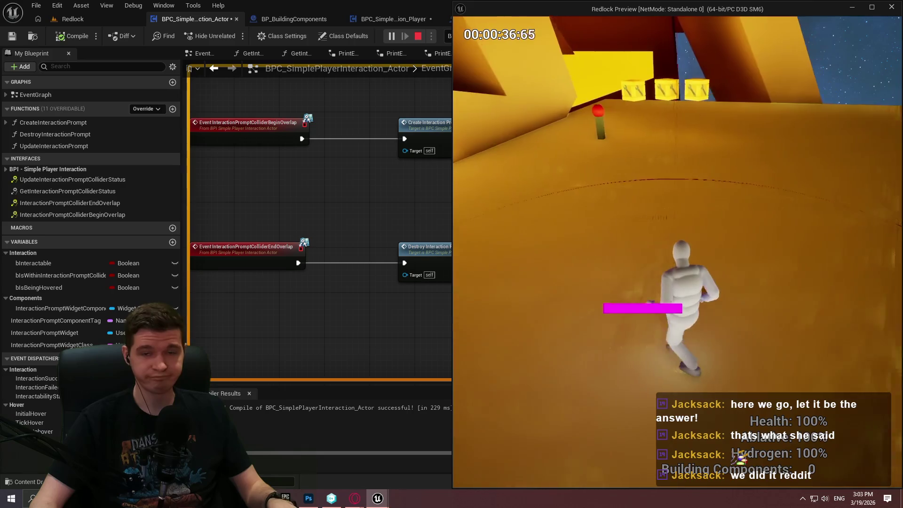
{"action": "key", "text": "Escape"}
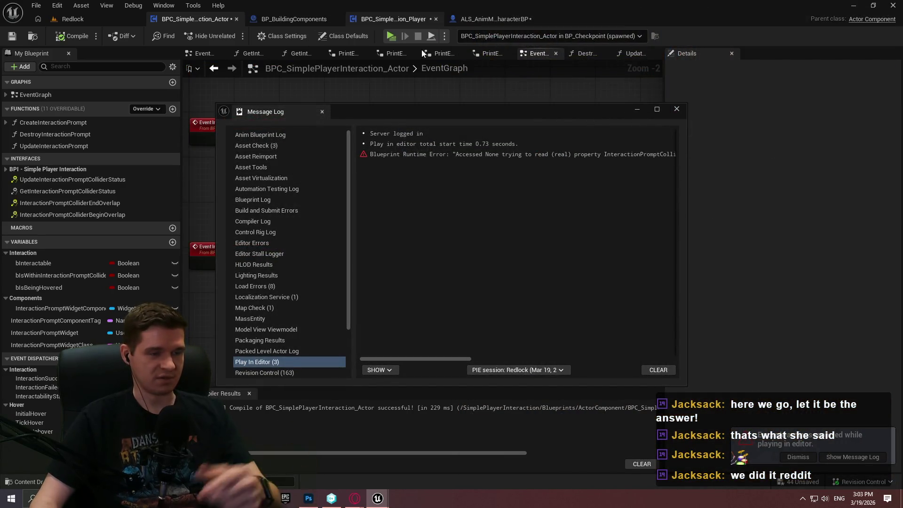
Step: Open BPC_SimplePlayerInteraction_Player's EventGraph and start a new play session with Alt+P
{"action": "left_click", "coordinate": [649, 154]}
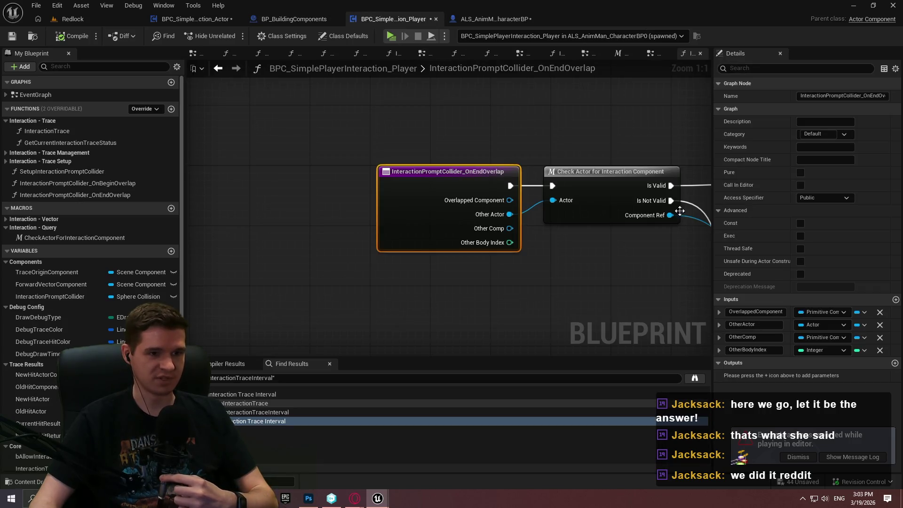
{"action": "double_click", "coordinate": [53, 94]}
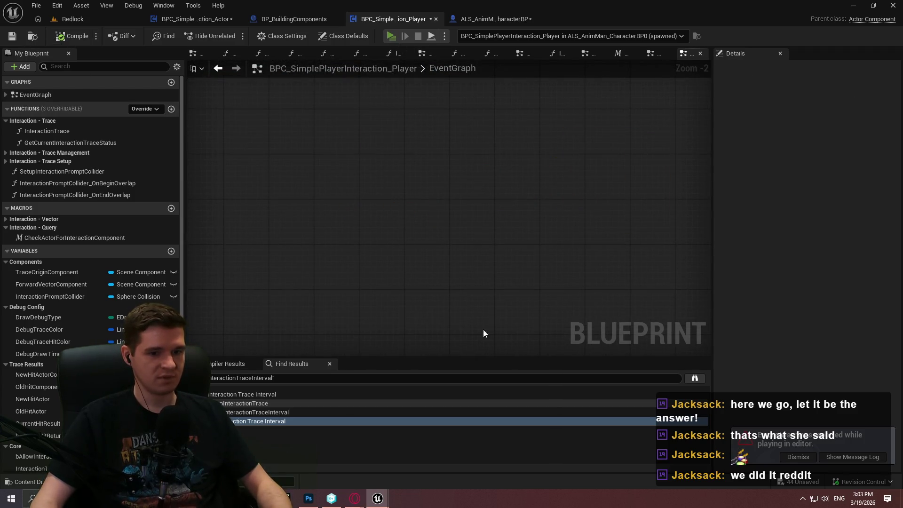
{"action": "key", "text": "alt+p"}
{"action": "left_click", "coordinate": [677, 391]}
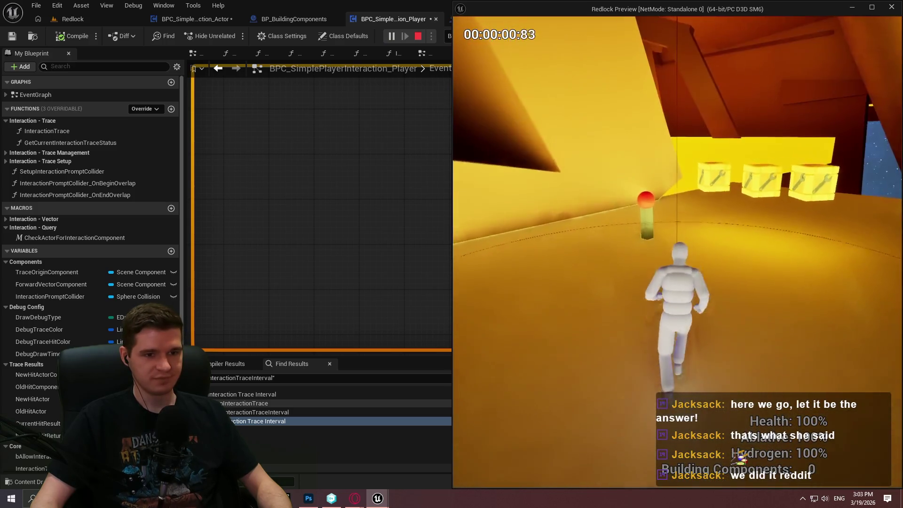
Step: Run the character past the checkpoint pole toward the crates, then stop the session
{"action": "key", "text": "w"}
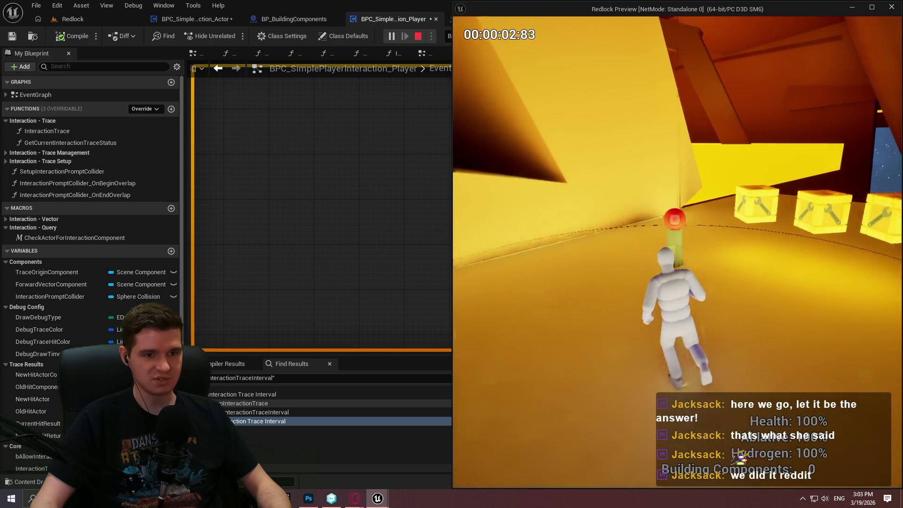
{"action": "key", "text": "w"}
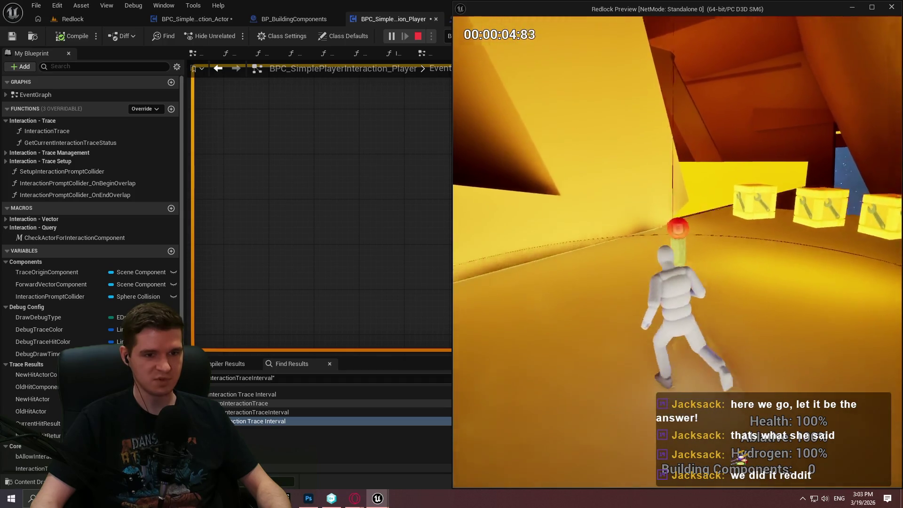
{"action": "key", "text": "w"}
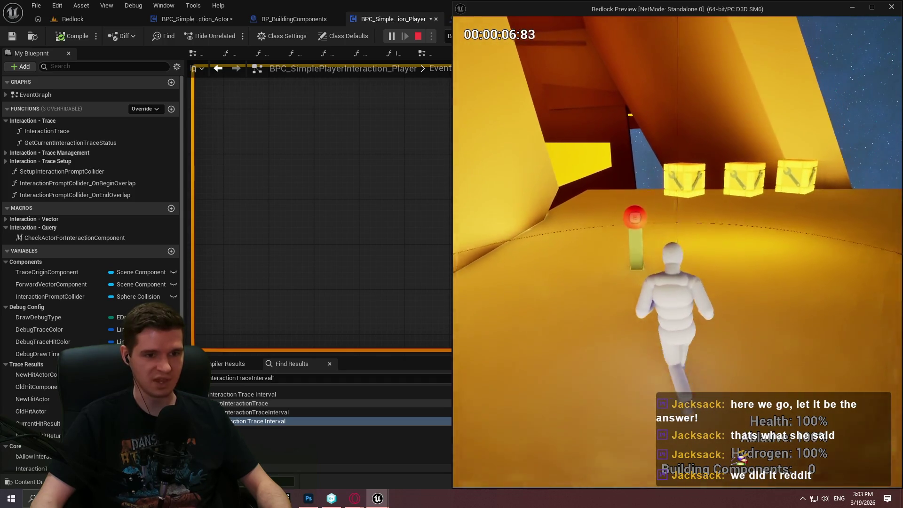
{"action": "key", "text": "w"}
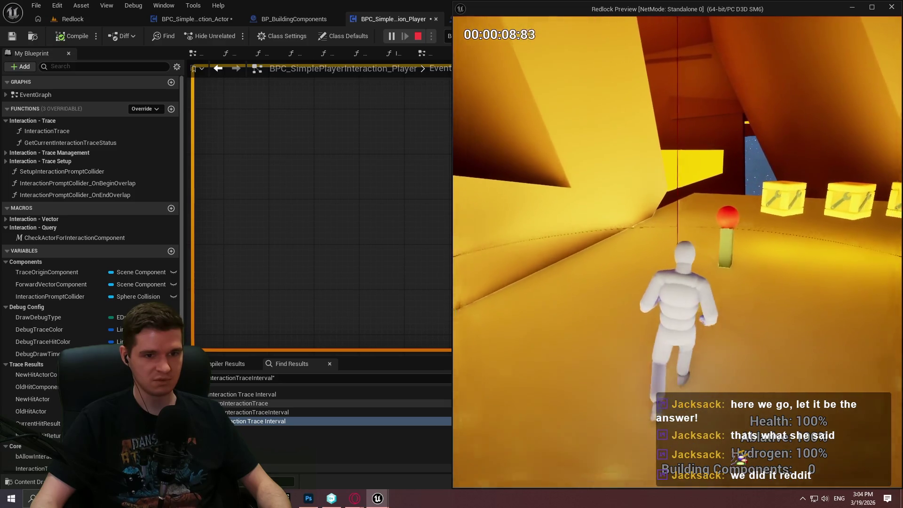
{"action": "key", "text": "w"}
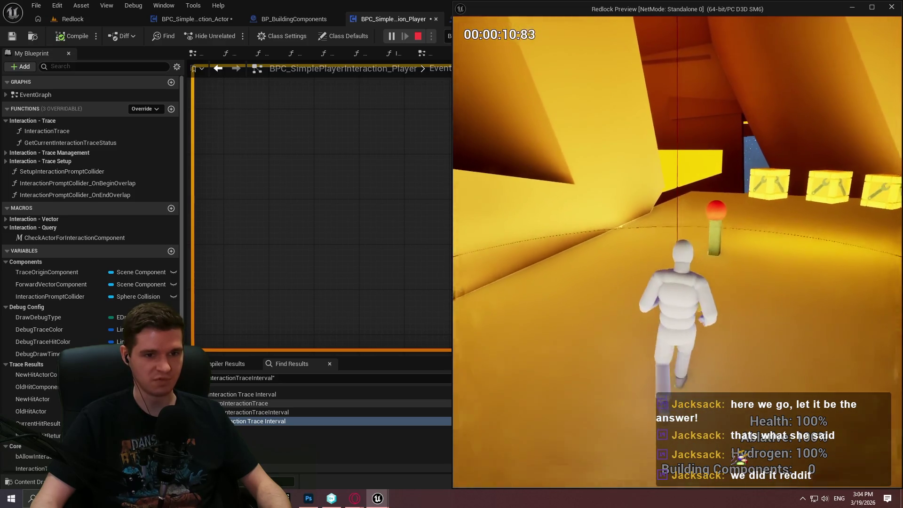
{"action": "key", "text": "Escape"}
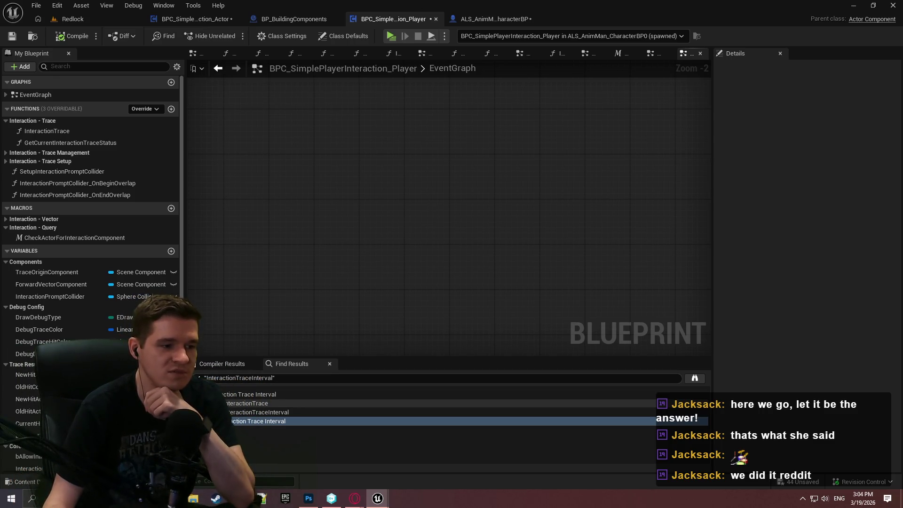
Step: Review the actor component's EventGraph, including Event Tick prompt logic, and the character blueprint's interaction graph
{"action": "left_click", "coordinate": [197, 24]}
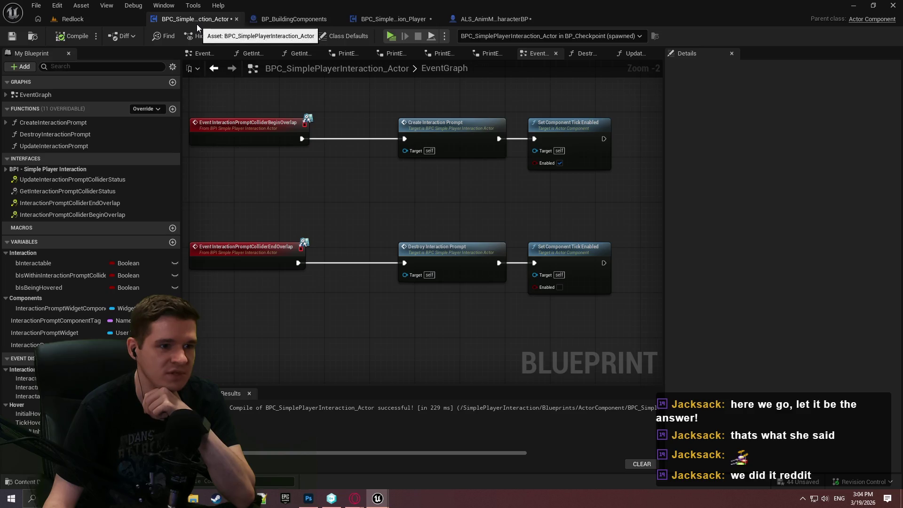
{"action": "left_click_drag", "start_coordinate": [382, 193], "coordinate": [399, 282]}
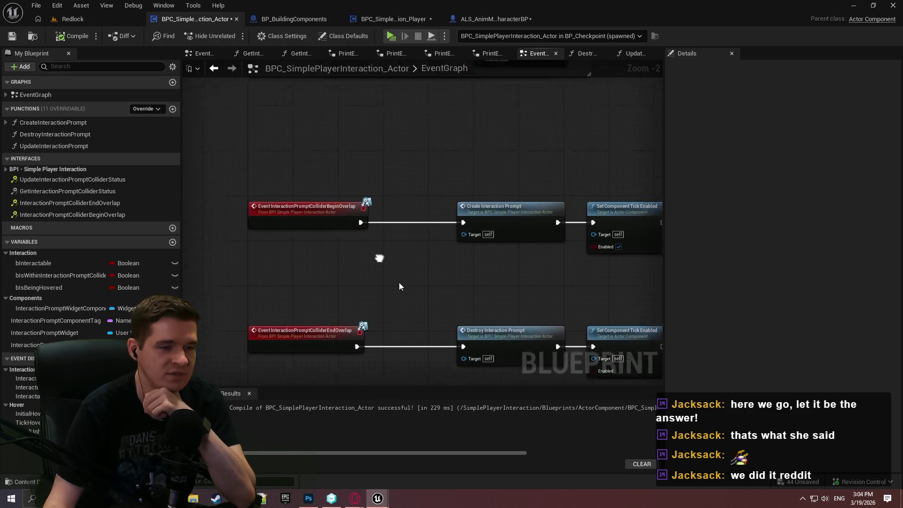
{"action": "scroll", "coordinate": [452, 205], "scroll_direction": "down", "scroll_amount": 2}
{"action": "mouse_move", "coordinate": [665, 187]}
{"action": "left_mouse_down"}
{"action": "mouse_move", "coordinate": [727, 191]}
{"action": "mouse_move", "coordinate": [718, 191]}
{"action": "left_mouse_up"}
{"action": "left_click_drag", "start_coordinate": [269, 203], "coordinate": [72, 205]}
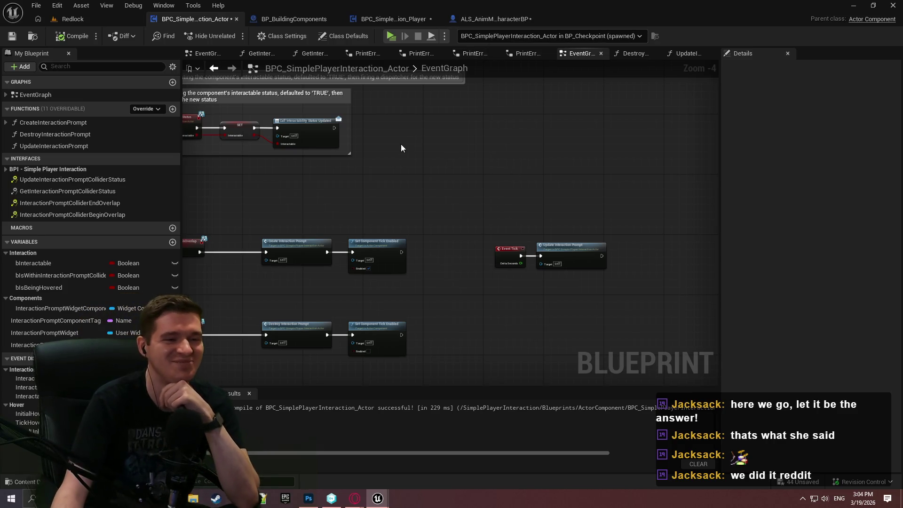
{"action": "left_click", "coordinate": [497, 19]}
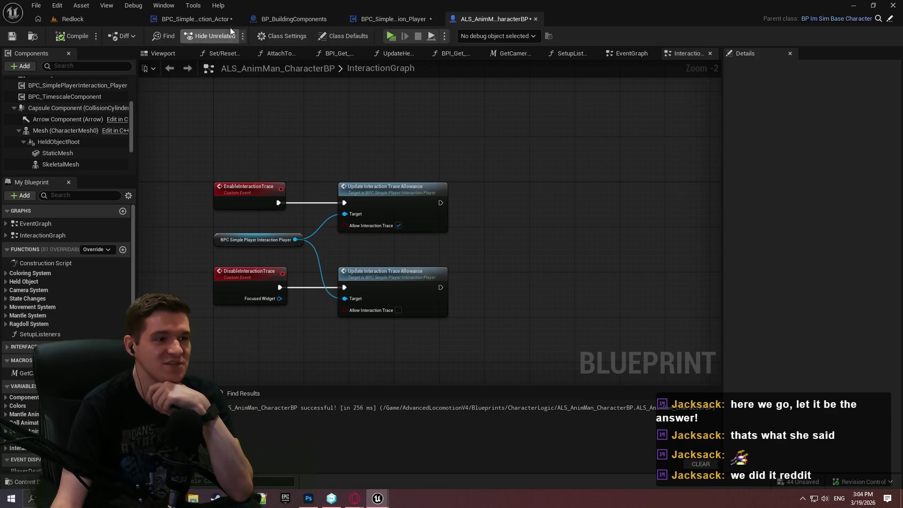
{"action": "left_click", "coordinate": [219, 21]}
{"action": "scroll", "coordinate": [560, 235], "scroll_direction": "down", "scroll_amount": 3}
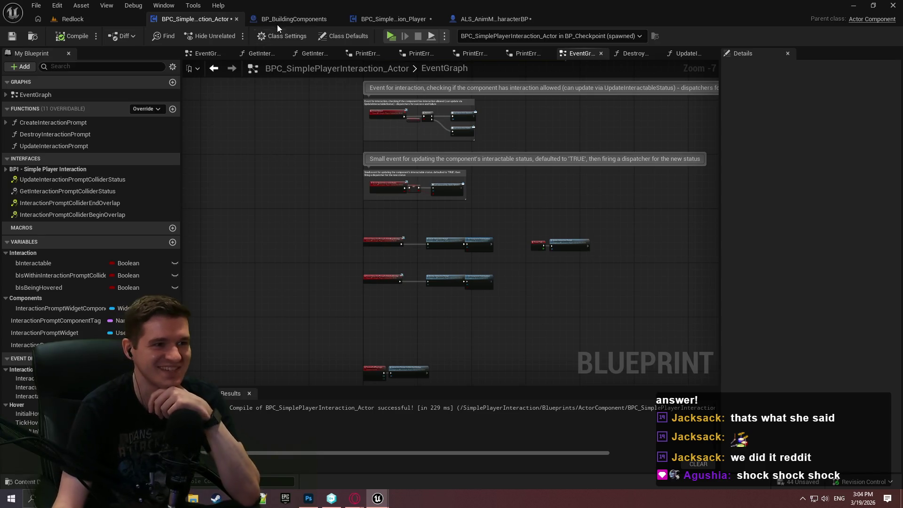
Step: Return to the Redlock level and enlarge the level viewport
{"action": "left_click", "coordinate": [100, 22]}
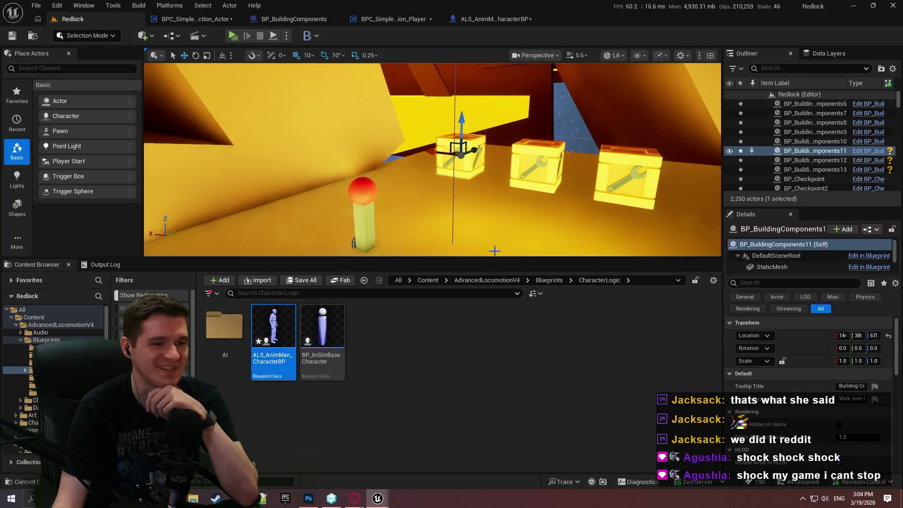
{"action": "left_click_drag", "start_coordinate": [494, 257], "coordinate": [485, 319]}
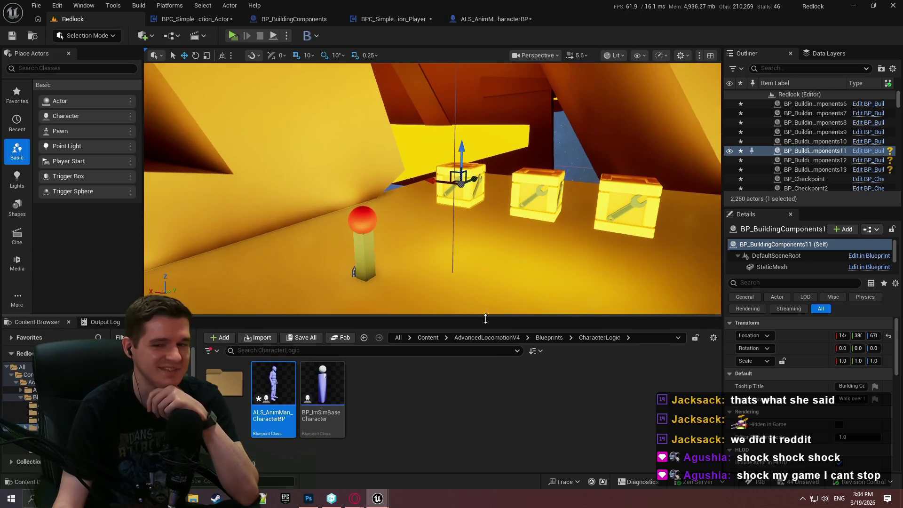
{"action": "left_click", "coordinate": [221, 21]}
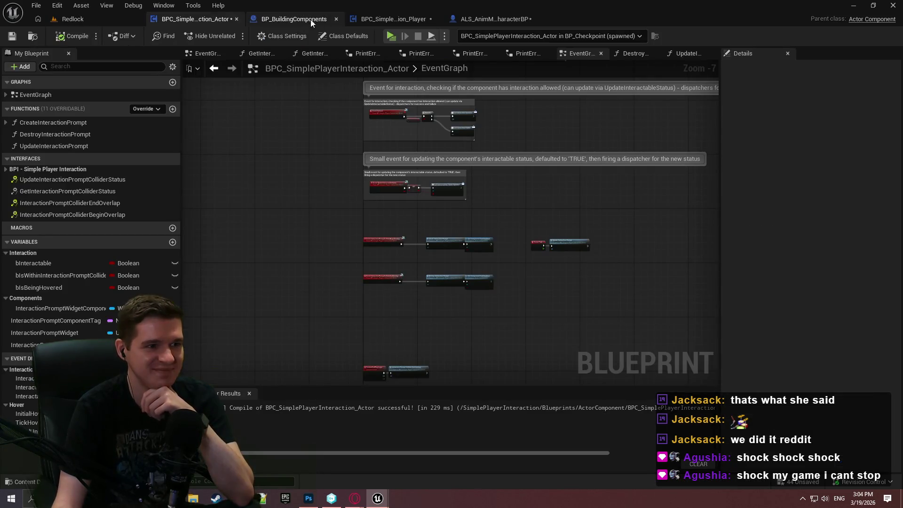
{"action": "left_click", "coordinate": [294, 19]}
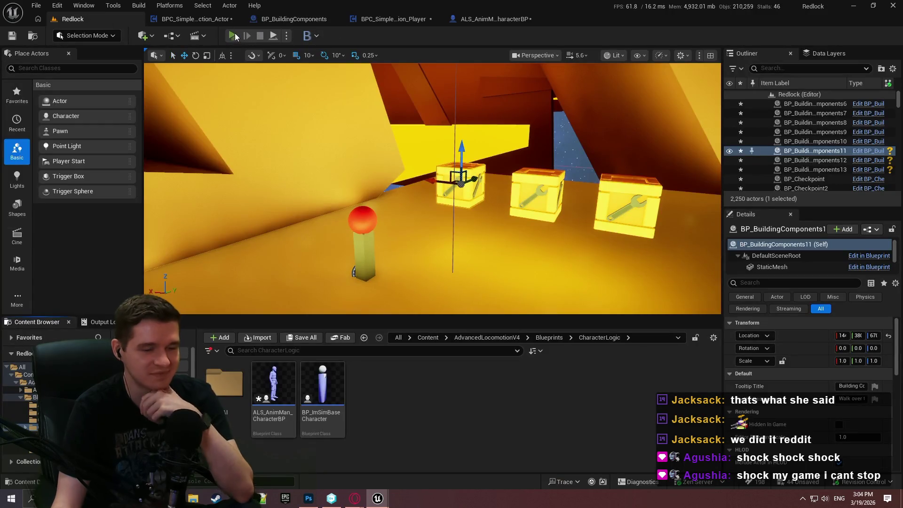
Step: Start a play session and walk the character over to collect the building component crates
{"action": "left_click", "coordinate": [237, 35]}
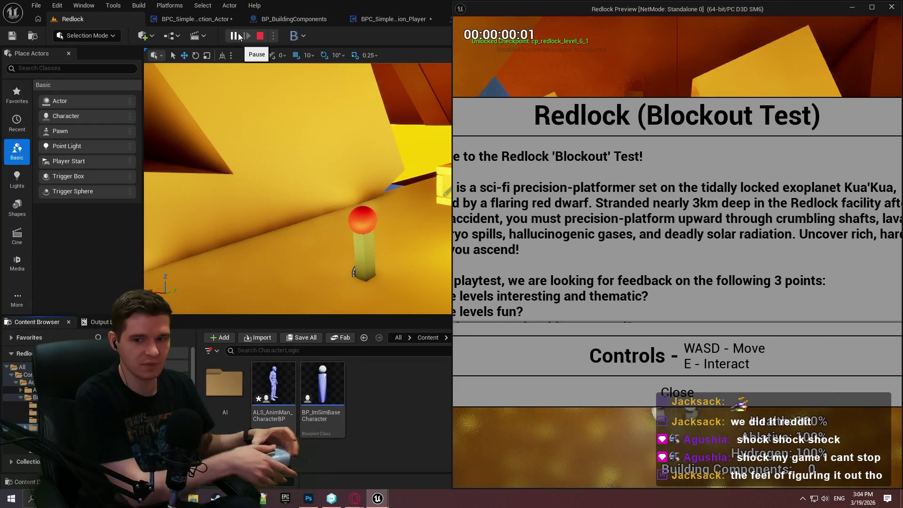
{"action": "left_click", "coordinate": [677, 392]}
{"action": "key", "text": "w"}
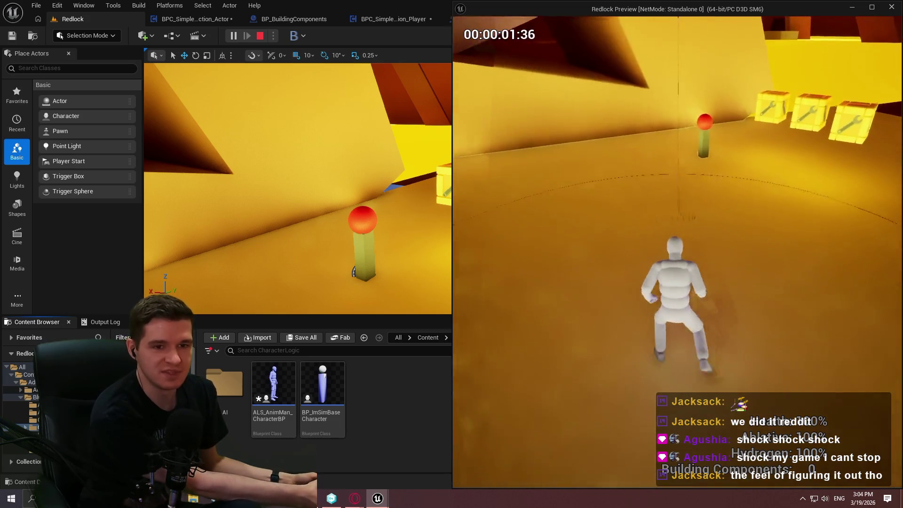
{"action": "key", "text": "w"}
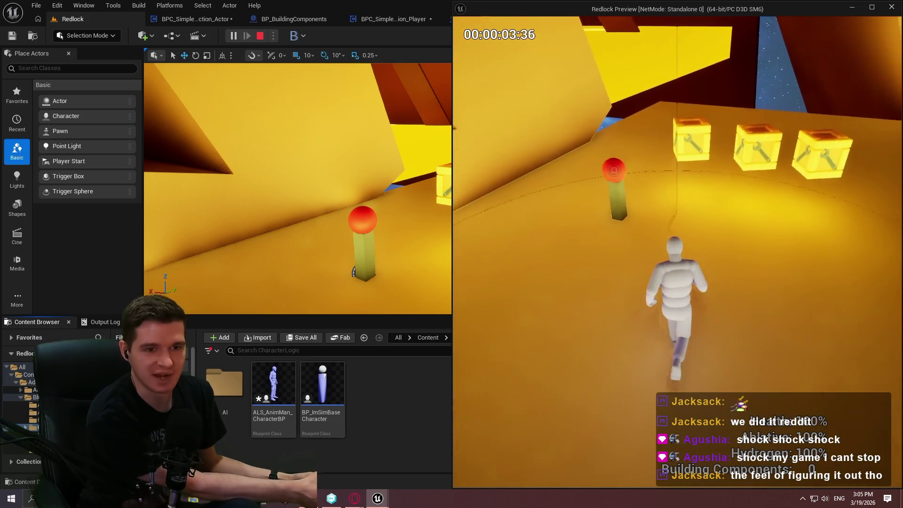
{"action": "key", "text": "w"}
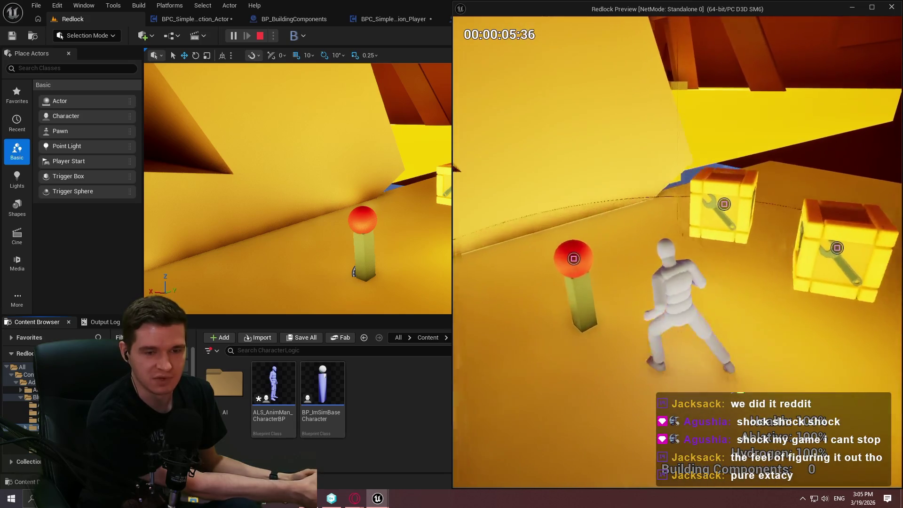
{"action": "key", "text": "w"}
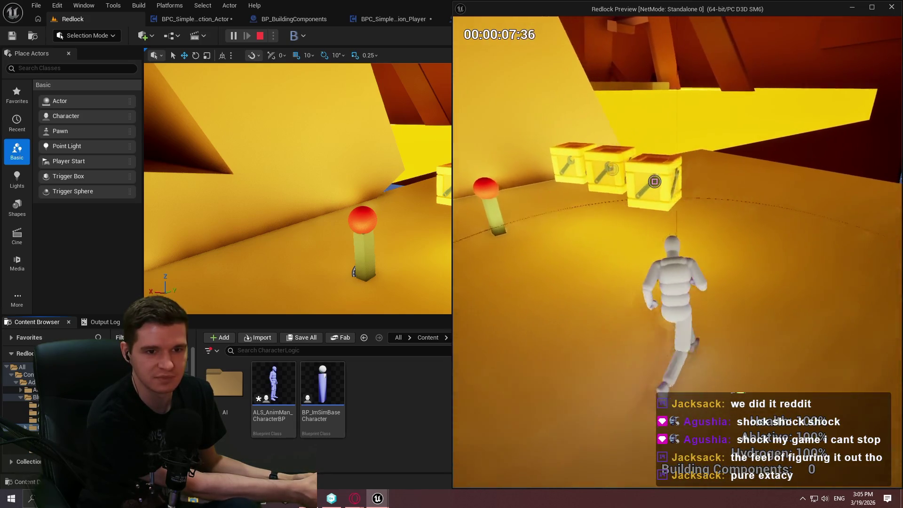
{"action": "key", "text": "w"}
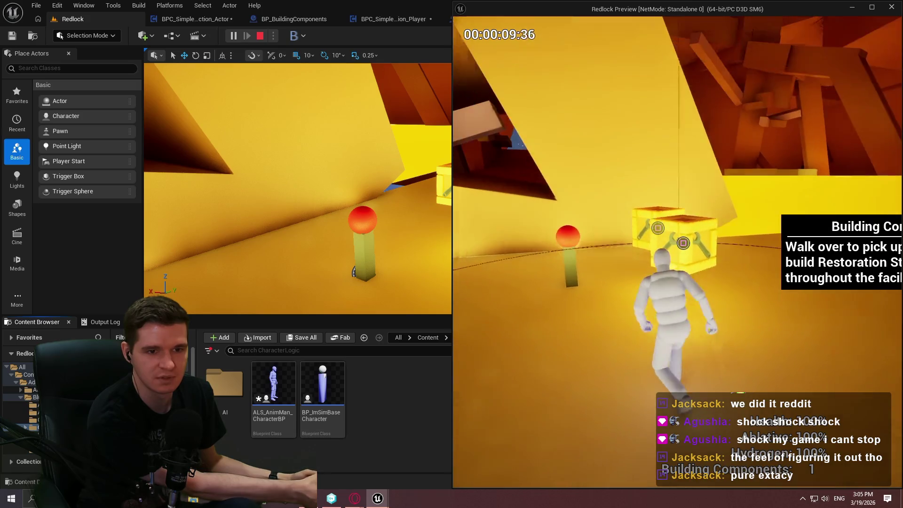
{"action": "key", "text": "w"}
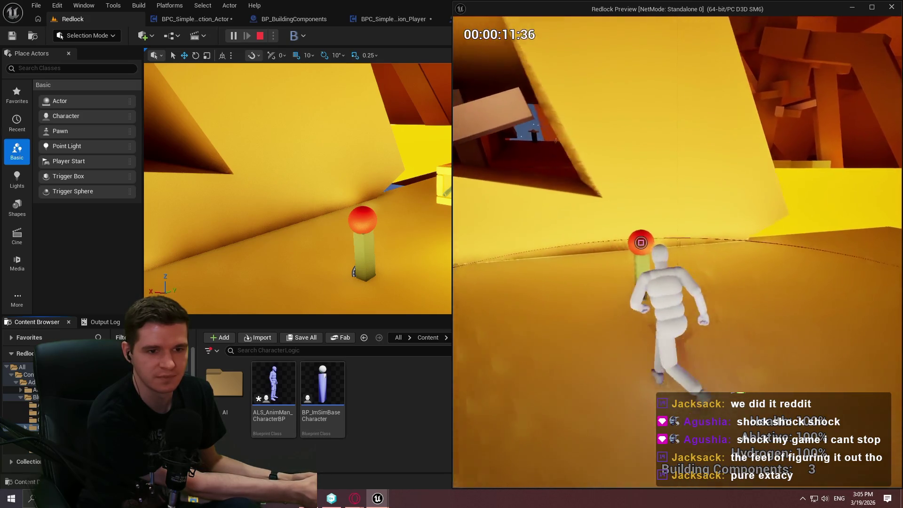
Step: Toggle the checkpoint teleport menu open and closed with E and Esc, then leave the game preview
{"action": "key", "text": "e"}
{"action": "key", "text": "Escape"}
{"action": "key", "text": "w"}
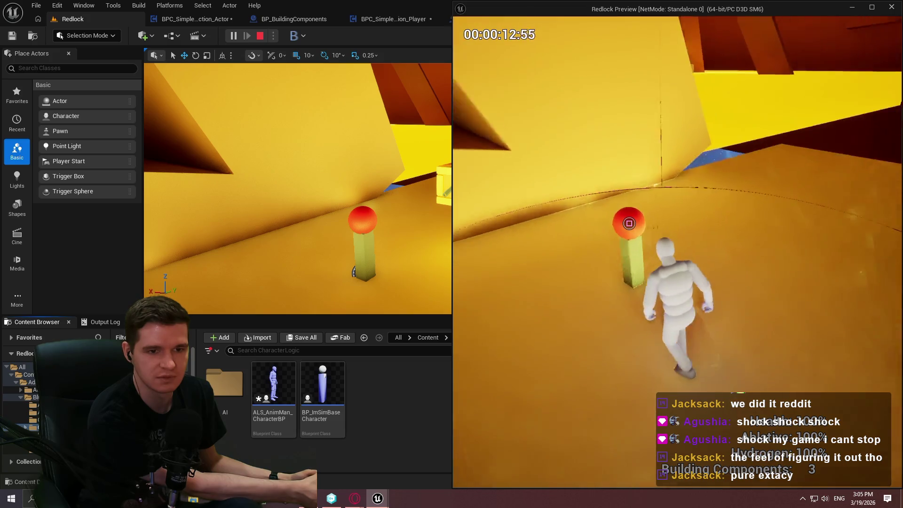
{"action": "key", "text": "e"}
{"action": "key", "text": "Escape"}
{"action": "key", "text": "w"}
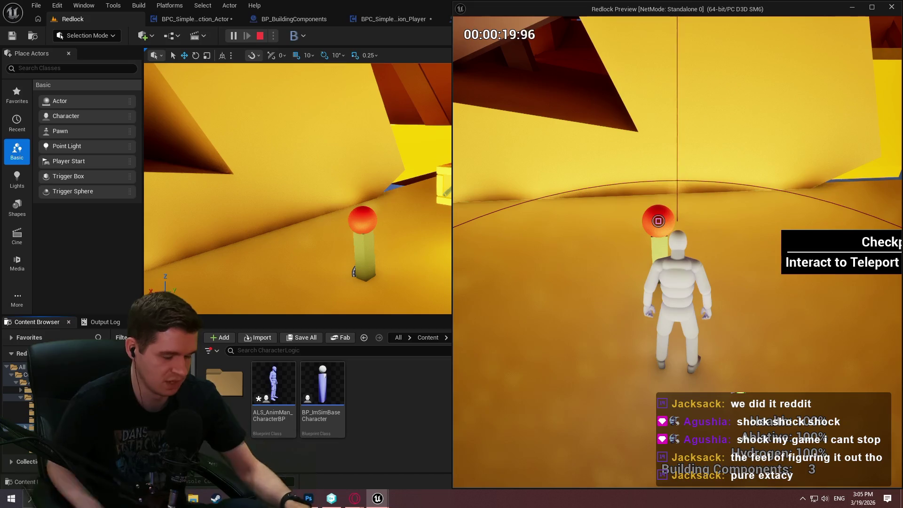
{"action": "key", "text": "Escape"}
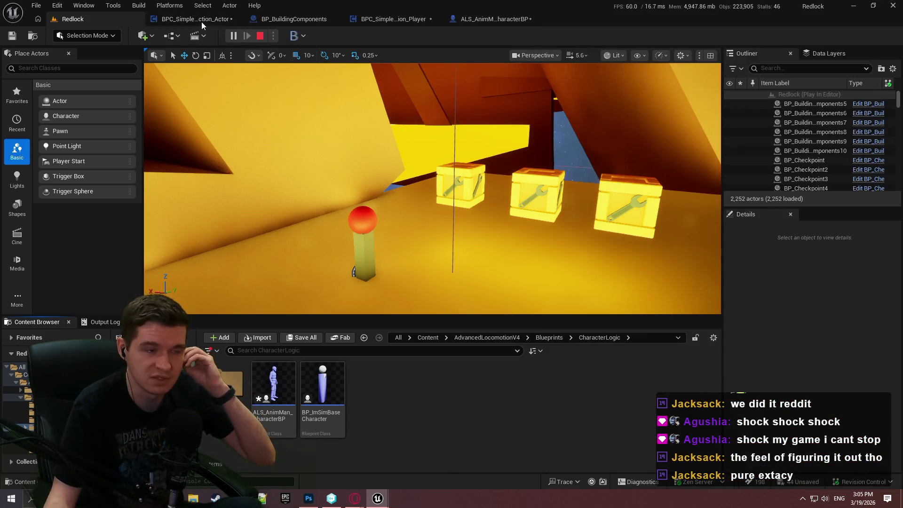
Step: Glance at the interaction actor blueprint, then resume the game and run to the red checkpoint post
{"action": "left_click", "coordinate": [201, 22]}
{"action": "mouse_move", "coordinate": [377, 498]}
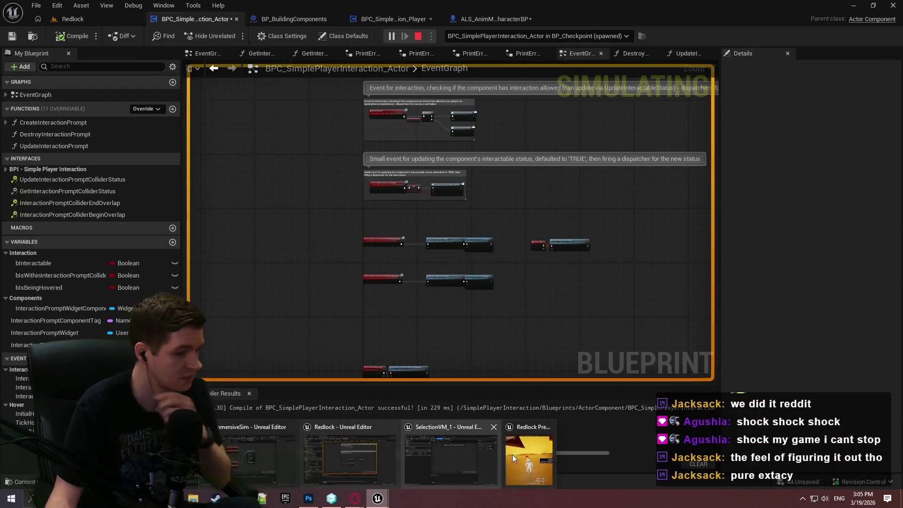
{"action": "left_click", "coordinate": [526, 454]}
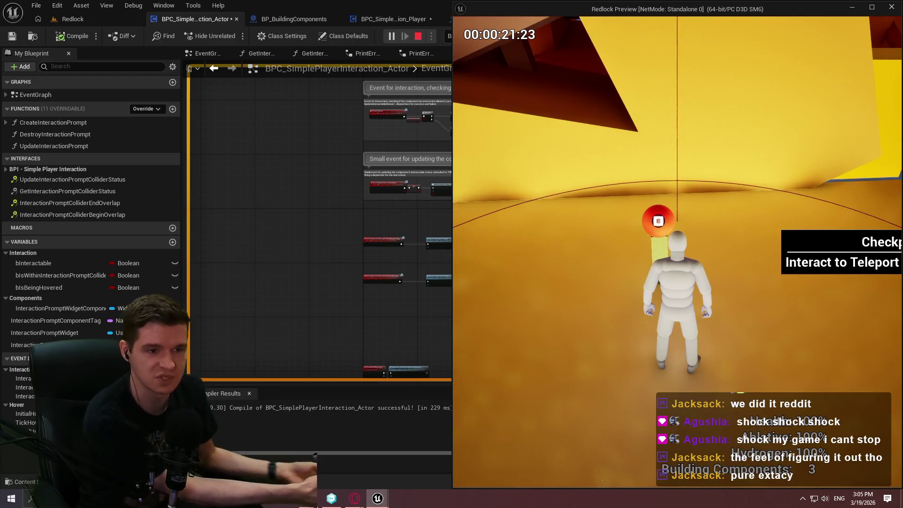
{"action": "key", "text": "e"}
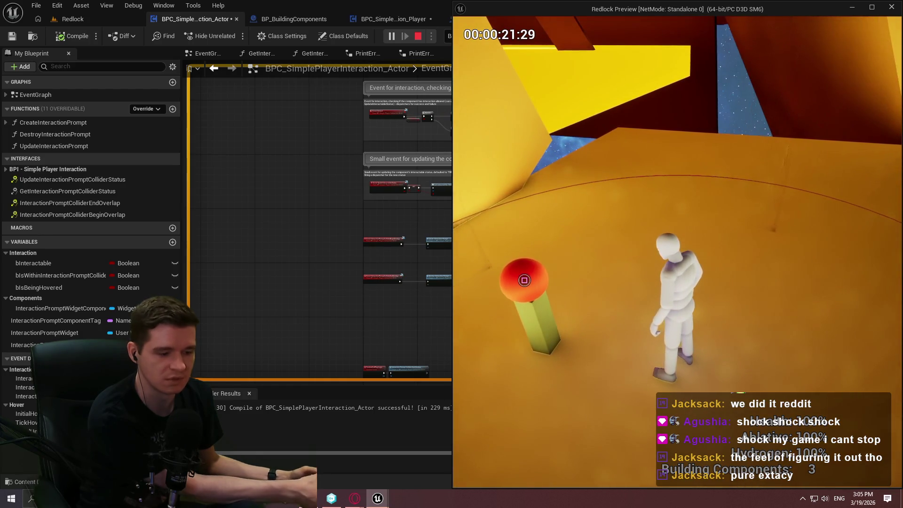
{"action": "key", "text": "w"}
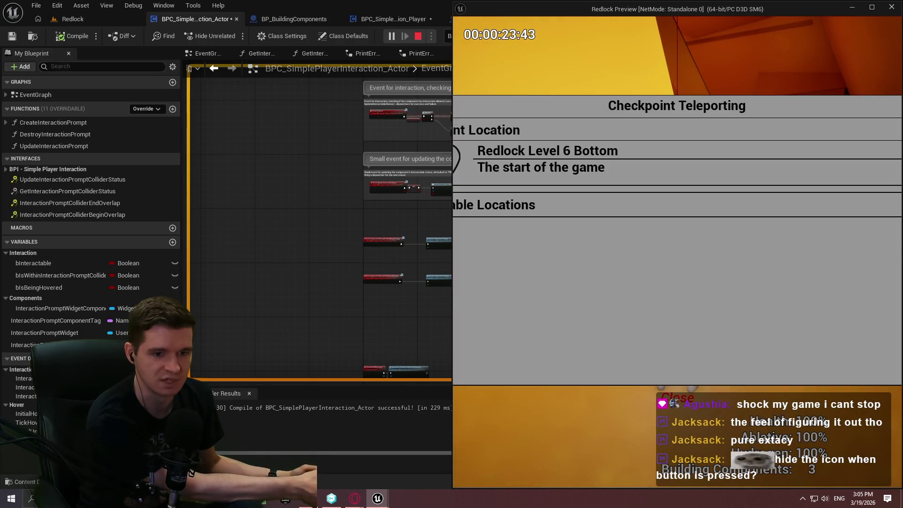
{"action": "key", "text": "w"}
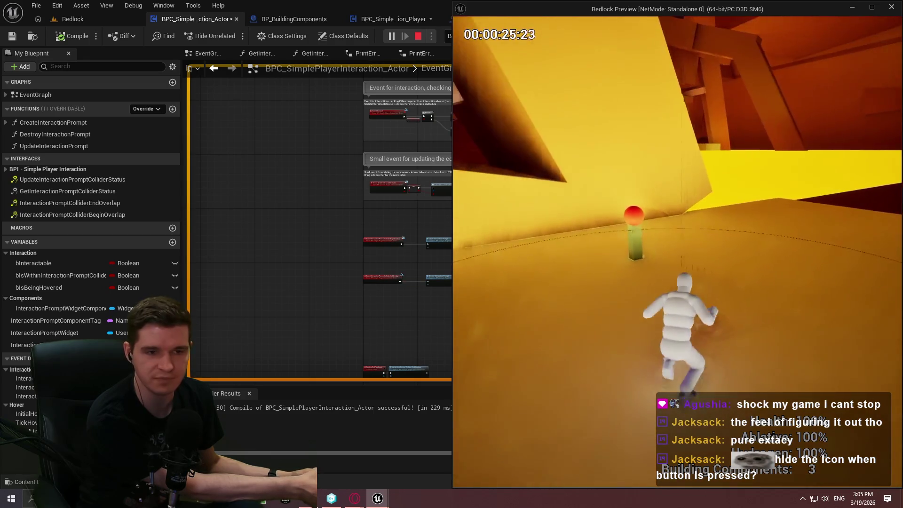
Step: Open and close the teleport menu at the checkpoint post twice, then stop the play session
{"action": "key", "text": "e"}
{"action": "key", "text": "Escape"}
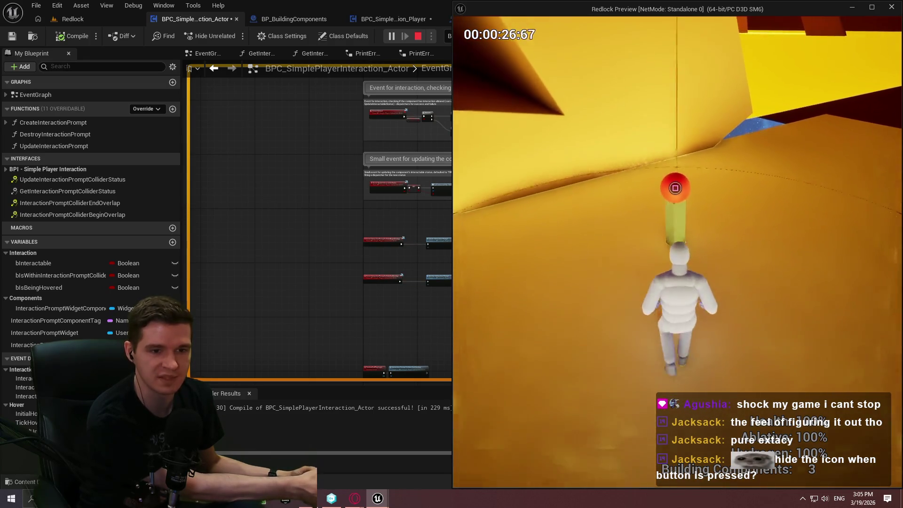
{"action": "key", "text": "w"}
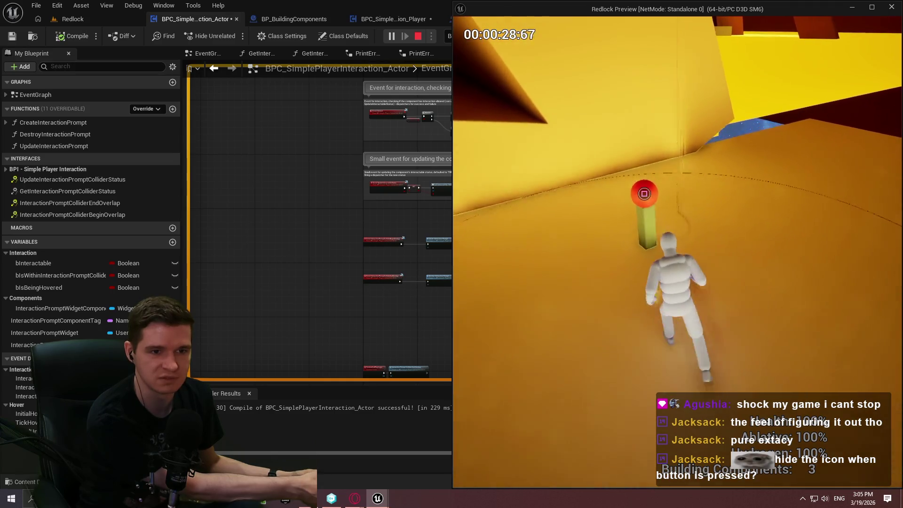
{"action": "key", "text": "e"}
{"action": "key", "text": "Escape"}
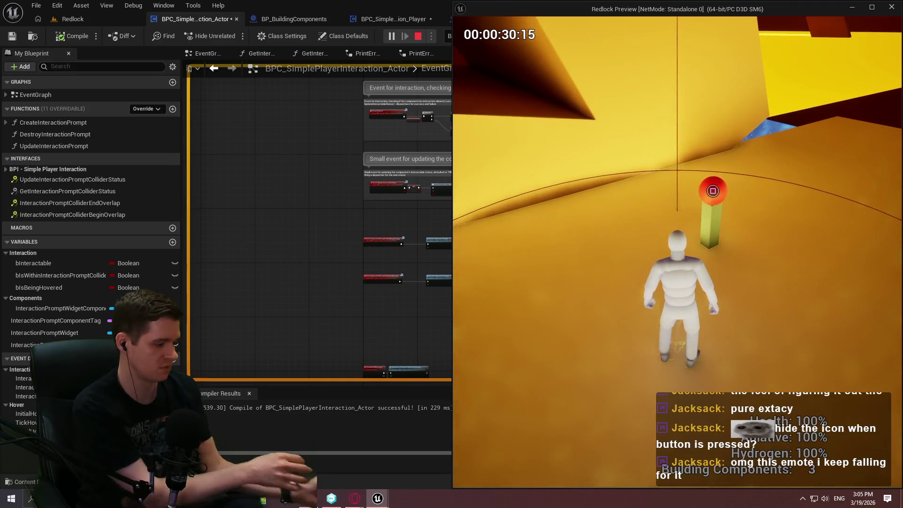
{"action": "key", "text": "Escape"}
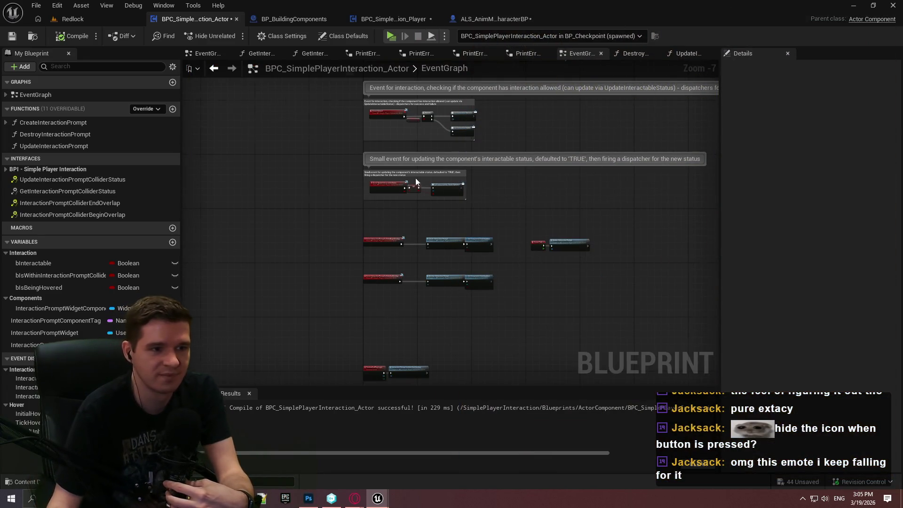
Step: Review the overlap and Event Tick nodes and save BPC_SimplePlayerInteraction_Actor
{"action": "scroll", "coordinate": [415, 178], "scroll_direction": "up", "scroll_amount": 3}
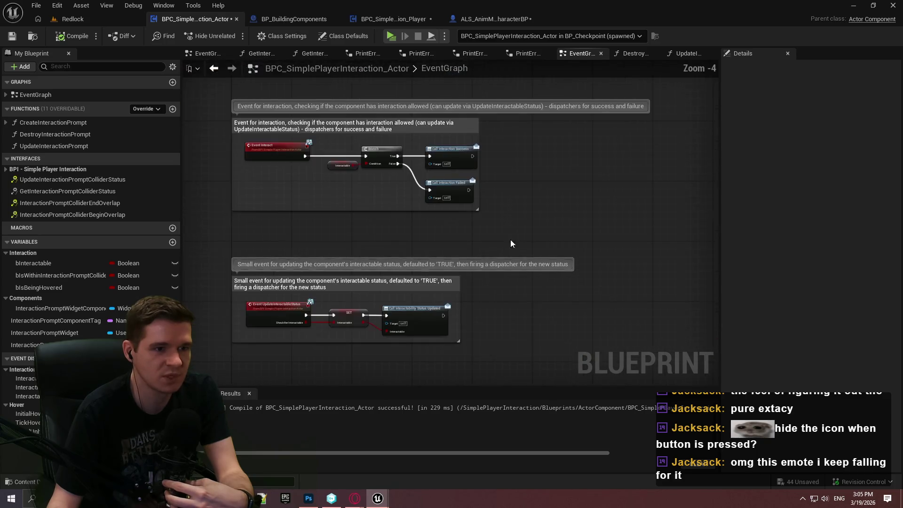
{"action": "scroll", "coordinate": [566, 203], "scroll_direction": "down", "scroll_amount": 1}
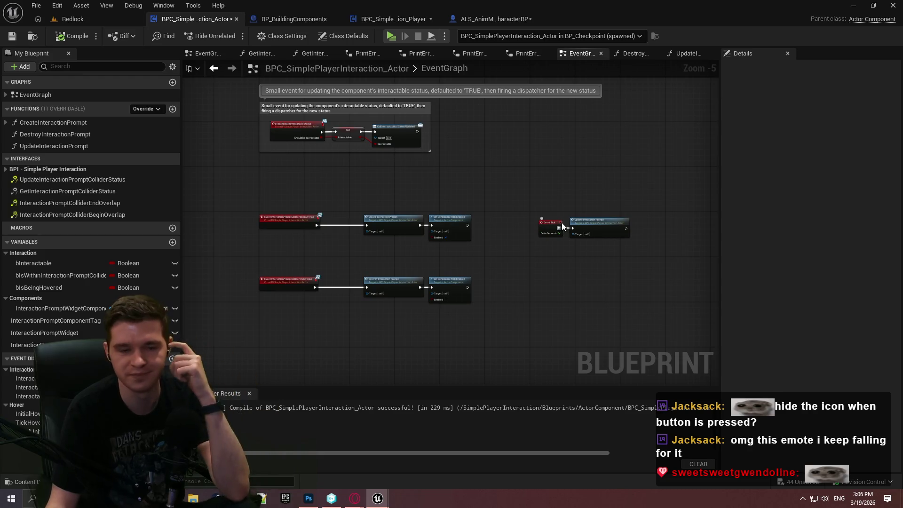
{"action": "scroll", "coordinate": [569, 202], "scroll_direction": "up", "scroll_amount": 5}
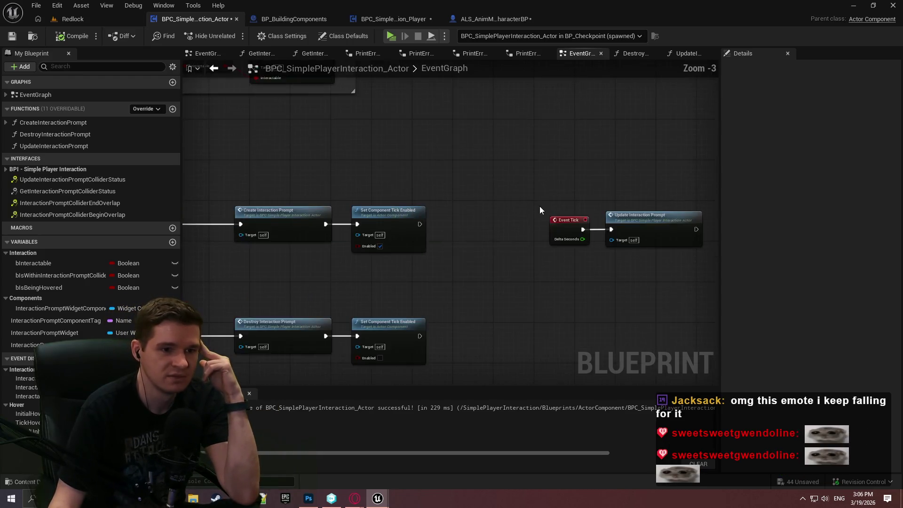
{"action": "scroll", "coordinate": [549, 200], "scroll_direction": "down", "scroll_amount": 3}
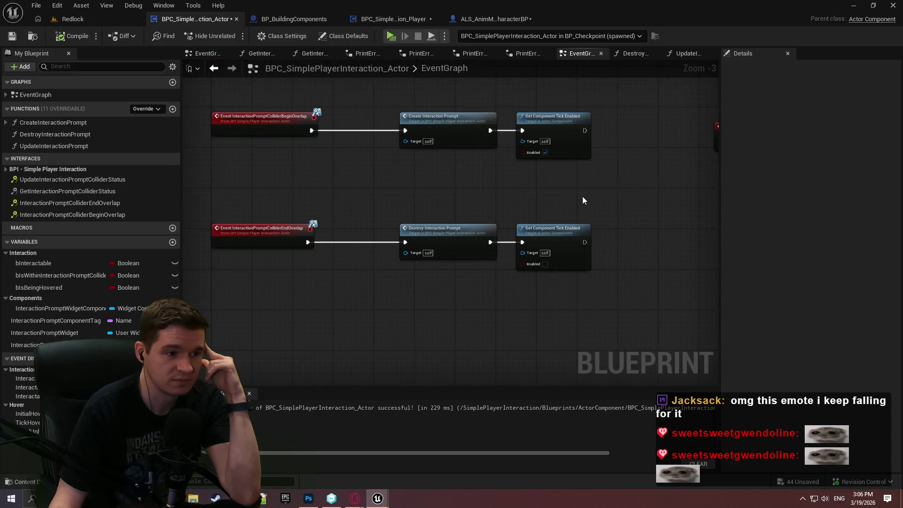
{"action": "left_click", "coordinate": [12, 39]}
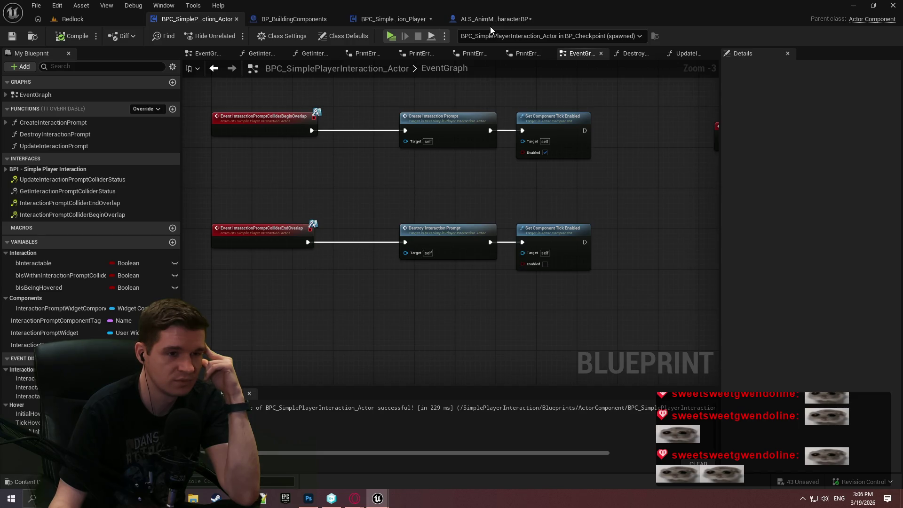
{"action": "mouse_move", "coordinate": [649, 145]}
{"action": "left_mouse_down"}
{"action": "mouse_move", "coordinate": [641, 153]}
{"action": "mouse_move", "coordinate": [381, 159]}
{"action": "left_mouse_up"}
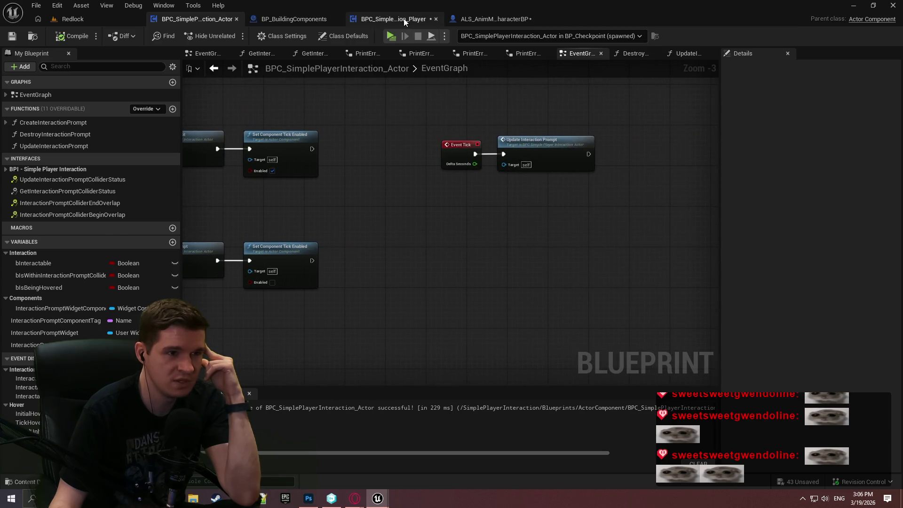
Step: Place an InteractionPromptCollider getter node in the player interaction component's EventGraph
{"action": "left_click", "coordinate": [403, 19]}
{"action": "scroll", "coordinate": [481, 163], "scroll_direction": "down", "scroll_amount": 5}
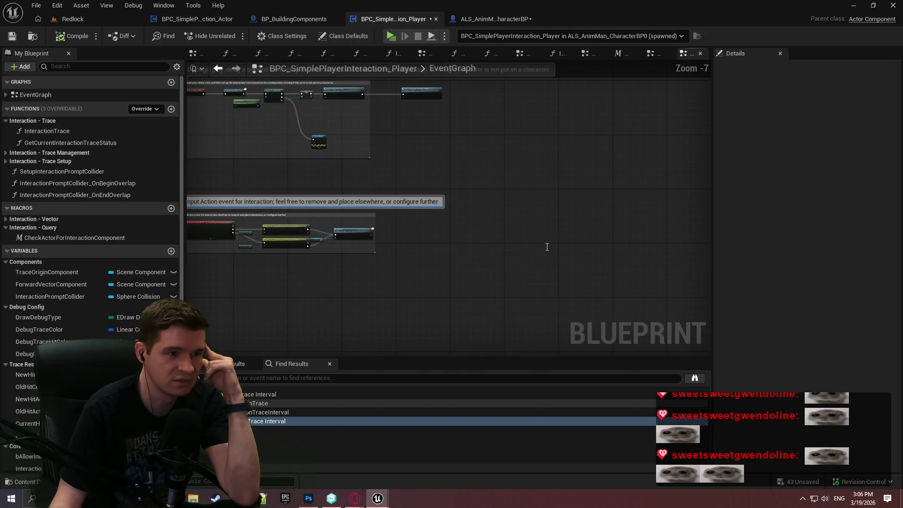
{"action": "scroll", "coordinate": [453, 111], "scroll_direction": "up", "scroll_amount": 2}
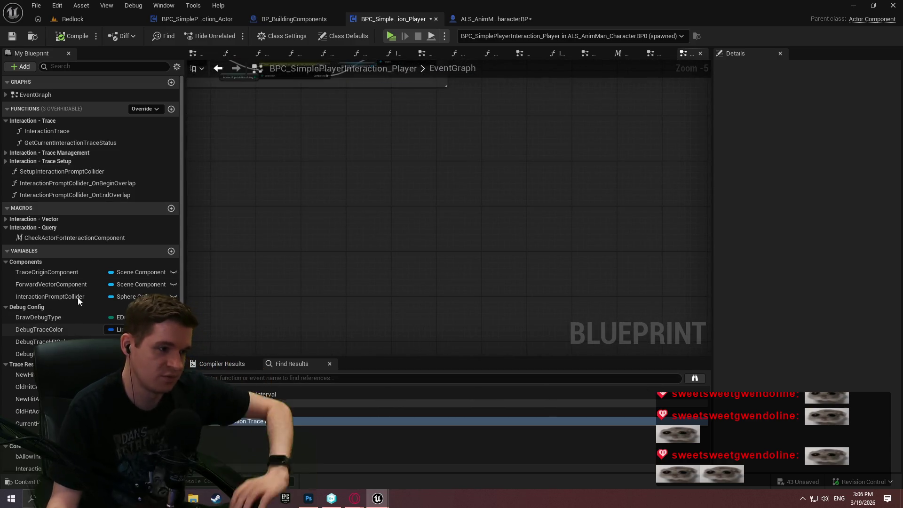
{"action": "left_click_drag", "start_coordinate": [49, 296], "coordinate": [335, 213]}
{"action": "scroll", "coordinate": [439, 231], "scroll_direction": "up", "scroll_amount": 3}
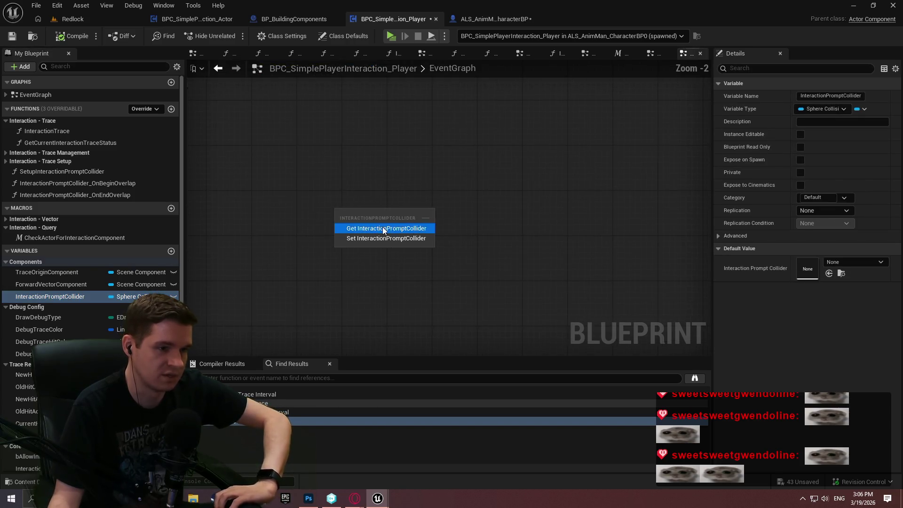
{"action": "left_click", "coordinate": [438, 229]}
Step: Search 'overlap' from the collider, add a Sphere Overlap Component node, then delete it
{"action": "left_click_drag", "start_coordinate": [287, 194], "coordinate": [373, 189]}
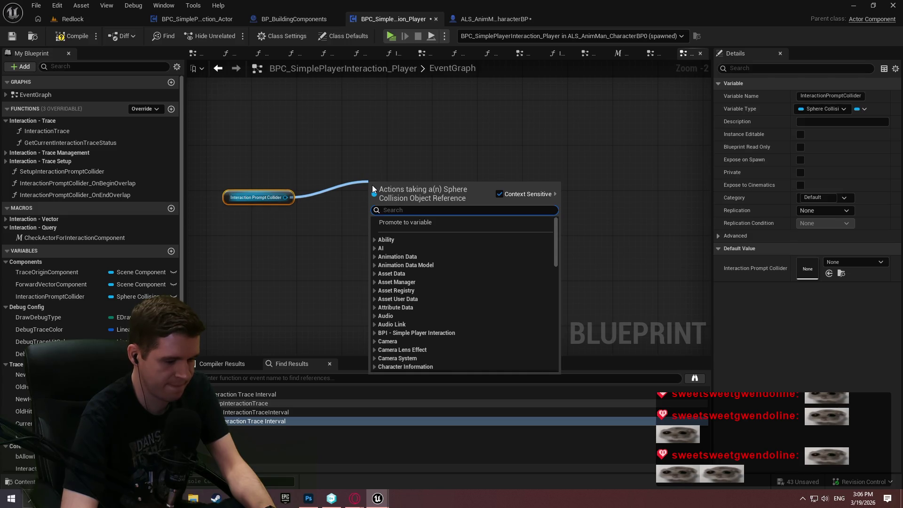
{"action": "type", "text": "o"}
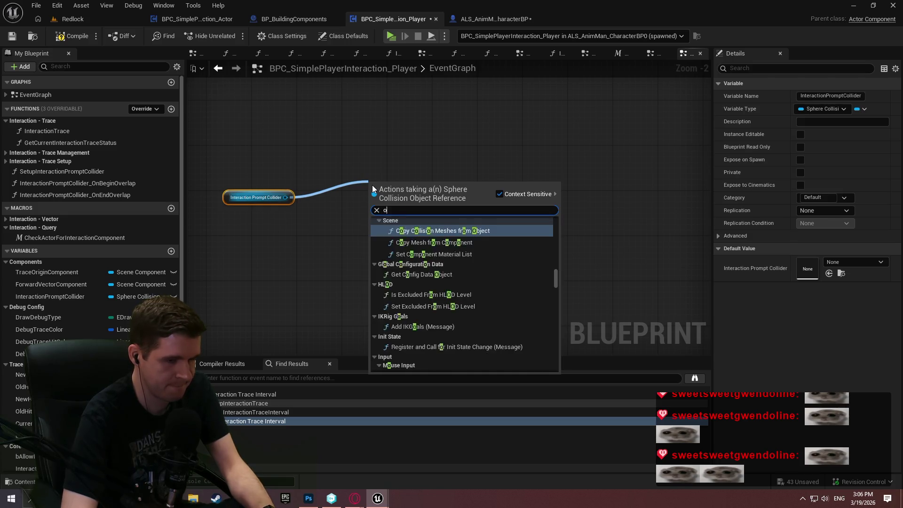
{"action": "type", "text": "verlac"}
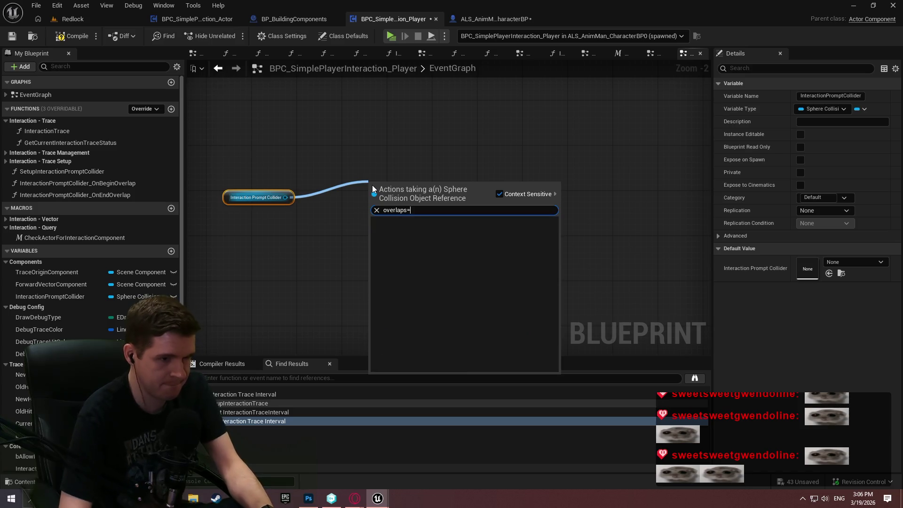
{"action": "key", "text": "BackSpace"}
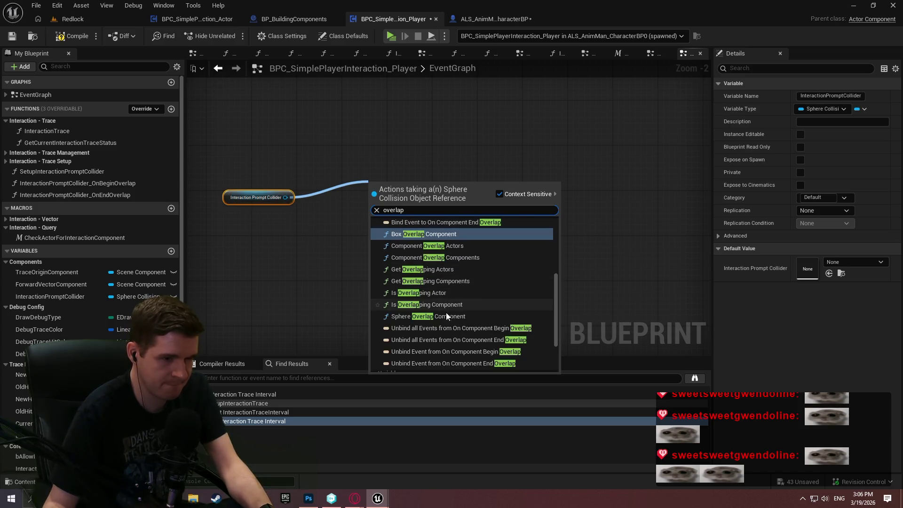
{"action": "left_click_drag", "start_coordinate": [557, 289], "coordinate": [559, 284]}
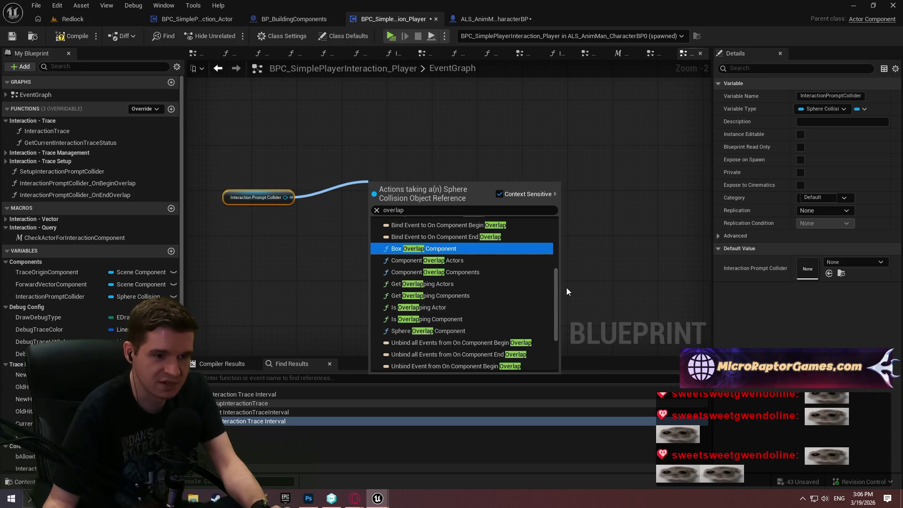
{"action": "left_click", "coordinate": [448, 331]}
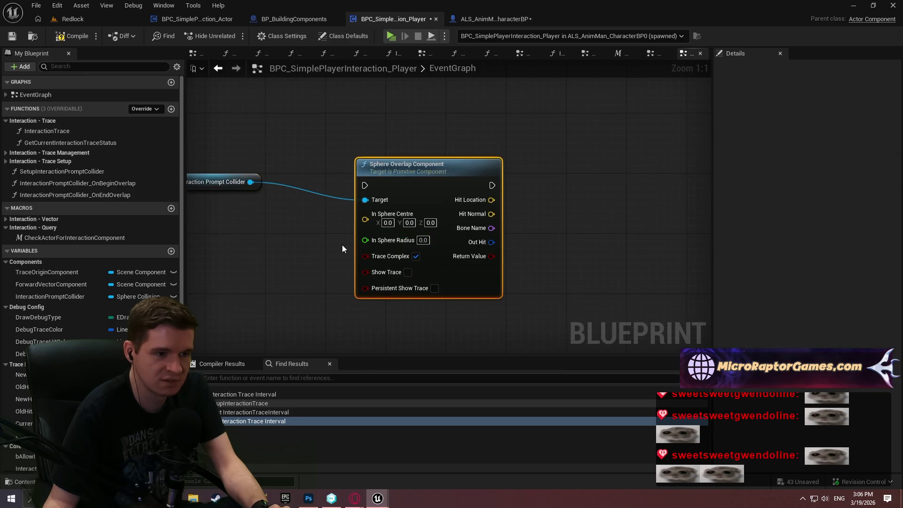
{"action": "key", "text": "Delete"}
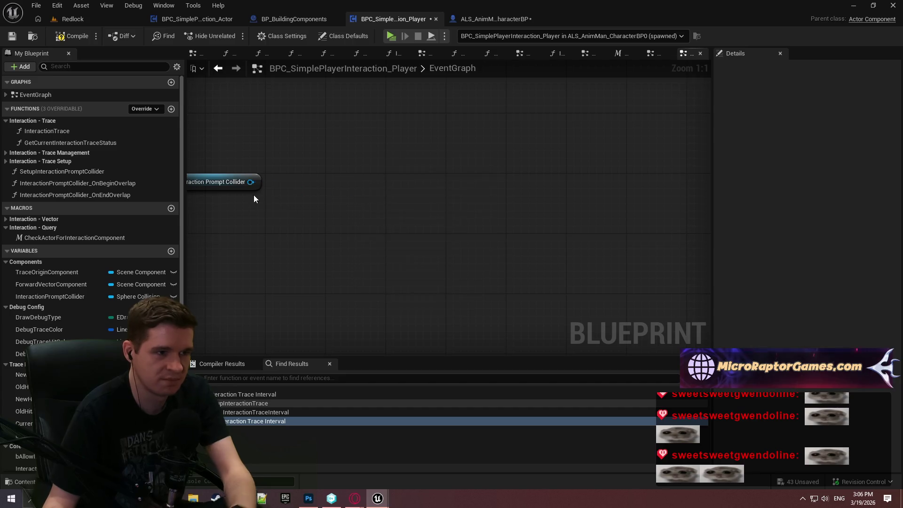
Step: Search 'overlap' again, dismiss the list, then delete the Interaction Prompt Collider node
{"action": "left_click_drag", "start_coordinate": [252, 181], "coordinate": [355, 182]}
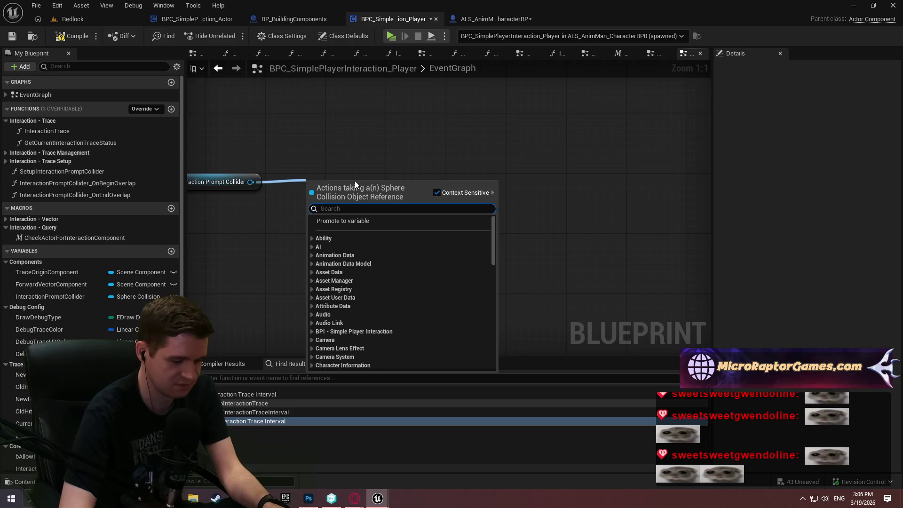
{"action": "type", "text": "overlap"}
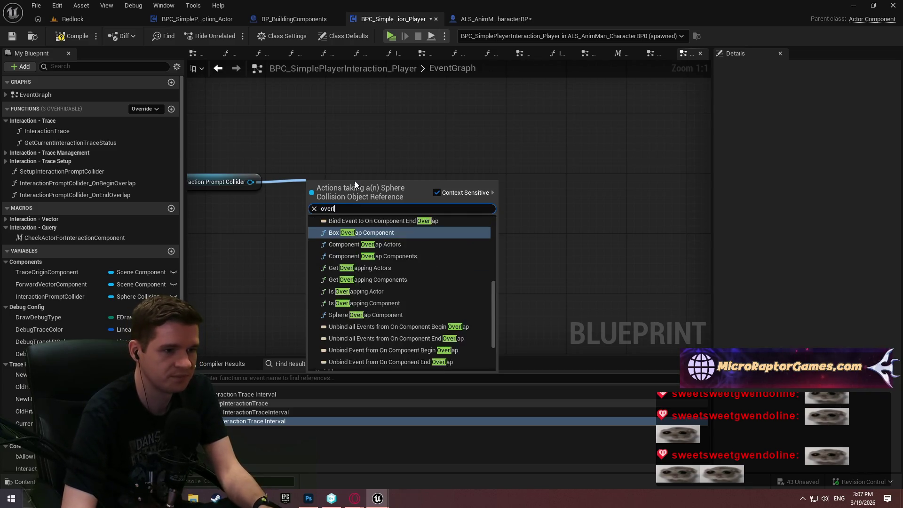
{"action": "left_click", "coordinate": [492, 274]}
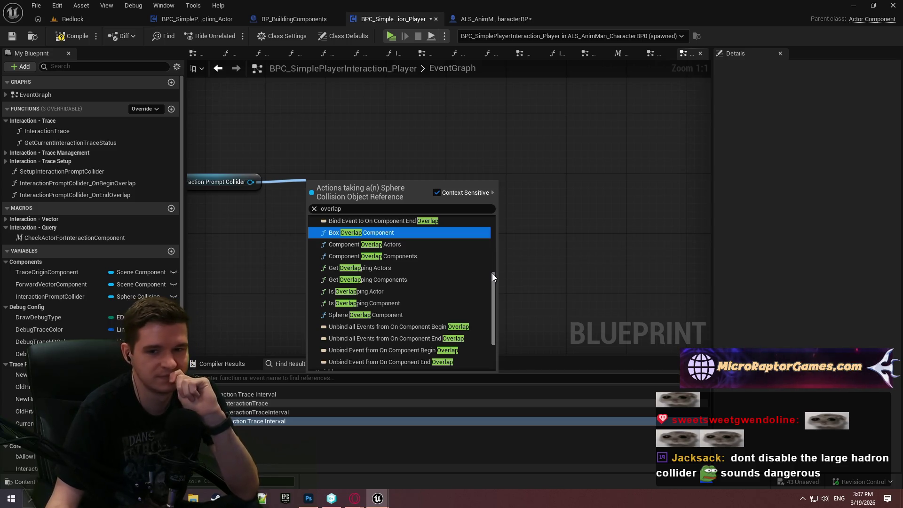
{"action": "mouse_move", "coordinate": [492, 273]}
{"action": "left_mouse_down"}
{"action": "mouse_move", "coordinate": [496, 211]}
{"action": "mouse_move", "coordinate": [499, 266]}
{"action": "left_mouse_up"}
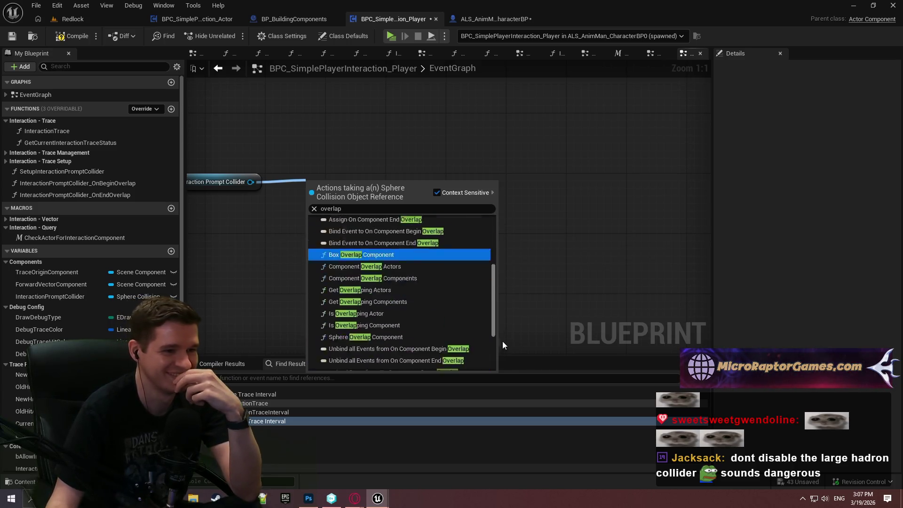
{"action": "left_click_drag", "start_coordinate": [502, 344], "coordinate": [499, 367]}
{"action": "mouse_move", "coordinate": [504, 286]}
{"action": "left_mouse_down"}
{"action": "mouse_move", "coordinate": [510, 250]}
{"action": "mouse_move", "coordinate": [516, 261]}
{"action": "mouse_move", "coordinate": [512, 218]}
{"action": "left_mouse_up"}
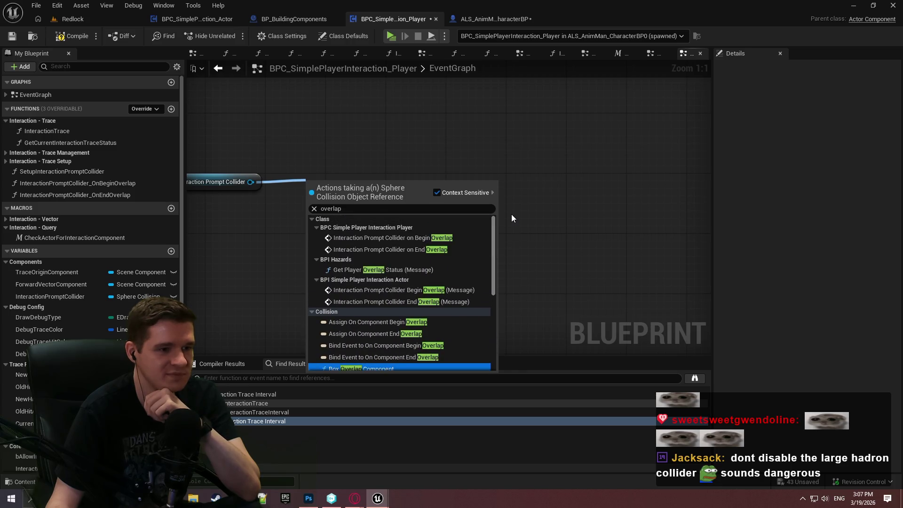
{"action": "left_click", "coordinate": [512, 217]}
{"action": "left_click_drag", "start_coordinate": [300, 132], "coordinate": [244, 191]}
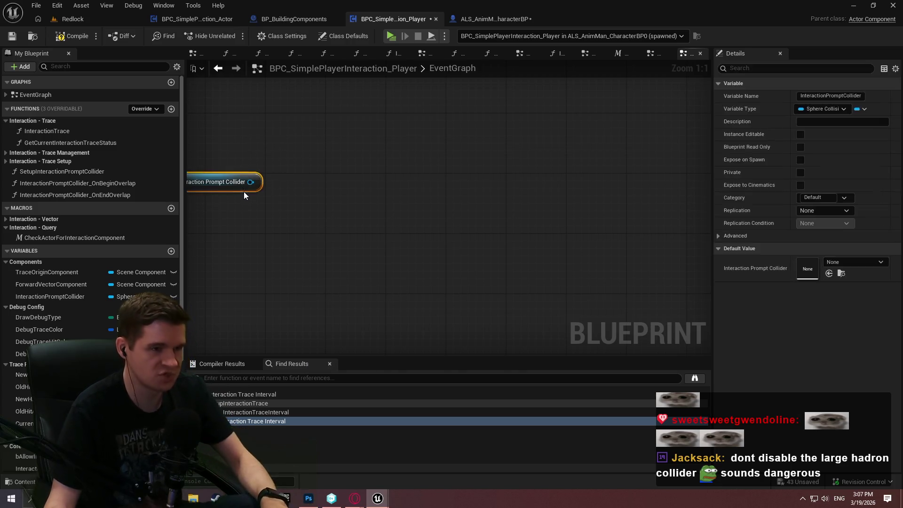
{"action": "key", "text": "Delete"}
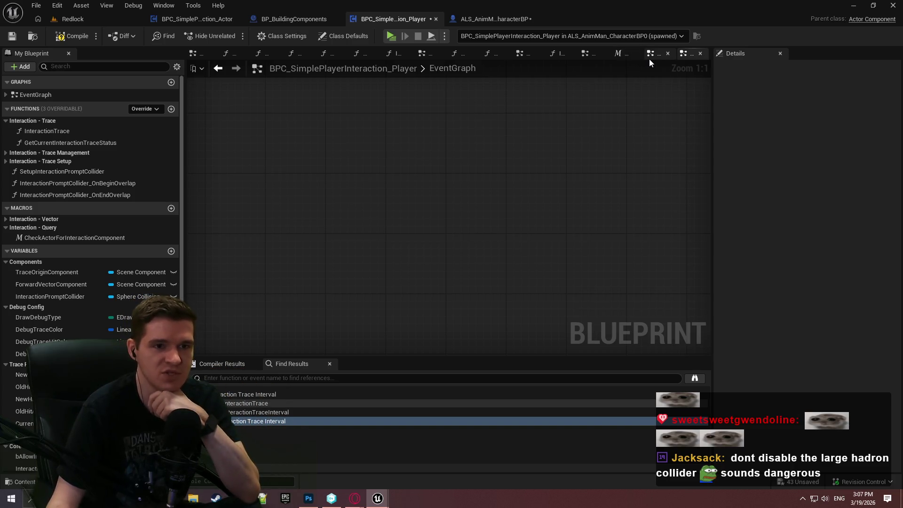
Step: Inspect the CheckActorForInteractionComponent macro and SetupInteractionPromptCollider, then return to the actor EventGraph
{"action": "left_click", "coordinate": [653, 55]}
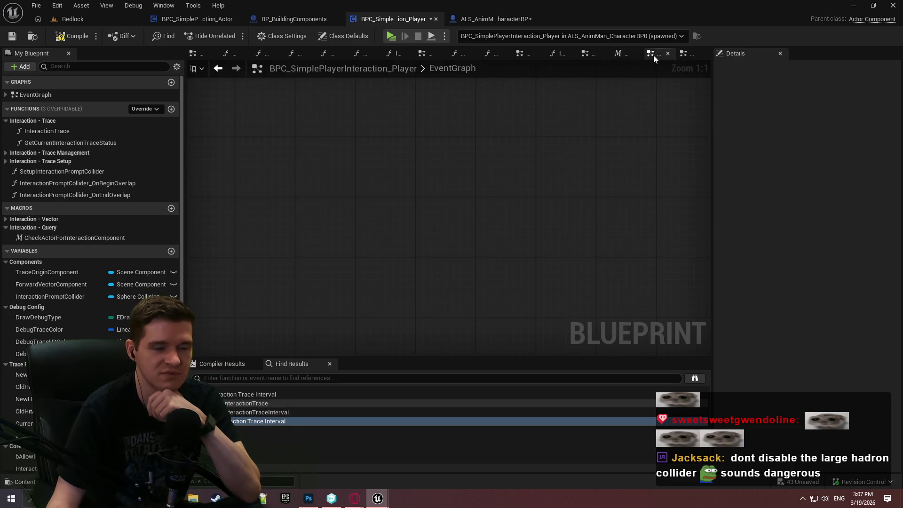
{"action": "left_click", "coordinate": [622, 57]}
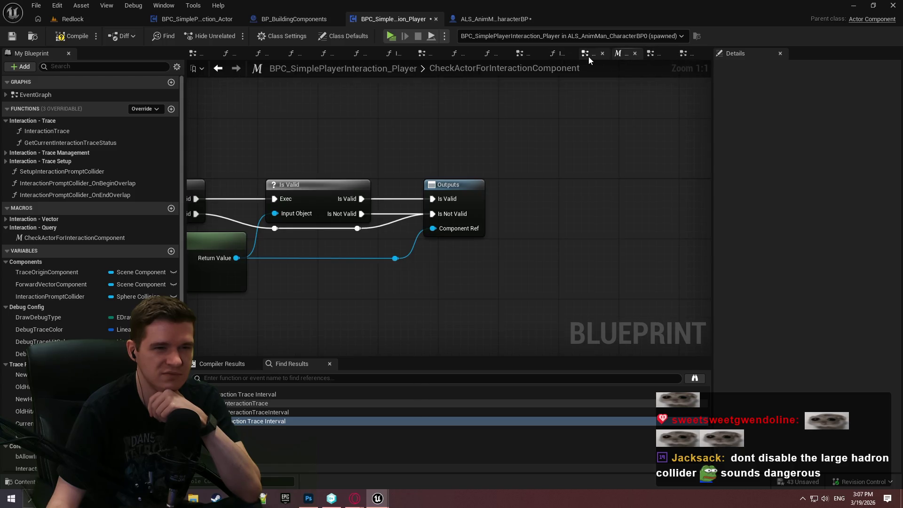
{"action": "left_click", "coordinate": [588, 57]}
{"action": "double_click", "coordinate": [77, 183]}
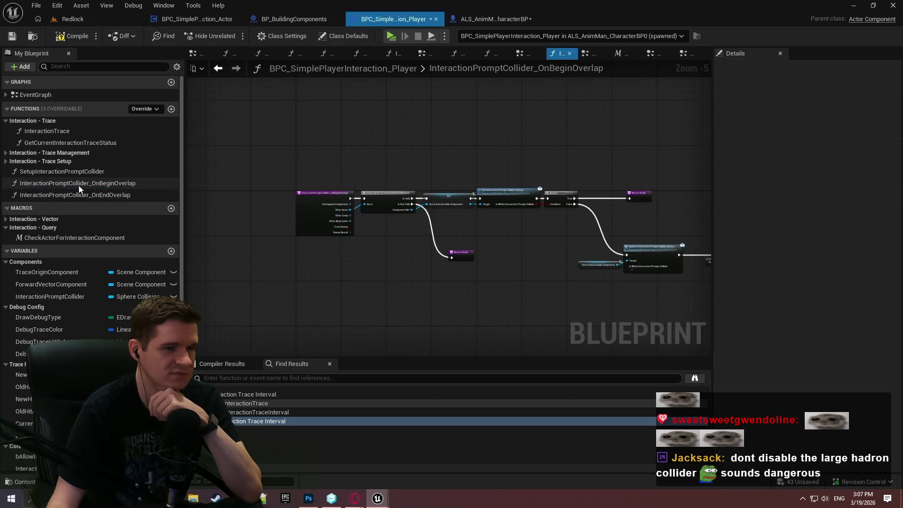
{"action": "double_click", "coordinate": [108, 172]}
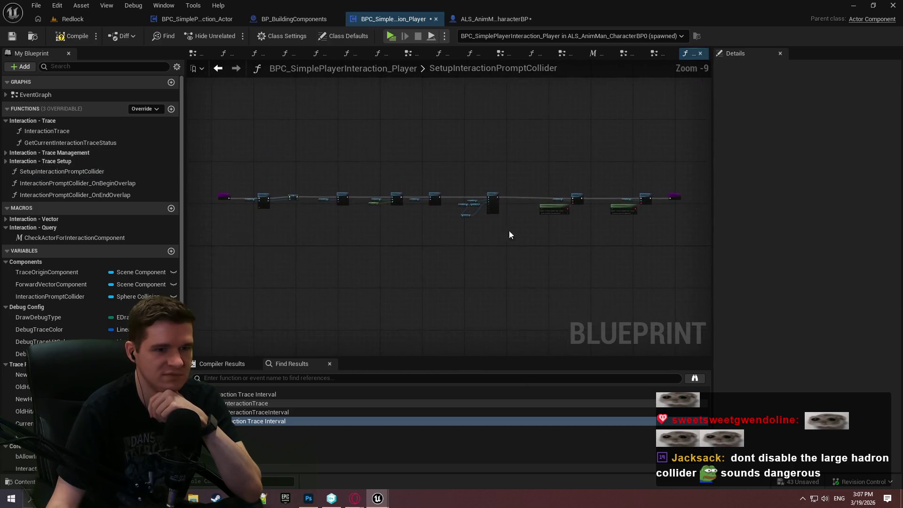
{"action": "scroll", "coordinate": [425, 190], "scroll_direction": "up", "scroll_amount": 8}
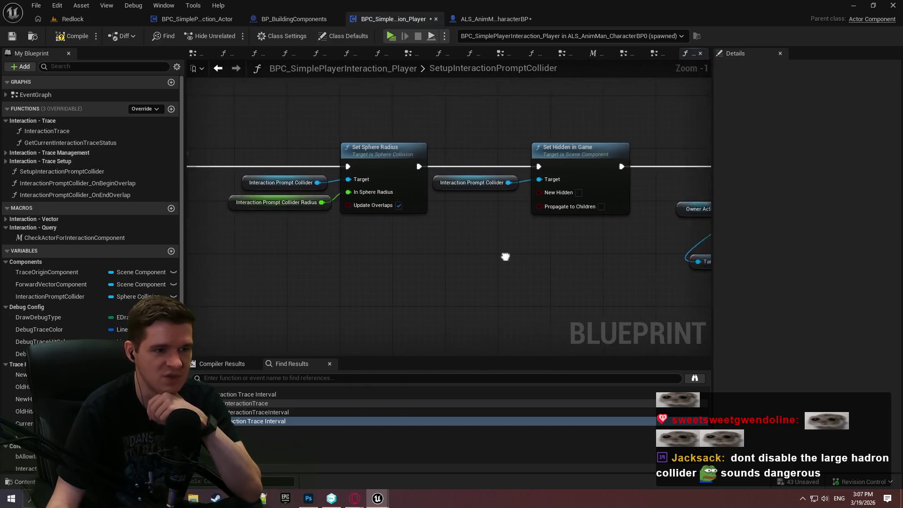
{"action": "left_click_drag", "start_coordinate": [505, 257], "coordinate": [654, 234]}
{"action": "scroll", "coordinate": [653, 234], "scroll_direction": "up", "scroll_amount": 1}
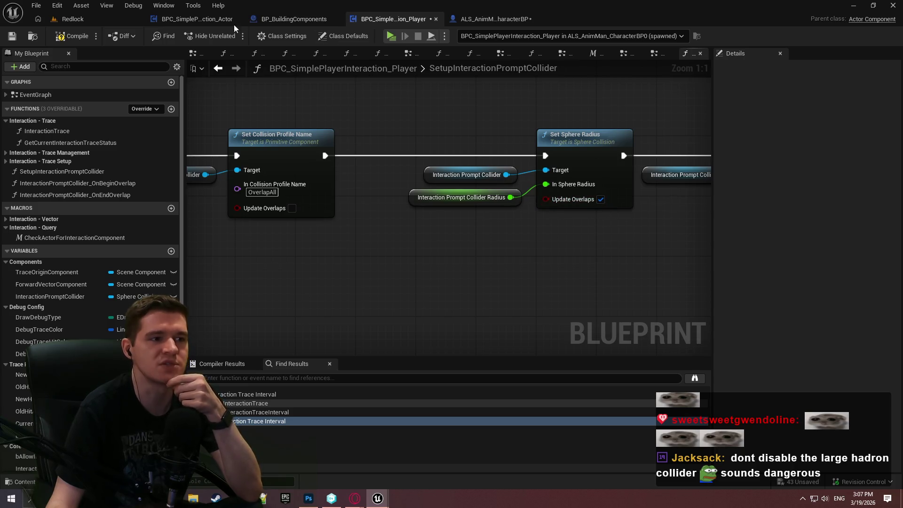
{"action": "left_click", "coordinate": [213, 21]}
{"action": "left_click_drag", "start_coordinate": [412, 202], "coordinate": [636, 273]}
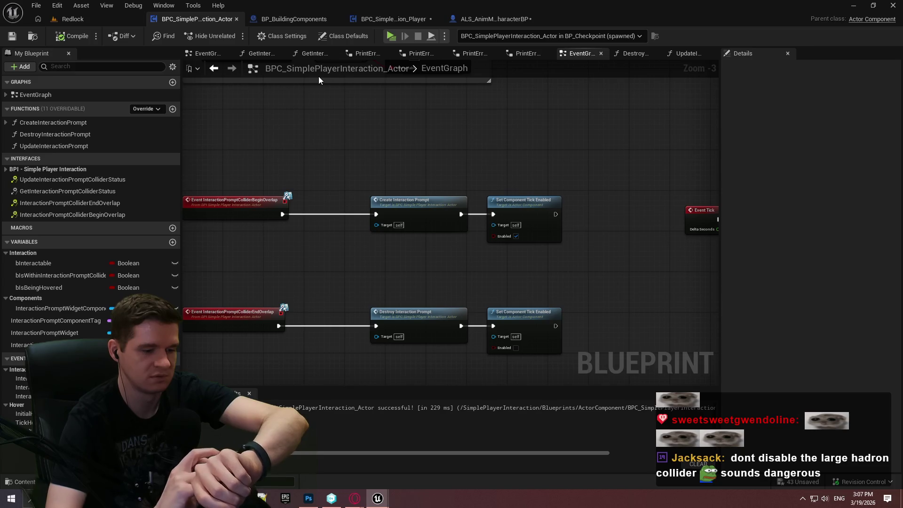
Step: Pan to the interactable-status comment and switch to the BP_BuildingComponents blueprint
{"action": "mouse_move", "coordinate": [464, 145]}
{"action": "left_mouse_down"}
{"action": "mouse_move", "coordinate": [522, 351]}
{"action": "mouse_move", "coordinate": [508, 288]}
{"action": "left_mouse_up"}
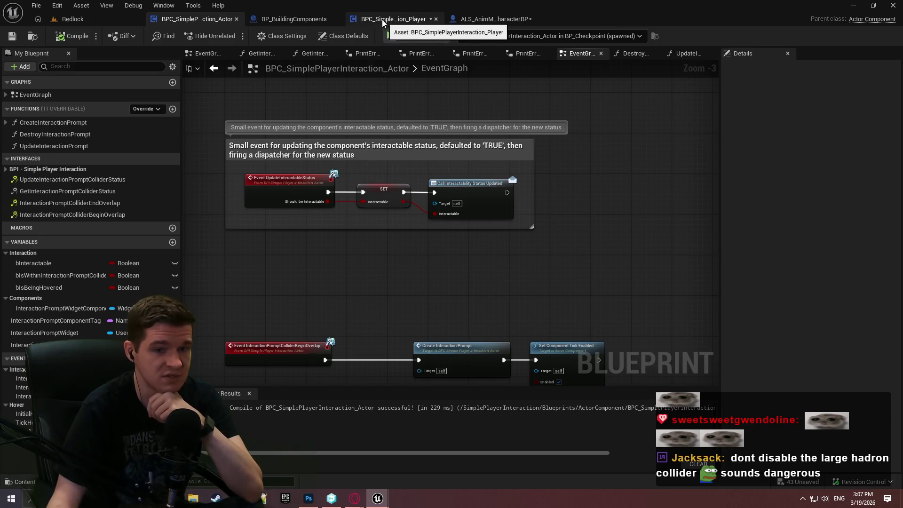
{"action": "left_click", "coordinate": [295, 18]}
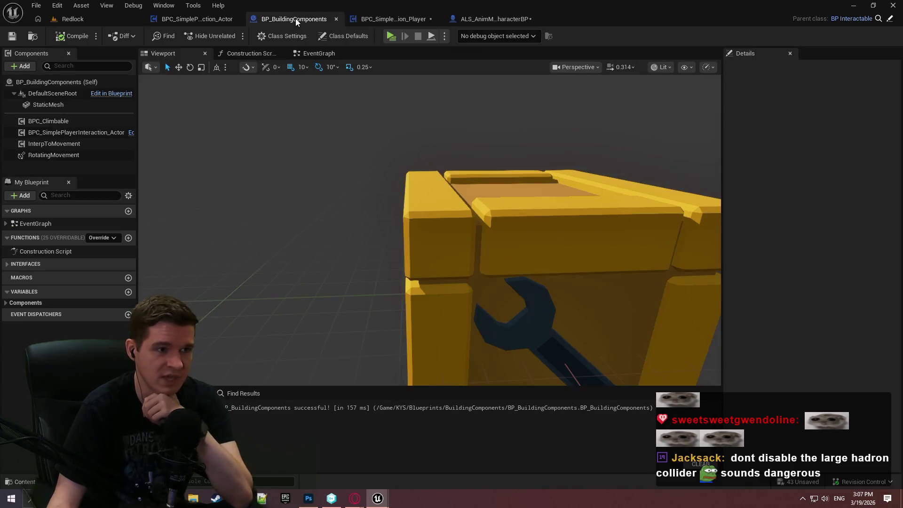
Step: Reopen SetupInteractionPromptCollider and bring the Set Hidden in Game and Attach Component nodes into view
{"action": "left_click", "coordinate": [407, 21]}
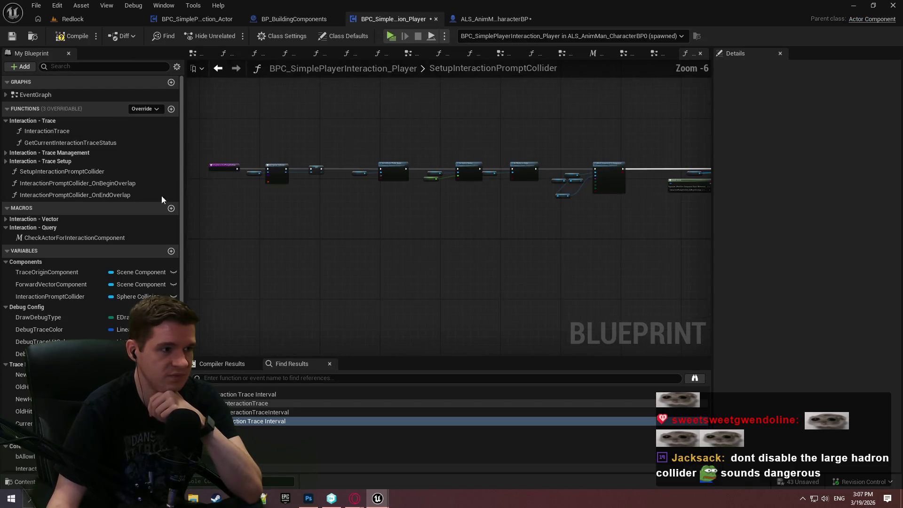
{"action": "double_click", "coordinate": [76, 143]}
{"action": "double_click", "coordinate": [78, 172]}
{"action": "scroll", "coordinate": [235, 172], "scroll_direction": "up", "scroll_amount": 3}
{"action": "scroll", "coordinate": [344, 203], "scroll_direction": "down", "scroll_amount": 2}
{"action": "mouse_move", "coordinate": [345, 203]}
{"action": "left_mouse_down"}
{"action": "mouse_move", "coordinate": [377, 258]}
{"action": "mouse_move", "coordinate": [641, 263]}
{"action": "left_mouse_up"}
{"action": "scroll", "coordinate": [489, 250], "scroll_direction": "up", "scroll_amount": 2}
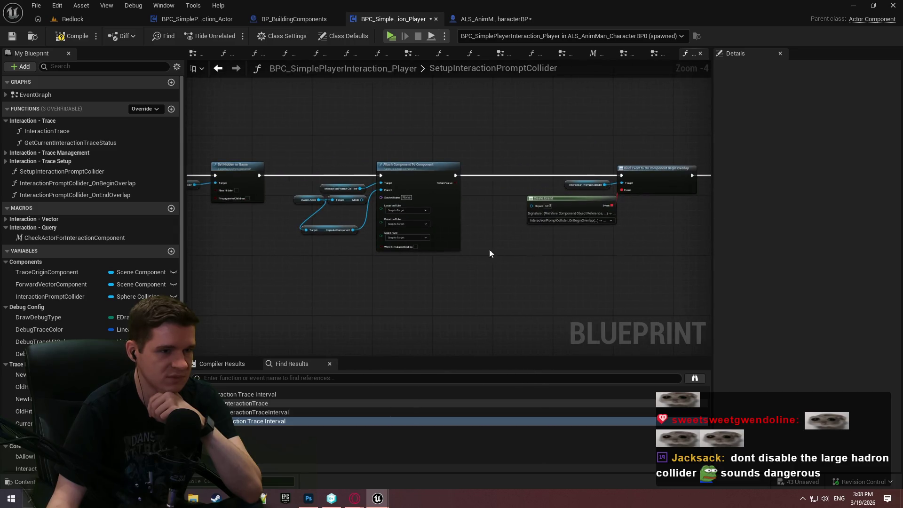
{"action": "scroll", "coordinate": [242, 218], "scroll_direction": "up", "scroll_amount": 3}
{"action": "left_click_drag", "start_coordinate": [242, 217], "coordinate": [514, 251]}
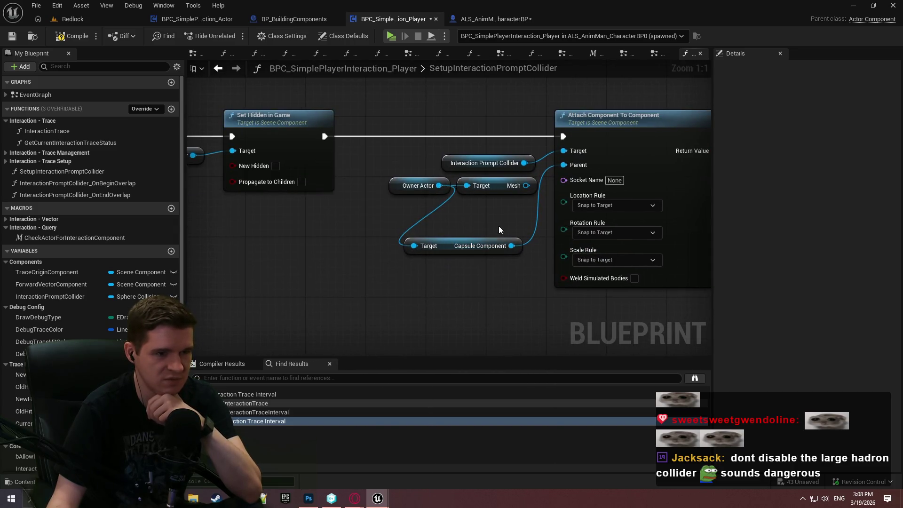
{"action": "mouse_move", "coordinate": [498, 212]}
{"action": "left_mouse_down"}
{"action": "mouse_move", "coordinate": [848, 232]}
{"action": "mouse_move", "coordinate": [614, 235]}
{"action": "mouse_move", "coordinate": [457, 221]}
{"action": "mouse_move", "coordinate": [444, 206]}
{"action": "mouse_move", "coordinate": [525, 177]}
{"action": "left_mouse_up"}
Step: Wire the owner's Mesh into the attach Parent, delete the Capsule Component getter, and compile
{"action": "left_click_drag", "start_coordinate": [472, 242], "coordinate": [383, 296]}
{"action": "key", "text": "Delete"}
{"action": "left_click", "coordinate": [73, 34]}
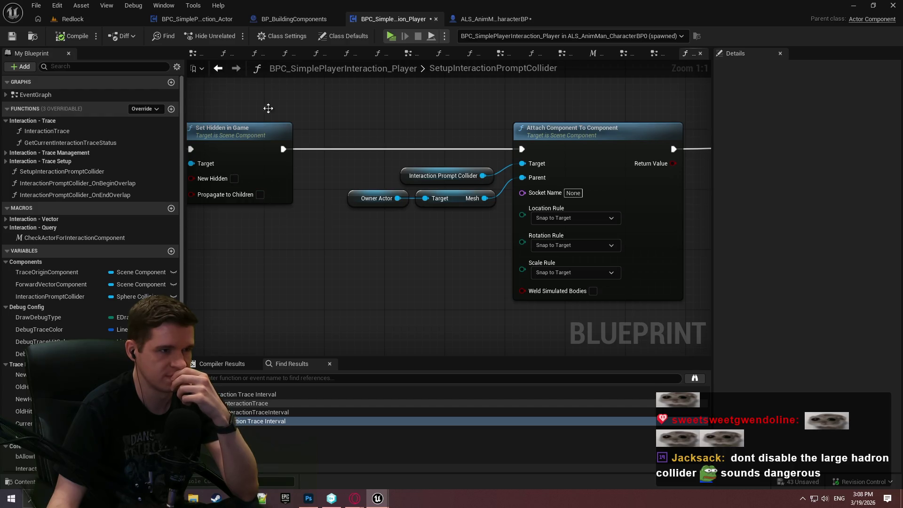
{"action": "left_click", "coordinate": [208, 20]}
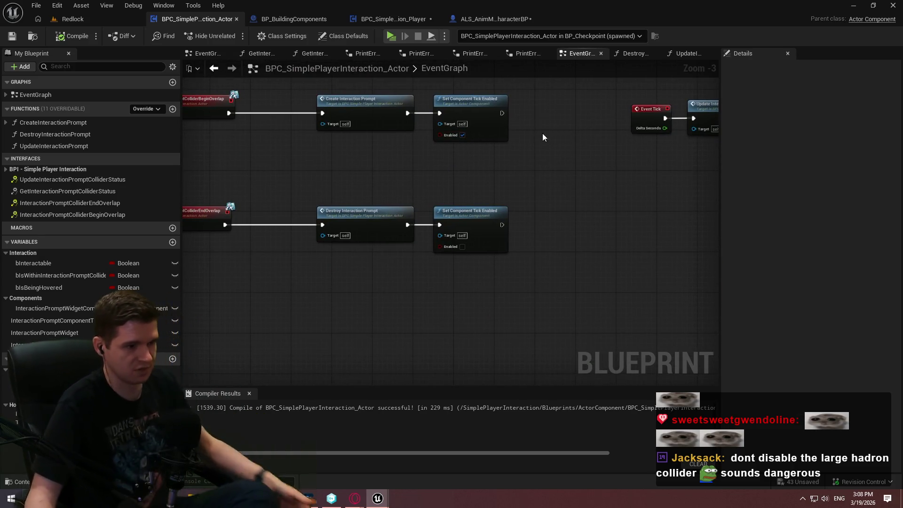
Step: Add a Get Player Simple Interaction Component node and position it above the begin-overlap row
{"action": "right_click", "coordinate": [583, 208]}
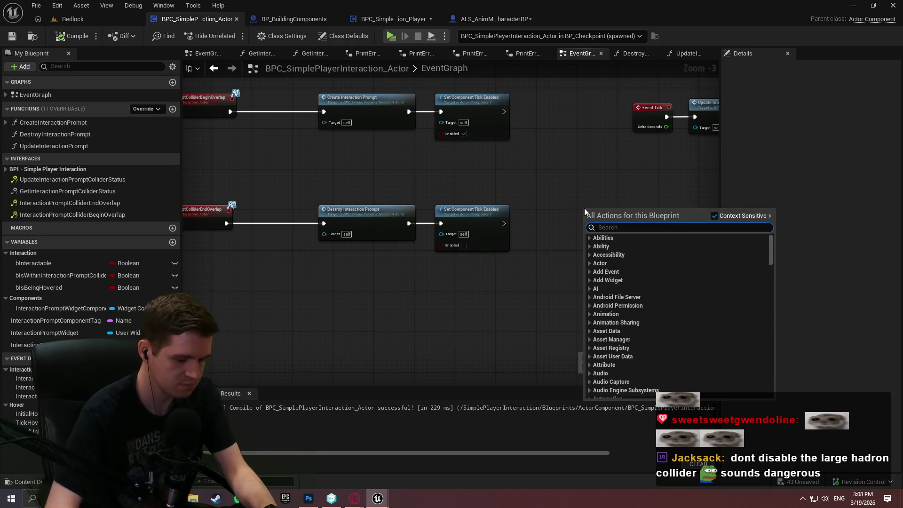
{"action": "type", "text": "get player in"}
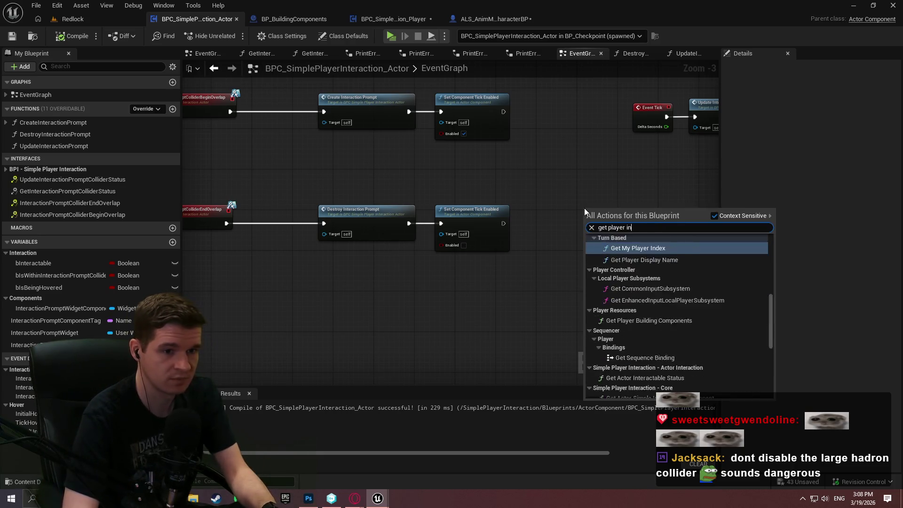
{"action": "type", "text": "teract"}
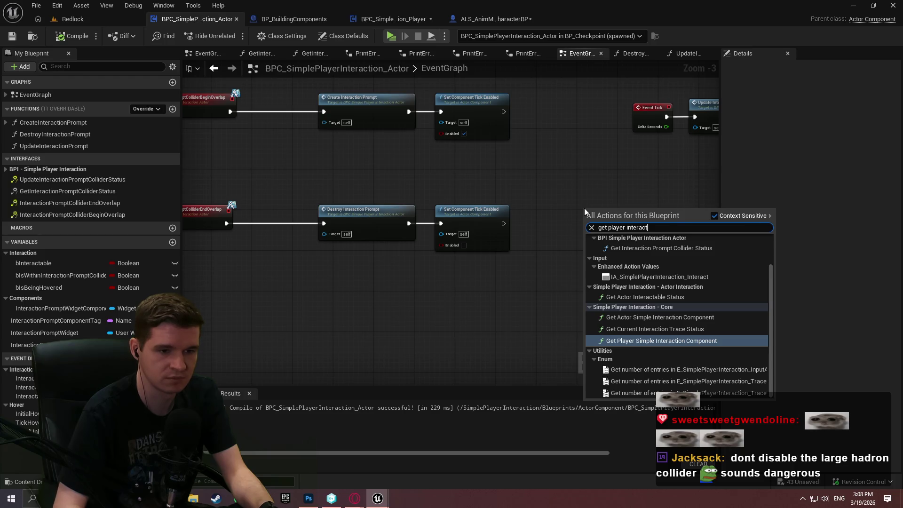
{"action": "key", "text": "Return"}
{"action": "scroll", "coordinate": [618, 214], "scroll_direction": "up", "scroll_amount": 3}
{"action": "left_click_drag", "start_coordinate": [651, 210], "coordinate": [383, 301]}
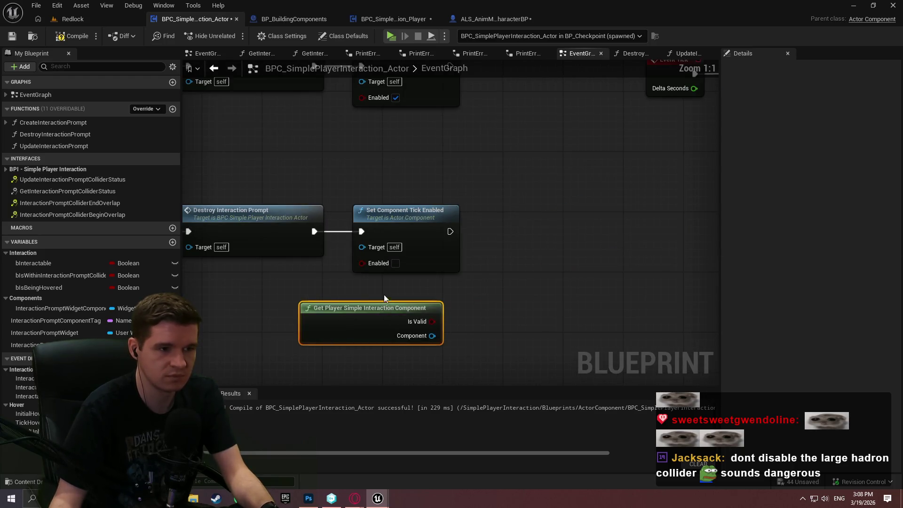
{"action": "scroll", "coordinate": [640, 316], "scroll_direction": "down", "scroll_amount": 2}
{"action": "left_click_drag", "start_coordinate": [640, 317], "coordinate": [543, 320]}
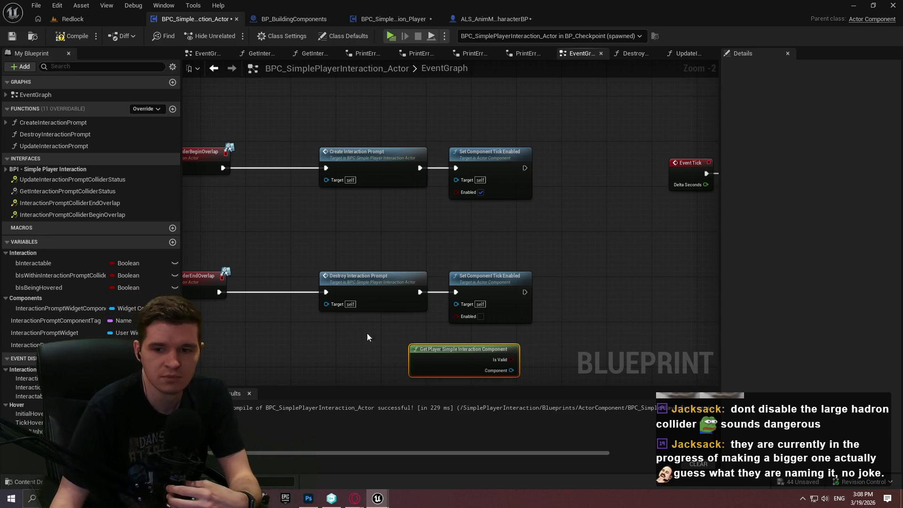
{"action": "mouse_move", "coordinate": [497, 352]}
{"action": "left_mouse_down"}
{"action": "mouse_move", "coordinate": [462, 234]}
{"action": "mouse_move", "coordinate": [357, 247]}
{"action": "mouse_move", "coordinate": [567, 235]}
{"action": "mouse_move", "coordinate": [353, 242]}
{"action": "mouse_move", "coordinate": [701, 245]}
{"action": "mouse_move", "coordinate": [556, 19]}
{"action": "mouse_move", "coordinate": [805, 146]}
{"action": "mouse_move", "coordinate": [591, 154]}
{"action": "mouse_move", "coordinate": [254, 105]}
{"action": "mouse_move", "coordinate": [475, 228]}
{"action": "mouse_move", "coordinate": [557, 103]}
{"action": "mouse_move", "coordinate": [621, 174]}
{"action": "mouse_move", "coordinate": [498, 276]}
{"action": "mouse_move", "coordinate": [399, 327]}
{"action": "mouse_move", "coordinate": [368, 242]}
{"action": "left_mouse_up"}
{"action": "mouse_move", "coordinate": [479, 267]}
{"action": "left_mouse_down"}
{"action": "mouse_move", "coordinate": [488, 269]}
{"action": "mouse_move", "coordinate": [463, 280]}
{"action": "mouse_move", "coordinate": [447, 160]}
{"action": "mouse_move", "coordinate": [498, 167]}
{"action": "left_mouse_up"}
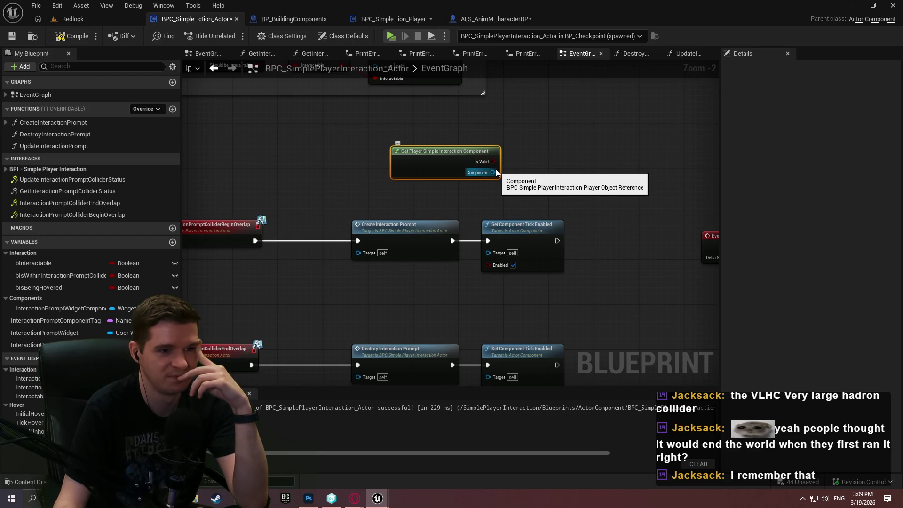
{"action": "left_click", "coordinate": [382, 19]}
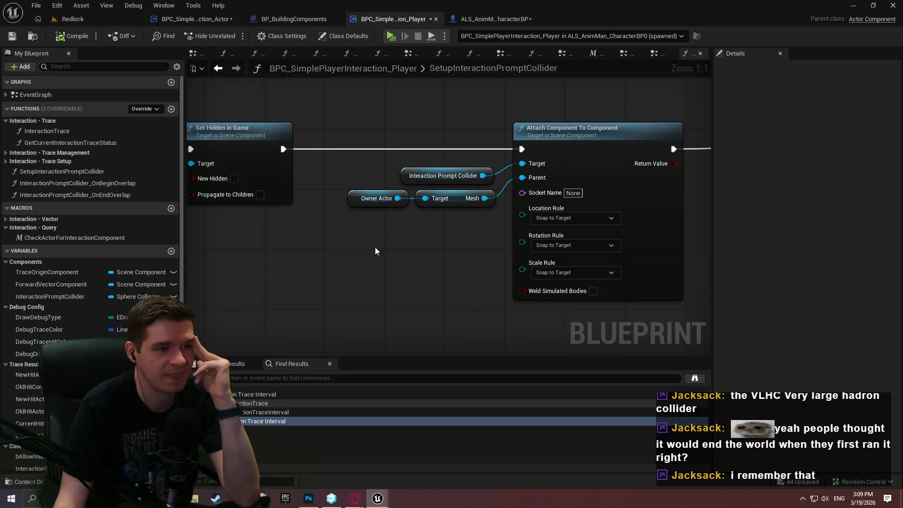
Step: Zoom out across the SetupInteractionPromptCollider graph, then return to the interaction actor component
{"action": "scroll", "coordinate": [393, 242], "scroll_direction": "down", "scroll_amount": 4}
{"action": "left_click_drag", "start_coordinate": [536, 286], "coordinate": [495, 224]}
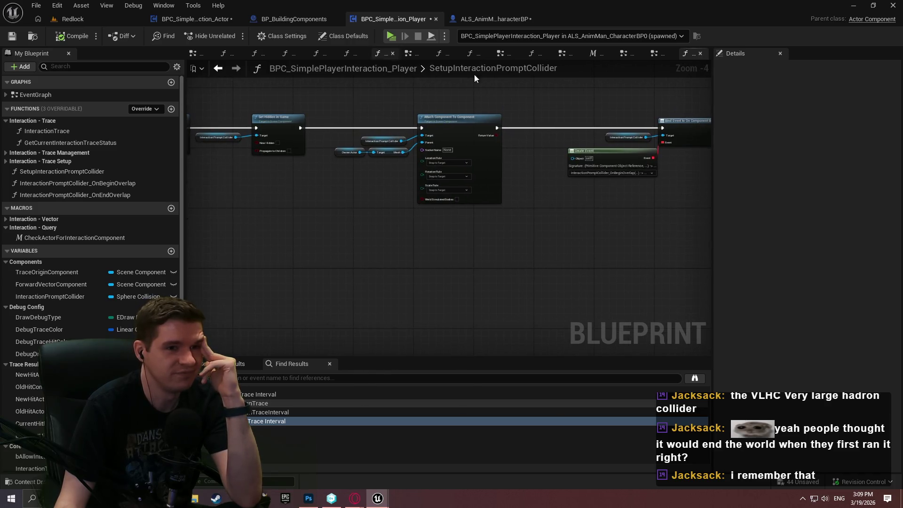
{"action": "left_click", "coordinate": [190, 20]}
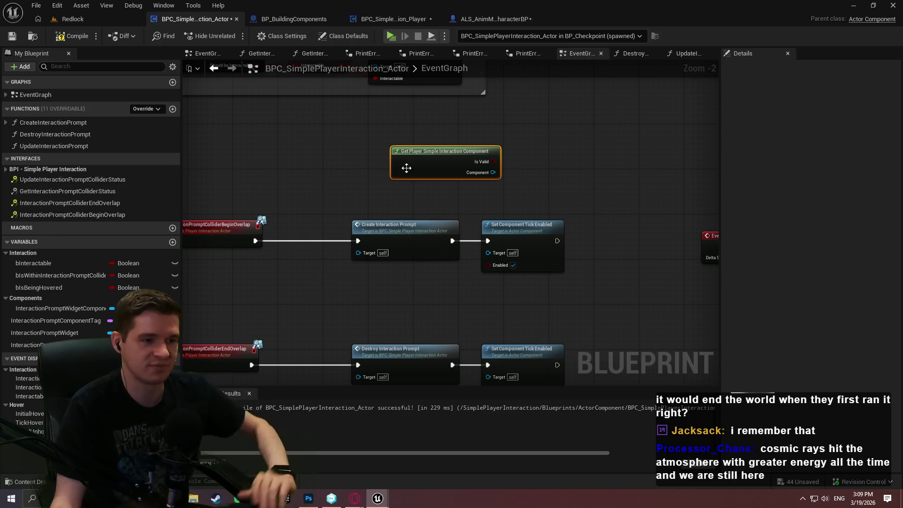
Step: Move the Get Player Simple Interaction Component node into open space near the interaction group
{"action": "mouse_move", "coordinate": [404, 160]}
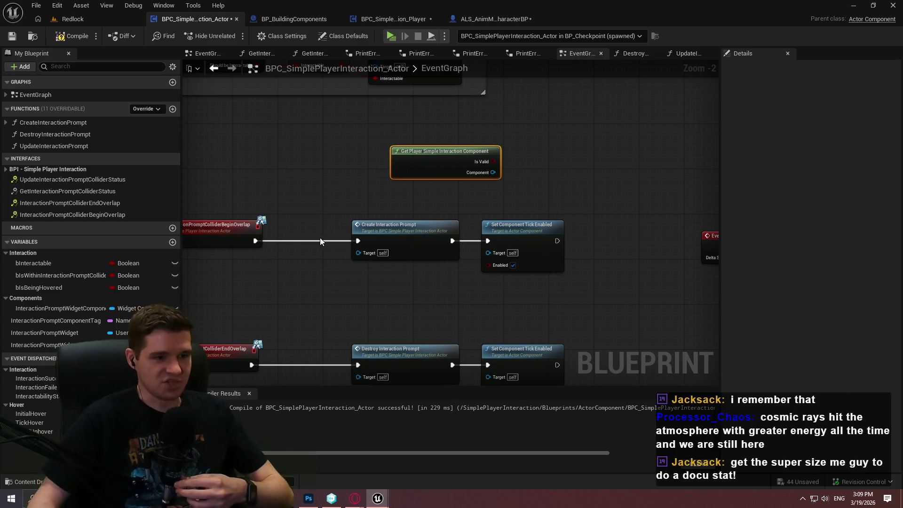
{"action": "mouse_move", "coordinate": [442, 170]}
{"action": "left_mouse_down"}
{"action": "mouse_move", "coordinate": [266, 221]}
{"action": "mouse_move", "coordinate": [387, 290]}
{"action": "mouse_move", "coordinate": [337, 43]}
{"action": "mouse_move", "coordinate": [286, 270]}
{"action": "mouse_move", "coordinate": [337, 284]}
{"action": "mouse_move", "coordinate": [788, 184]}
{"action": "mouse_move", "coordinate": [628, 283]}
{"action": "mouse_move", "coordinate": [221, 322]}
{"action": "mouse_move", "coordinate": [552, 307]}
{"action": "mouse_move", "coordinate": [507, 336]}
{"action": "left_mouse_up"}
{"action": "mouse_move", "coordinate": [802, 324]}
{"action": "left_mouse_down"}
{"action": "mouse_move", "coordinate": [619, 318]}
{"action": "mouse_move", "coordinate": [530, 329]}
{"action": "mouse_move", "coordinate": [603, 298]}
{"action": "mouse_move", "coordinate": [249, 267]}
{"action": "left_mouse_up"}
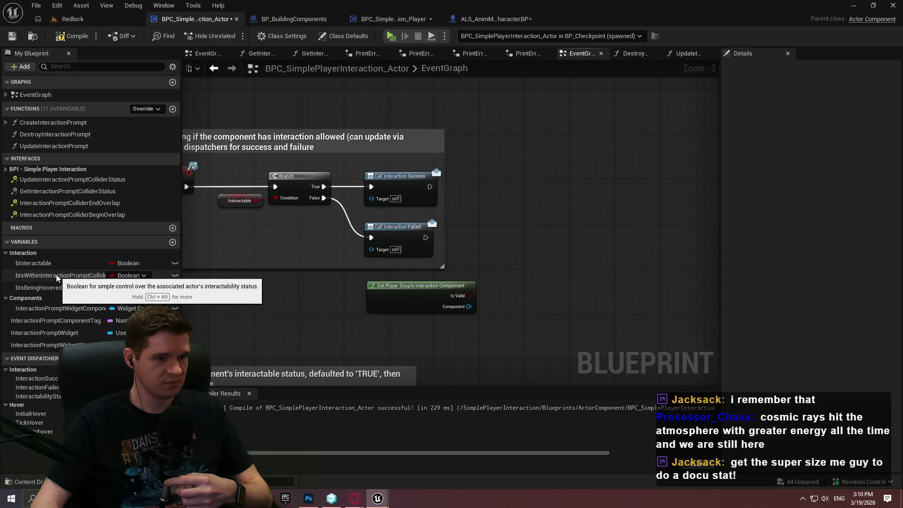
{"action": "mouse_move", "coordinate": [273, 299]}
{"action": "left_mouse_down"}
{"action": "mouse_move", "coordinate": [359, 179]}
{"action": "mouse_move", "coordinate": [343, 216]}
{"action": "mouse_move", "coordinate": [399, 210]}
{"action": "mouse_move", "coordinate": [364, 75]}
{"action": "mouse_move", "coordinate": [372, 370]}
{"action": "left_mouse_up"}
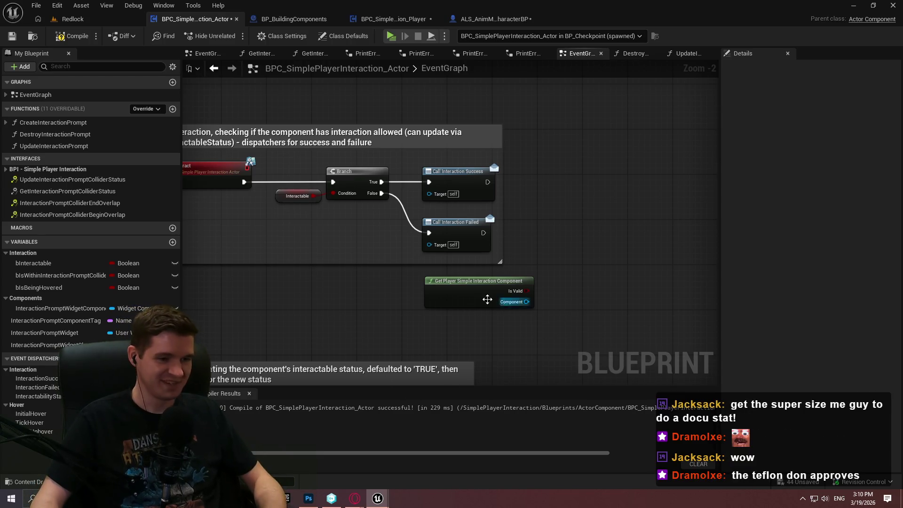
{"action": "left_click_drag", "start_coordinate": [485, 298], "coordinate": [618, 226]}
{"action": "left_click_drag", "start_coordinate": [190, 270], "coordinate": [606, 215]}
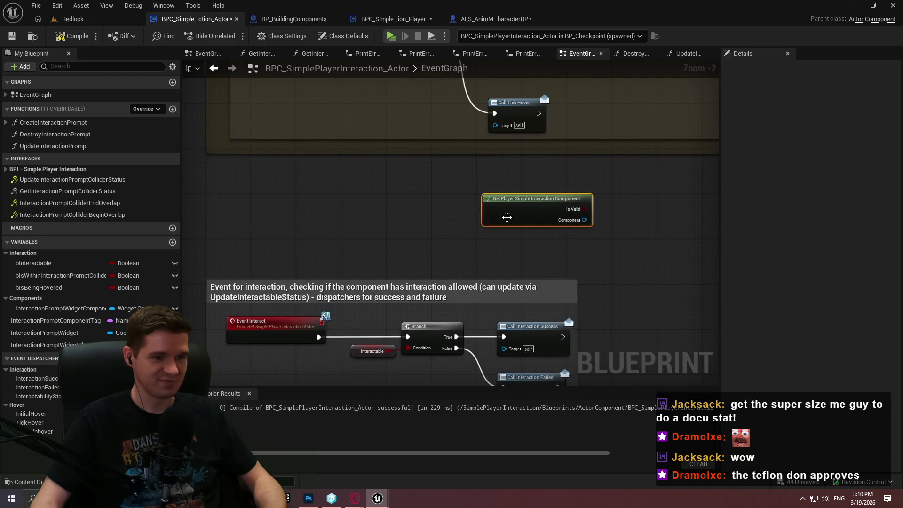
Step: Review the hover and unhover event groups in the actor EventGraph
{"action": "scroll", "coordinate": [414, 221], "scroll_direction": "up", "scroll_amount": 2}
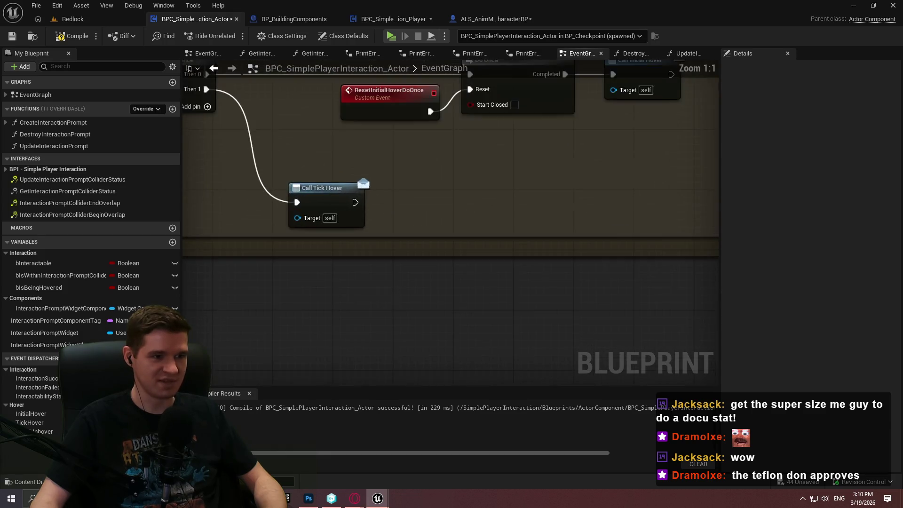
{"action": "scroll", "coordinate": [572, 266], "scroll_direction": "down", "scroll_amount": 2}
{"action": "left_click_drag", "start_coordinate": [570, 149], "coordinate": [534, 153]}
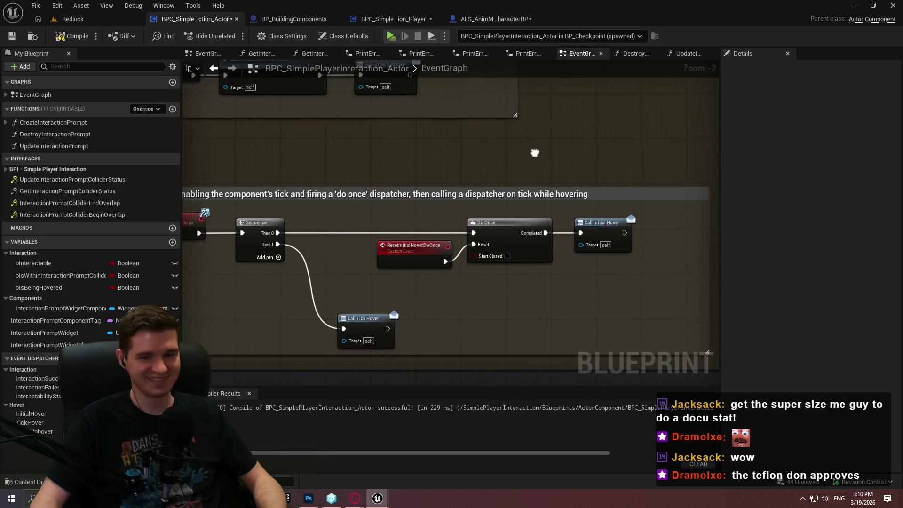
{"action": "scroll", "coordinate": [534, 152], "scroll_direction": "down", "scroll_amount": 2}
{"action": "scroll", "coordinate": [495, 154], "scroll_direction": "up", "scroll_amount": 1}
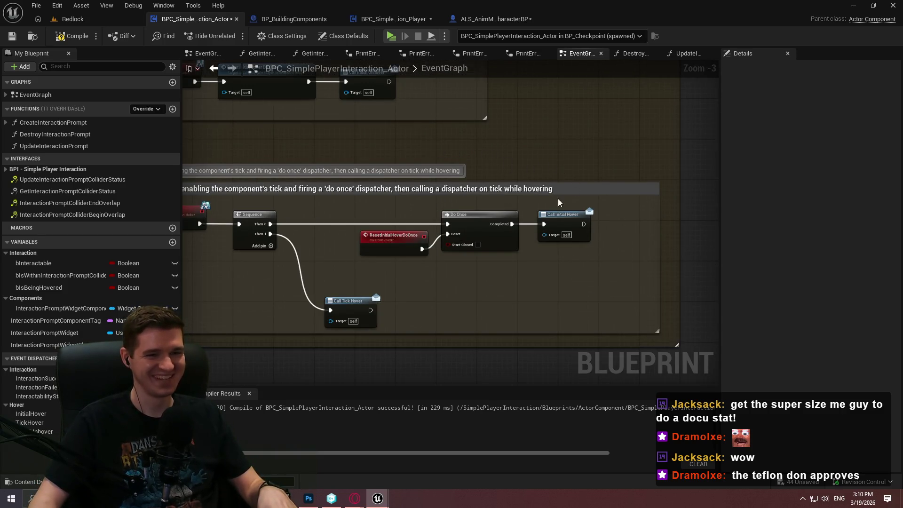
{"action": "left_click_drag", "start_coordinate": [469, 154], "coordinate": [525, 219]}
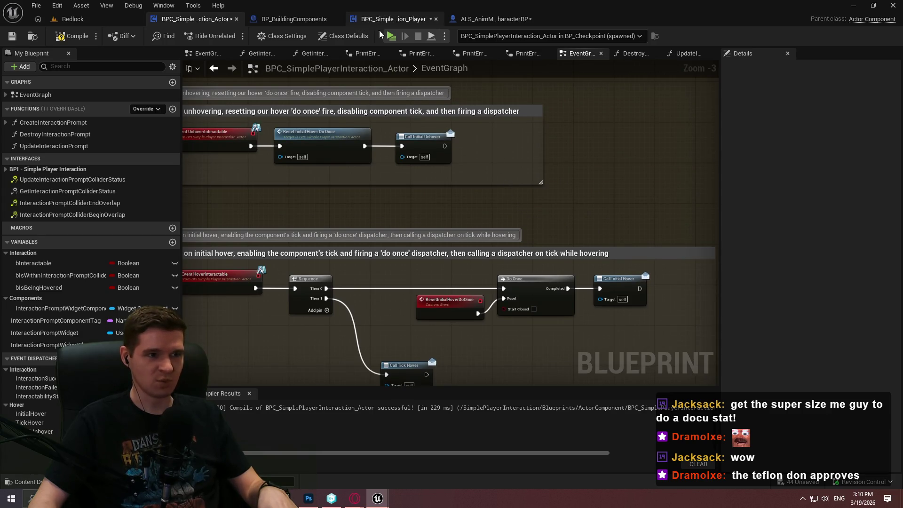
{"action": "key", "text": "alt+p"}
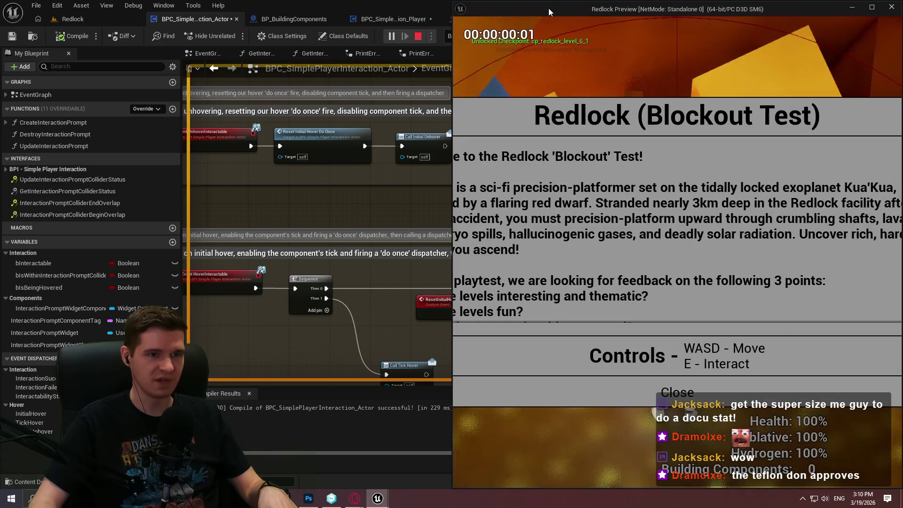
{"action": "left_click", "coordinate": [891, 7]}
{"action": "scroll", "coordinate": [472, 185], "scroll_direction": "up", "scroll_amount": 3}
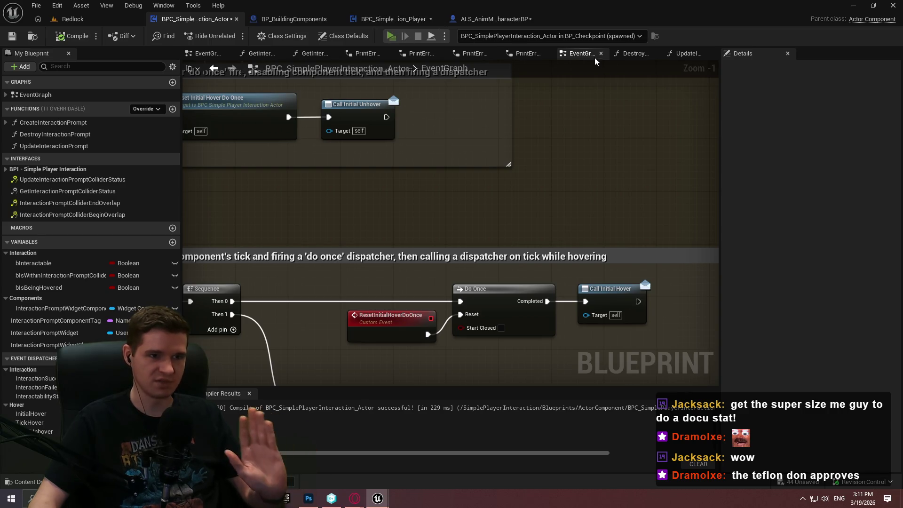
{"action": "key", "text": "alt+p"}
{"action": "key", "text": "alt+Tab"}
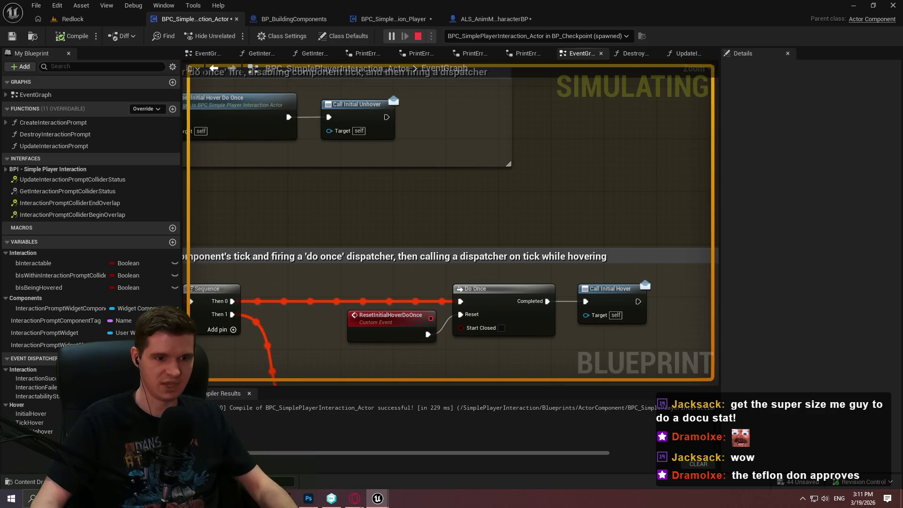
{"action": "key", "text": "Escape"}
{"action": "scroll", "coordinate": [354, 309], "scroll_direction": "down", "scroll_amount": 7}
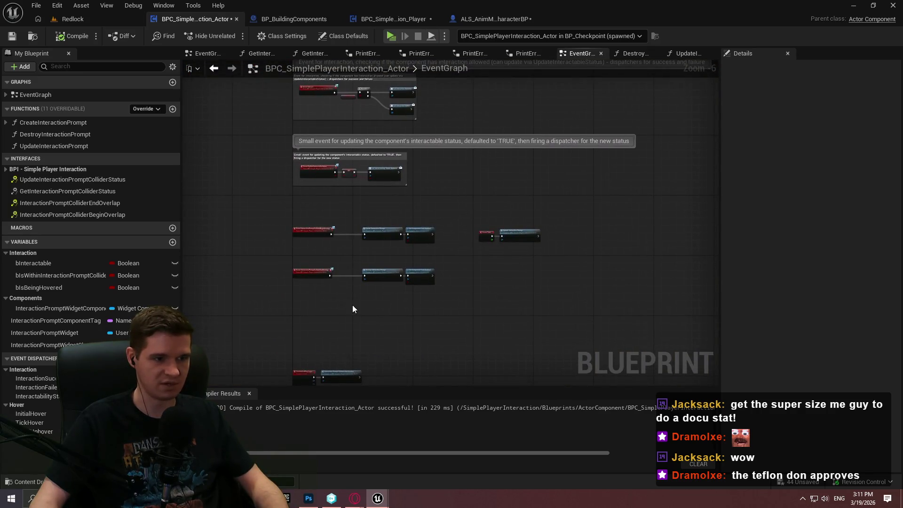
{"action": "scroll", "coordinate": [364, 289], "scroll_direction": "up", "scroll_amount": 3}
{"action": "scroll", "coordinate": [407, 323], "scroll_direction": "down", "scroll_amount": 3}
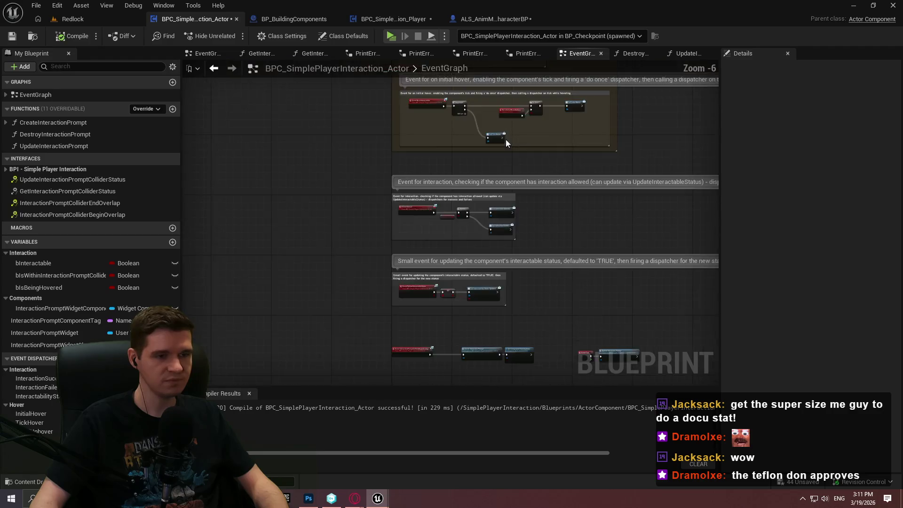
{"action": "scroll", "coordinate": [542, 239], "scroll_direction": "up", "scroll_amount": 5}
{"action": "scroll", "coordinate": [475, 215], "scroll_direction": "down", "scroll_amount": 2}
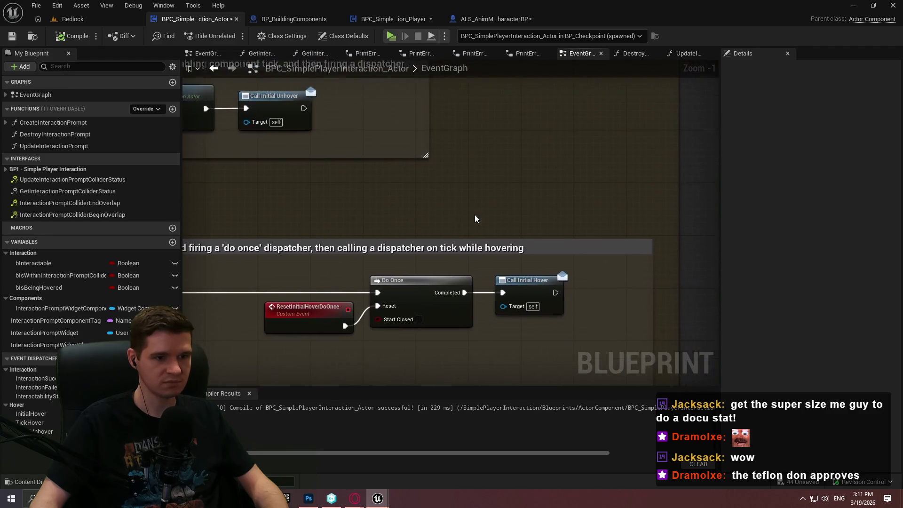
Step: Add an Interaction Prompt Collider End Overlap call after Do Once's Completed output
{"action": "left_click_drag", "start_coordinate": [465, 274], "coordinate": [483, 188]}
{"action": "type", "text": "end overl"}
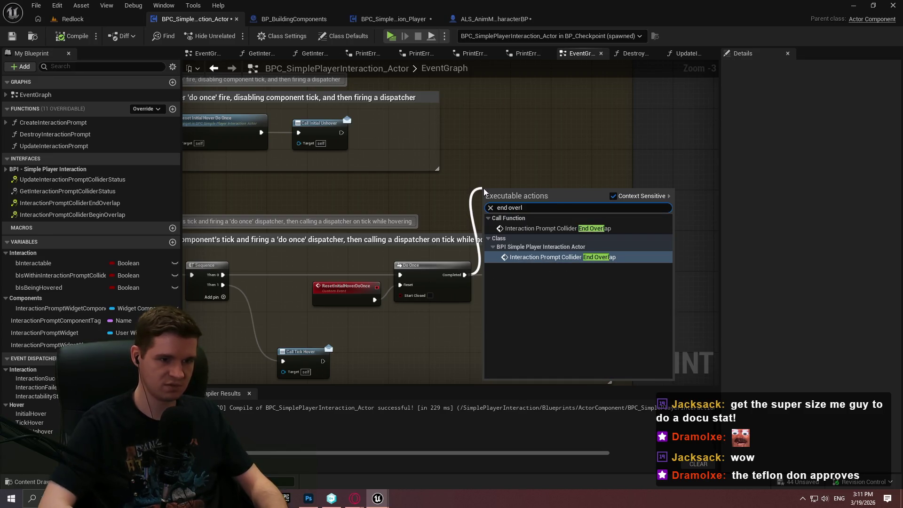
{"action": "key", "text": "Up"}
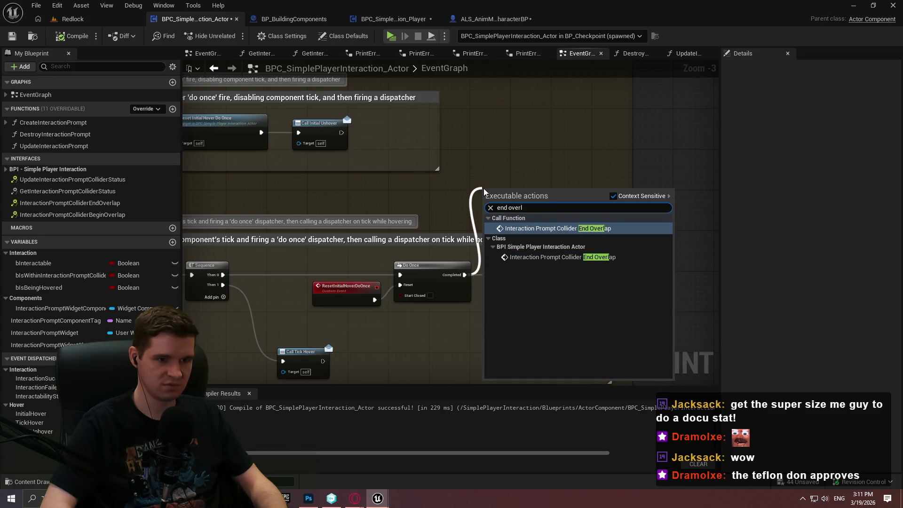
{"action": "key", "text": "Return"}
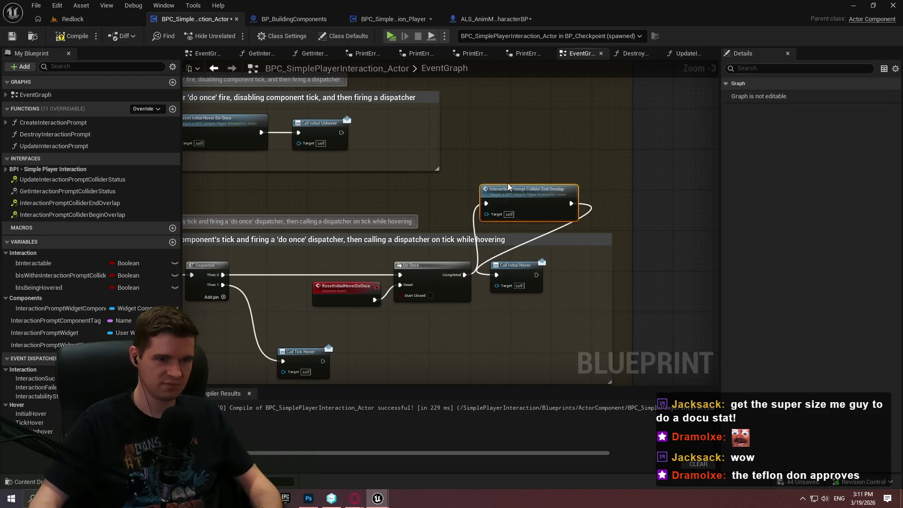
Step: Add an Interaction Prompt Collider Begin Overlap call to the unhover chain, then open CreateInteractionPrompt
{"action": "left_click_drag", "start_coordinate": [309, 149], "coordinate": [335, 209]}
{"action": "type", "text": "begin"}
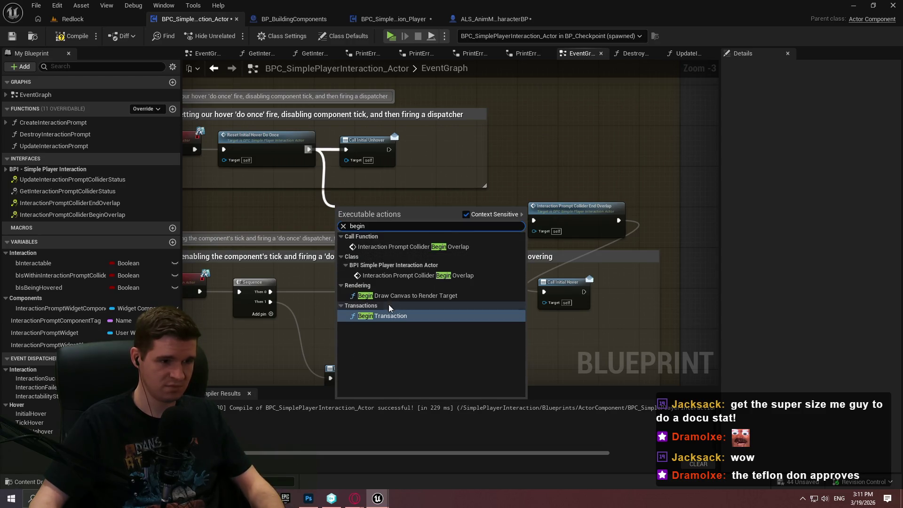
{"action": "left_click", "coordinate": [424, 277]}
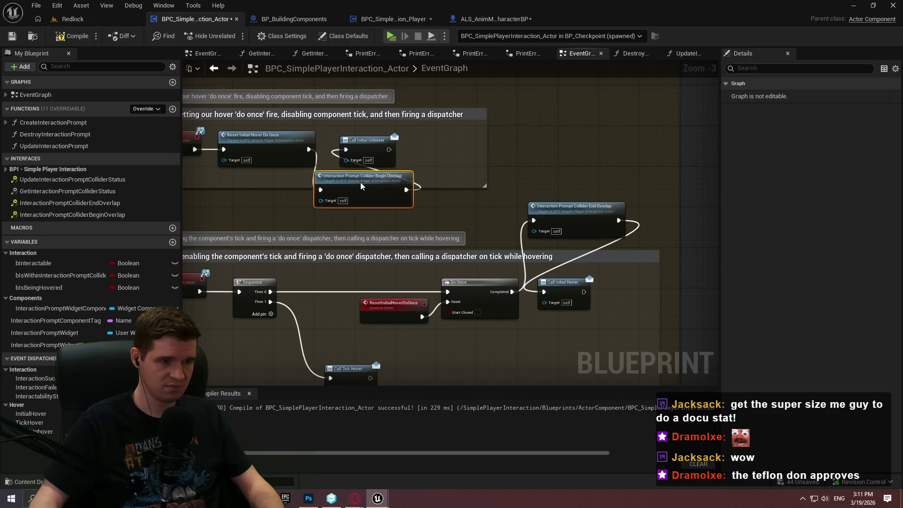
{"action": "left_click_drag", "start_coordinate": [361, 186], "coordinate": [352, 197]}
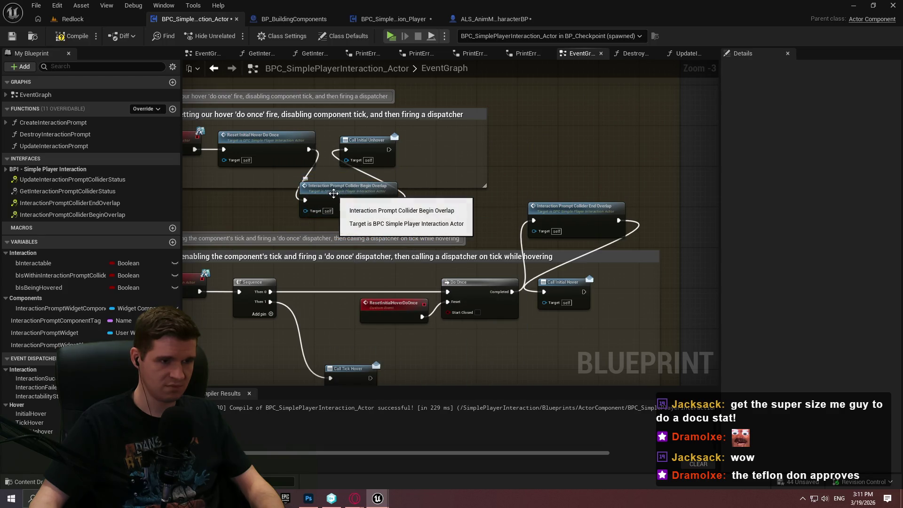
{"action": "double_click", "coordinate": [334, 193]}
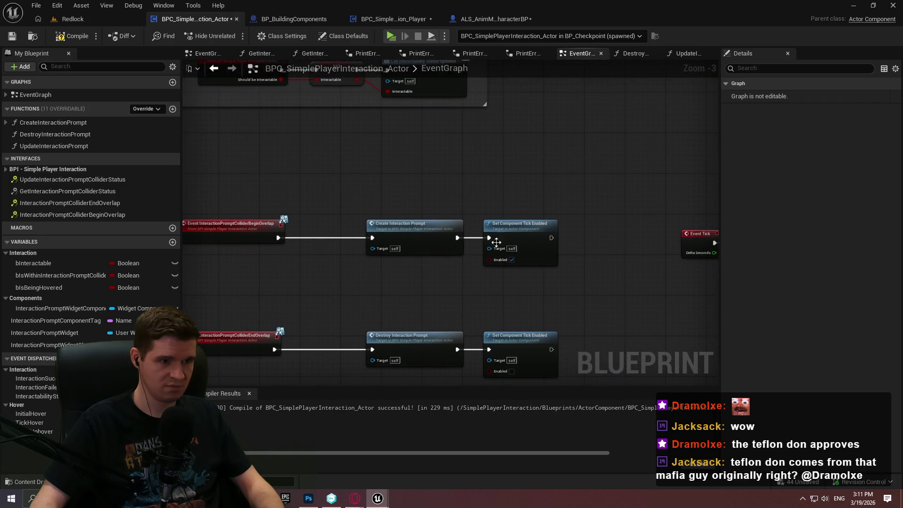
{"action": "double_click", "coordinate": [428, 241]}
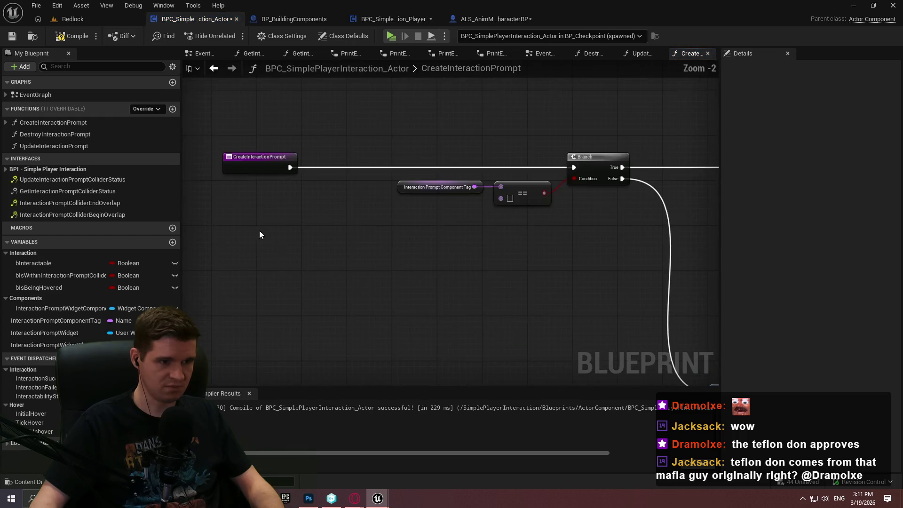
{"action": "left_click_drag", "start_coordinate": [49, 311], "coordinate": [355, 277]}
{"action": "left_click", "coordinate": [413, 298]}
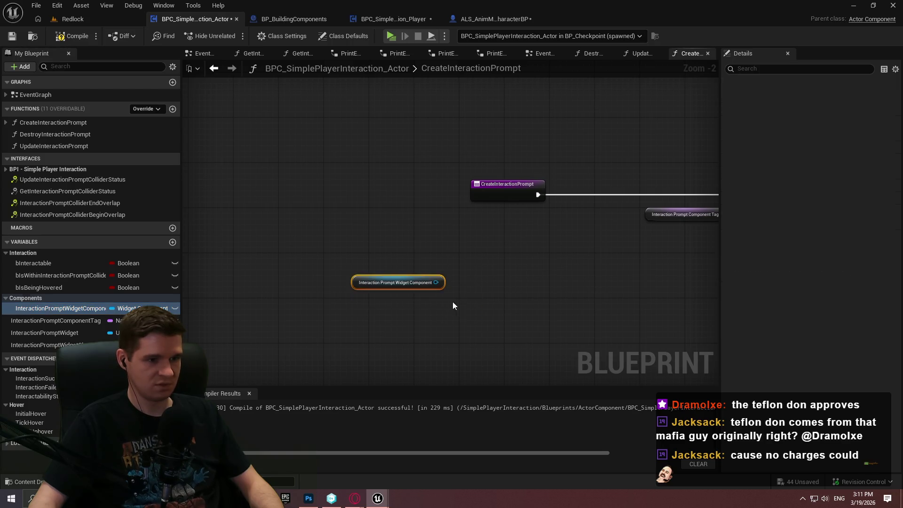
{"action": "left_click_drag", "start_coordinate": [435, 282], "coordinate": [462, 286]}
{"action": "type", "text": "invali"}
{"action": "type", "text": "valid"}
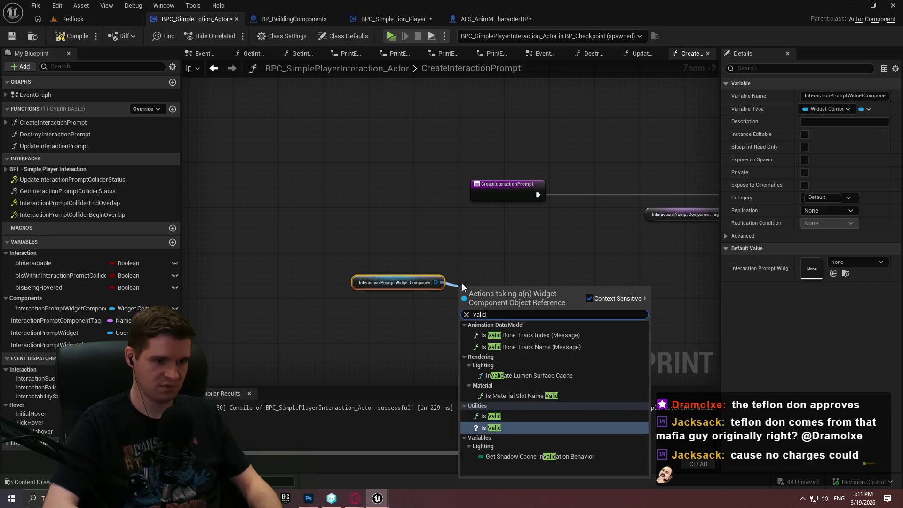
{"action": "left_click", "coordinate": [494, 427]}
{"action": "scroll", "coordinate": [506, 329], "scroll_direction": "up", "scroll_amount": 1}
{"action": "mouse_move", "coordinate": [458, 292]}
{"action": "left_mouse_down"}
{"action": "mouse_move", "coordinate": [561, 162]}
{"action": "mouse_move", "coordinate": [550, 174]}
{"action": "mouse_move", "coordinate": [371, 244]}
{"action": "mouse_move", "coordinate": [295, 287]}
{"action": "mouse_move", "coordinate": [326, 318]}
{"action": "left_mouse_up"}
{"action": "left_click_drag", "start_coordinate": [287, 288], "coordinate": [281, 295]}
{"action": "mouse_move", "coordinate": [538, 306]}
{"action": "left_mouse_down"}
{"action": "mouse_move", "coordinate": [606, 162]}
{"action": "mouse_move", "coordinate": [357, 179]}
{"action": "mouse_move", "coordinate": [197, 273]}
{"action": "mouse_move", "coordinate": [528, 308]}
{"action": "mouse_move", "coordinate": [420, 311]}
{"action": "mouse_move", "coordinate": [429, 311]}
{"action": "mouse_move", "coordinate": [415, 293]}
{"action": "mouse_move", "coordinate": [391, 322]}
{"action": "mouse_move", "coordinate": [457, 319]}
{"action": "mouse_move", "coordinate": [432, 308]}
{"action": "left_mouse_up"}
{"action": "left_click_drag", "start_coordinate": [208, 291], "coordinate": [211, 285]}
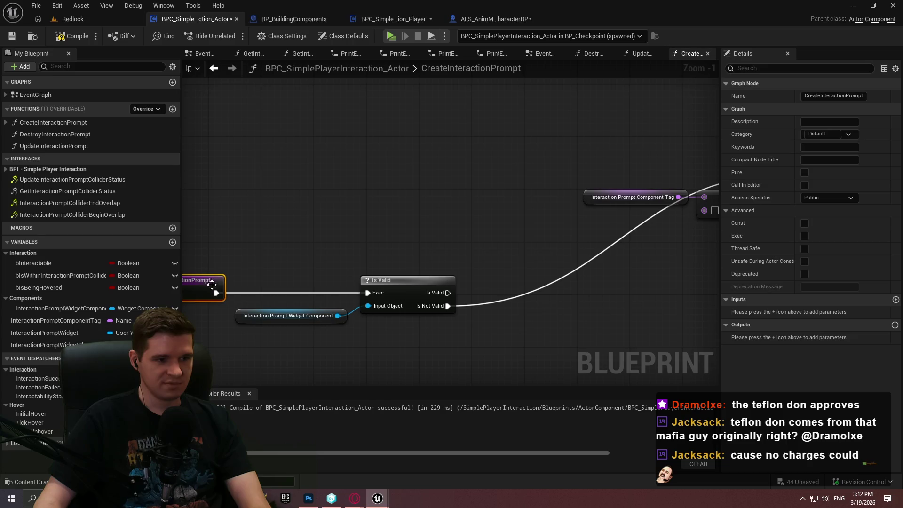
{"action": "left_click", "coordinate": [301, 315], "text": "ctrl"}
{"action": "left_click", "coordinate": [400, 281], "text": "ctrl"}
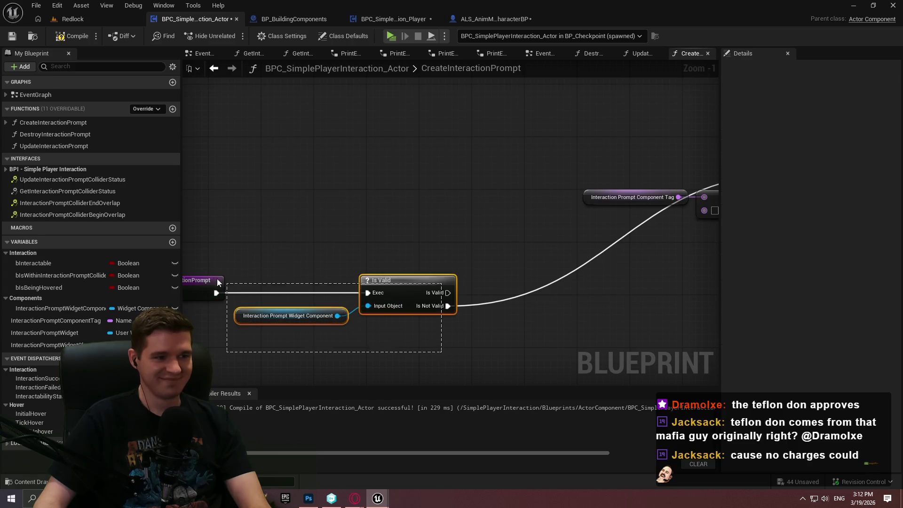
{"action": "mouse_move", "coordinate": [399, 280]}
{"action": "left_mouse_down"}
{"action": "mouse_move", "coordinate": [487, 78]}
{"action": "mouse_move", "coordinate": [564, 208]}
{"action": "left_mouse_up"}
{"action": "mouse_move", "coordinate": [751, 197]}
{"action": "left_mouse_down"}
{"action": "mouse_move", "coordinate": [404, 205]}
{"action": "mouse_move", "coordinate": [354, 216]}
{"action": "mouse_move", "coordinate": [464, 165]}
{"action": "left_mouse_up"}
{"action": "type", "text": "return"}
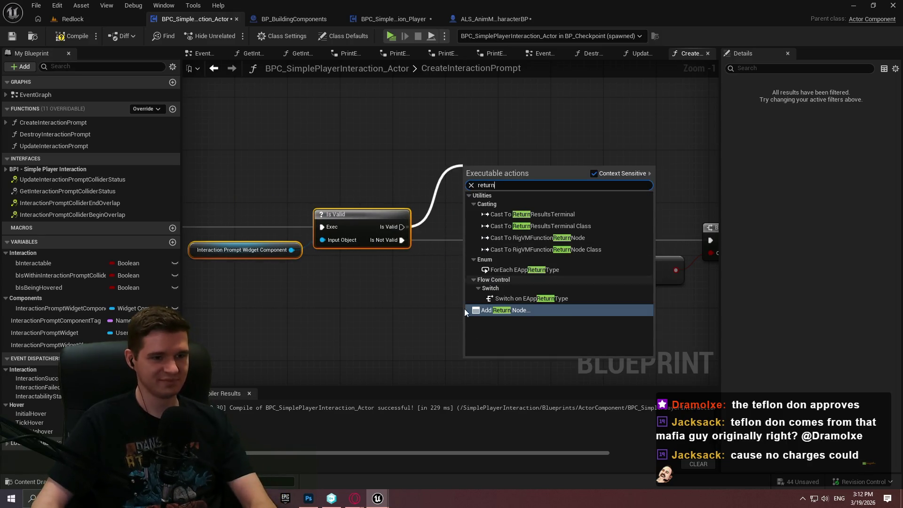
{"action": "left_click", "coordinate": [494, 310]}
{"action": "scroll", "coordinate": [537, 232], "scroll_direction": "down", "scroll_amount": 4}
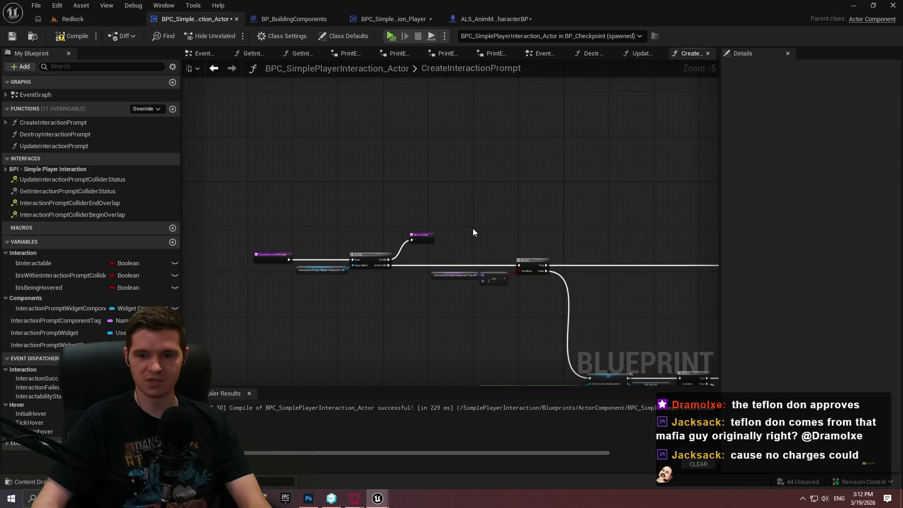
{"action": "mouse_move", "coordinate": [464, 335]}
{"action": "left_mouse_down"}
{"action": "mouse_move", "coordinate": [384, 298]}
{"action": "mouse_move", "coordinate": [630, 318]}
{"action": "left_mouse_up"}
{"action": "scroll", "coordinate": [489, 281], "scroll_direction": "up", "scroll_amount": 3}
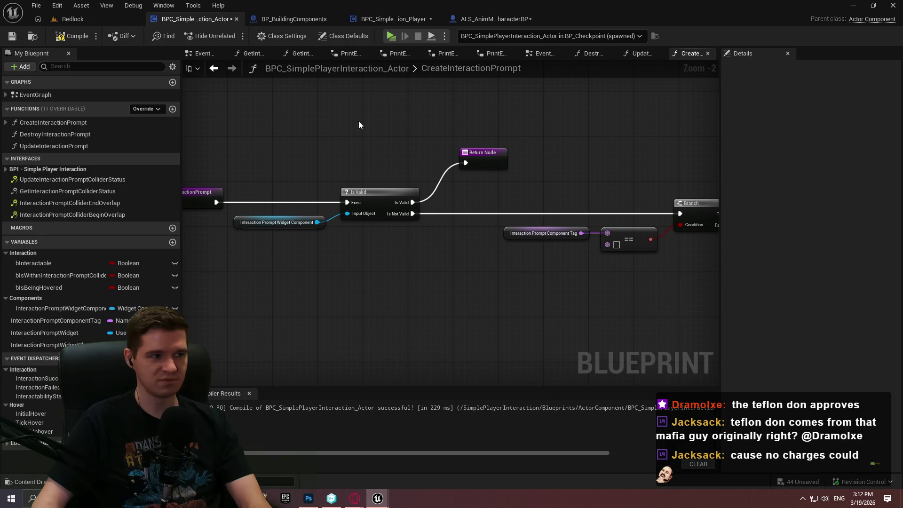
{"action": "left_click", "coordinate": [13, 38]}
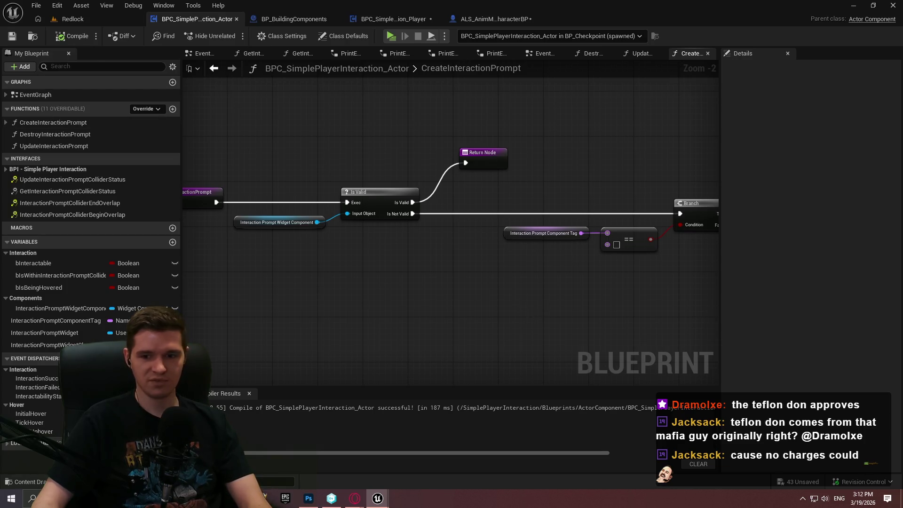
{"action": "left_click_drag", "start_coordinate": [513, 298], "coordinate": [388, 298]}
{"action": "left_click_drag", "start_coordinate": [517, 296], "coordinate": [650, 319]}
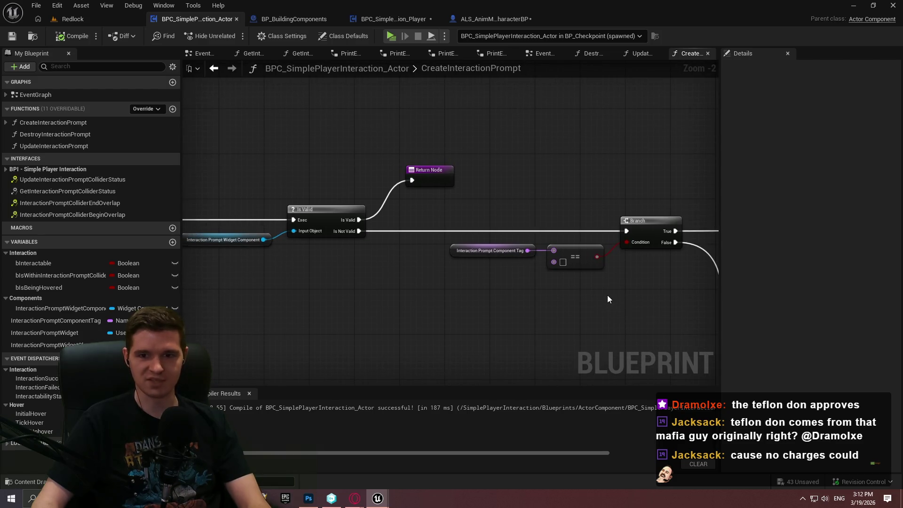
{"action": "left_click_drag", "start_coordinate": [595, 316], "coordinate": [523, 306]}
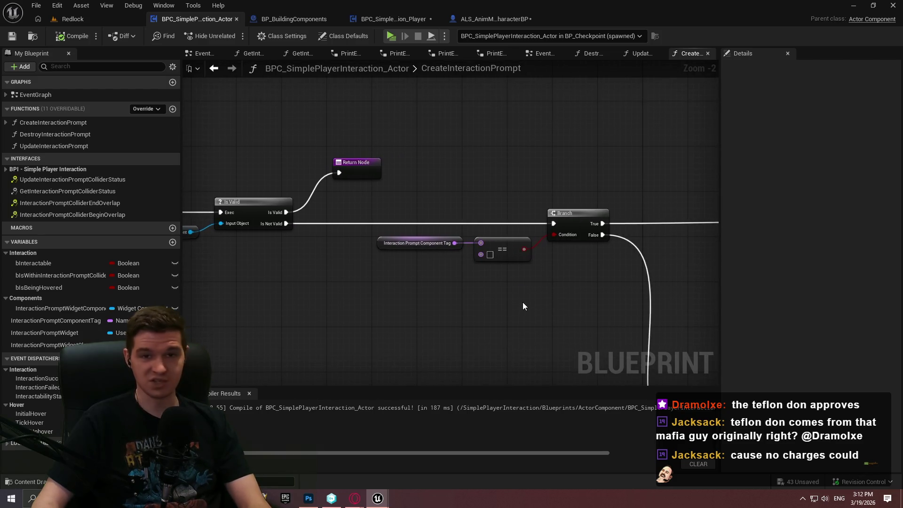
{"action": "left_click_drag", "start_coordinate": [361, 223], "coordinate": [498, 253]}
{"action": "scroll", "coordinate": [498, 253], "scroll_direction": "up", "scroll_amount": 2}
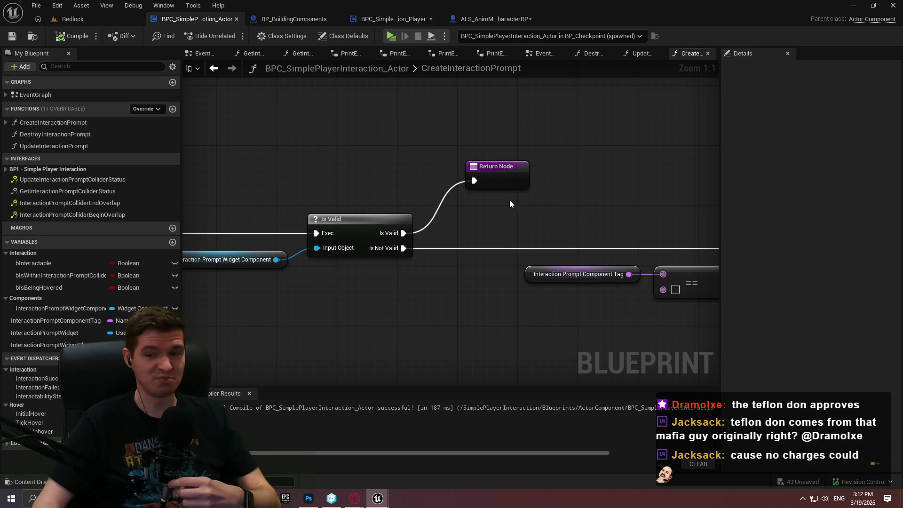
{"action": "scroll", "coordinate": [560, 258], "scroll_direction": "down", "scroll_amount": 4}
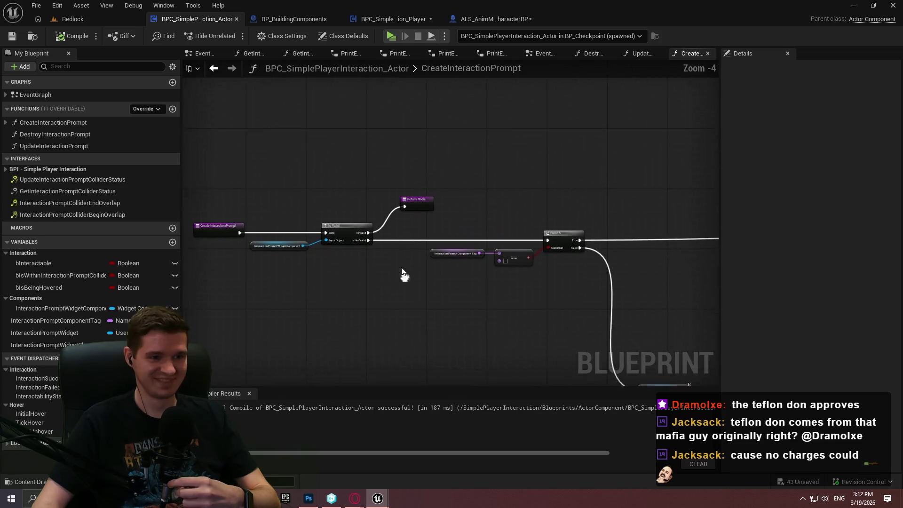
{"action": "left_click", "coordinate": [90, 19]}
{"action": "left_click", "coordinate": [197, 19]}
{"action": "scroll", "coordinate": [329, 212], "scroll_direction": "down", "scroll_amount": 3}
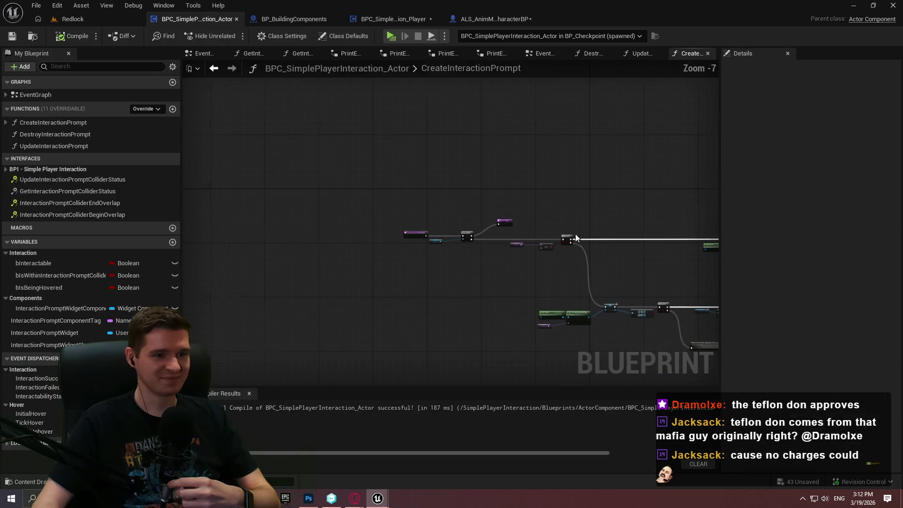
{"action": "double_click", "coordinate": [54, 134]}
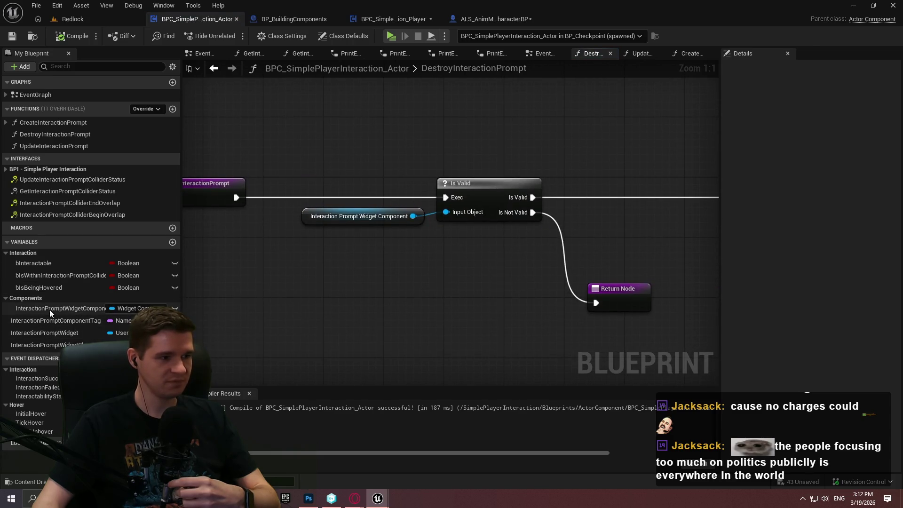
Step: Add chained Set nodes for Interaction Prompt Widget Component and Interaction Prompt Widget
{"action": "left_click_drag", "start_coordinate": [49, 310], "coordinate": [320, 300]}
{"action": "left_click", "coordinate": [317, 330]}
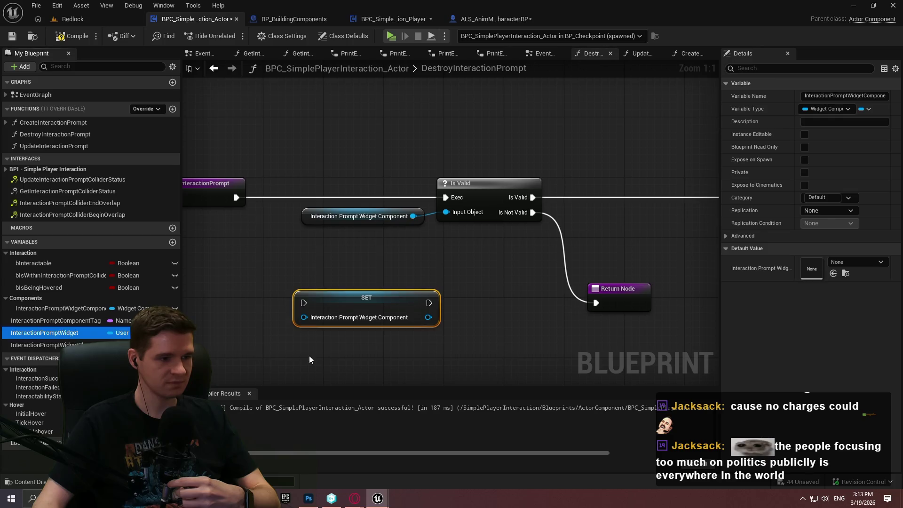
{"action": "left_click_drag", "start_coordinate": [309, 360], "coordinate": [452, 386]}
{"action": "left_click", "coordinate": [466, 403]}
{"action": "left_click_drag", "start_coordinate": [514, 313], "coordinate": [376, 215]}
{"action": "mouse_move", "coordinate": [377, 256]}
{"action": "left_mouse_down"}
{"action": "mouse_move", "coordinate": [384, 203]}
{"action": "mouse_move", "coordinate": [316, 219]}
{"action": "left_mouse_up"}
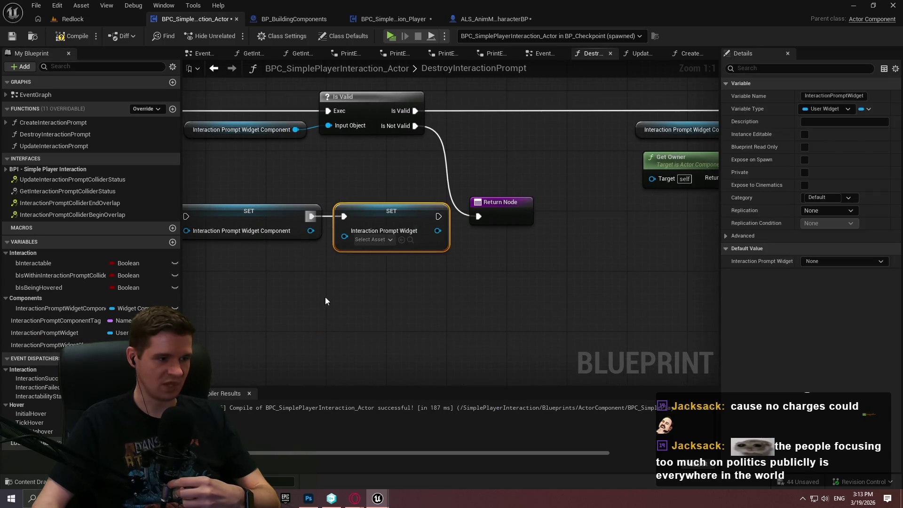
Step: Run the two Set nodes from Is Valid's valid branch and place them above it
{"action": "left_click_drag", "start_coordinate": [325, 297], "coordinate": [379, 307]}
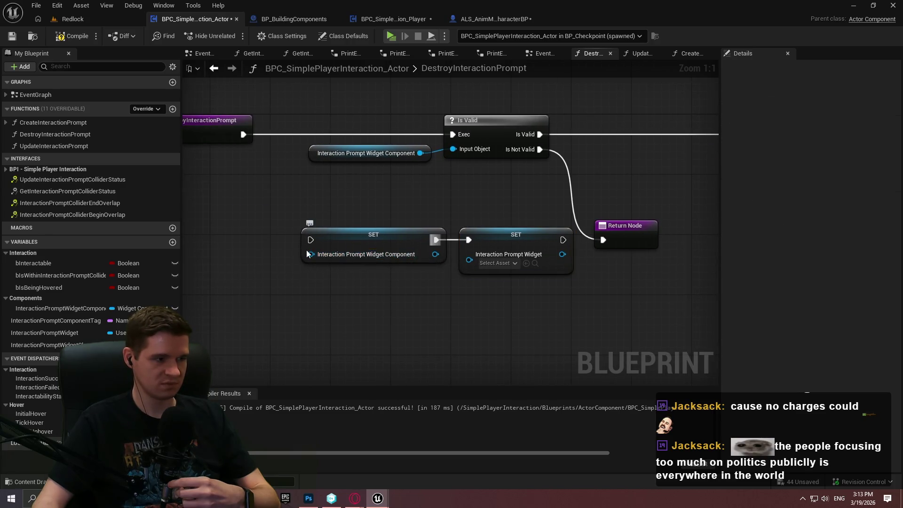
{"action": "mouse_move", "coordinate": [310, 240]}
{"action": "left_mouse_down"}
{"action": "mouse_move", "coordinate": [555, 128]}
{"action": "mouse_move", "coordinate": [540, 134]}
{"action": "left_mouse_up"}
{"action": "left_click_drag", "start_coordinate": [467, 182], "coordinate": [321, 242]}
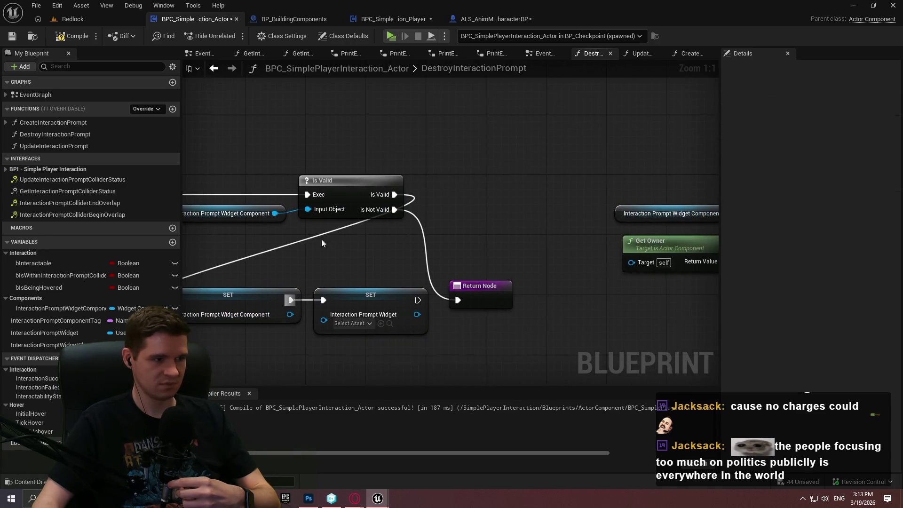
{"action": "left_click", "coordinate": [364, 299], "text": "ctrl"}
{"action": "left_click_drag", "start_coordinate": [365, 299], "coordinate": [632, 130]}
{"action": "scroll", "coordinate": [632, 129], "scroll_direction": "down", "scroll_amount": 1}
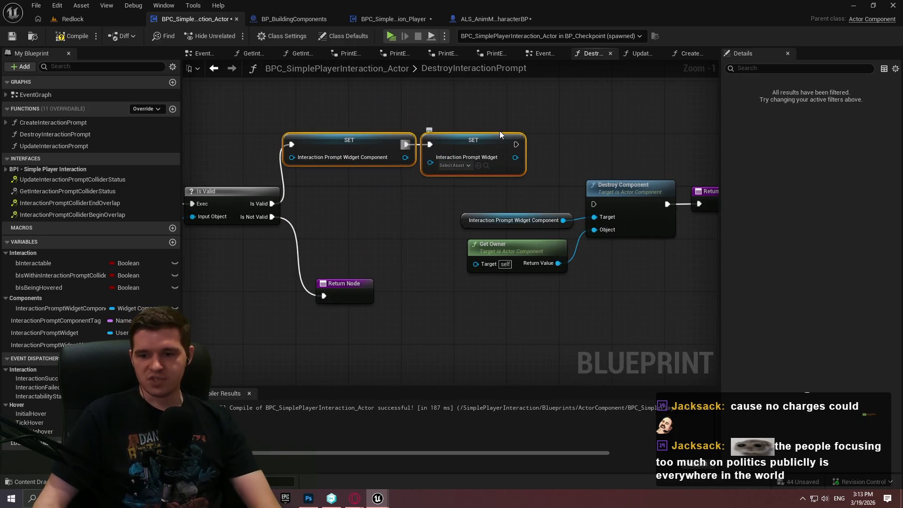
Step: Shift the Destroy Component nodes right and run Destroy Component after the second Set
{"action": "mouse_move", "coordinate": [636, 153]}
{"action": "left_mouse_down"}
{"action": "mouse_move", "coordinate": [508, 105]}
{"action": "mouse_move", "coordinate": [461, 171]}
{"action": "left_mouse_up"}
{"action": "left_click_drag", "start_coordinate": [414, 162], "coordinate": [416, 160]}
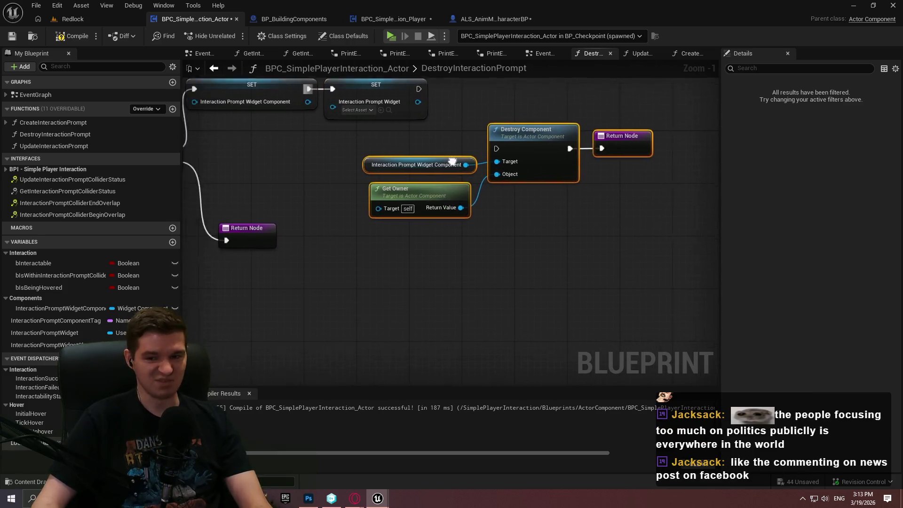
{"action": "mouse_move", "coordinate": [574, 183]}
{"action": "left_mouse_down"}
{"action": "mouse_move", "coordinate": [622, 166]}
{"action": "mouse_move", "coordinate": [680, 169]}
{"action": "left_mouse_up"}
{"action": "mouse_move", "coordinate": [503, 160]}
{"action": "left_mouse_down"}
{"action": "mouse_move", "coordinate": [356, 128]}
{"action": "mouse_move", "coordinate": [313, 170]}
{"action": "mouse_move", "coordinate": [325, 203]}
{"action": "left_mouse_up"}
{"action": "left_click", "coordinate": [517, 174]}
{"action": "left_click_drag", "start_coordinate": [539, 175], "coordinate": [649, 172]}
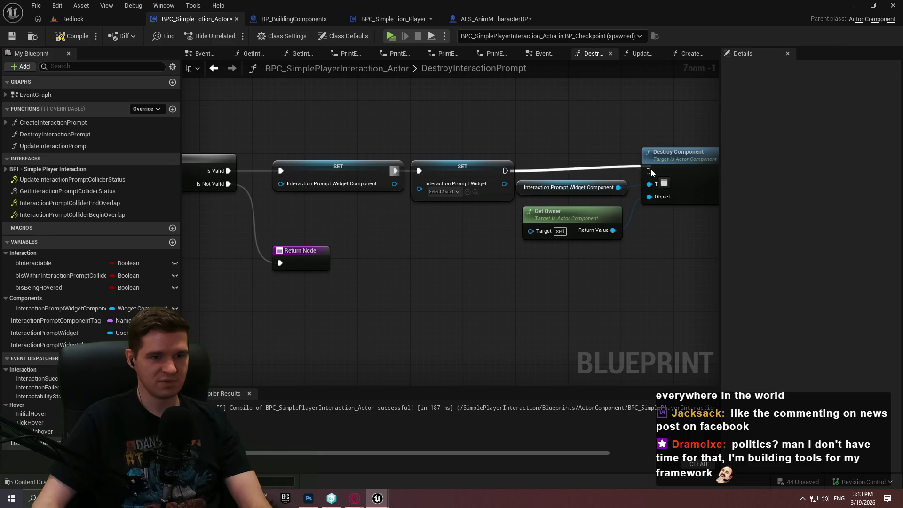
Step: Tidy the node layout, then compile and save the interaction component blueprint
{"action": "left_click_drag", "start_coordinate": [675, 262], "coordinate": [358, 141]}
{"action": "left_click_drag", "start_coordinate": [526, 171], "coordinate": [567, 174]}
{"action": "left_click", "coordinate": [392, 235]}
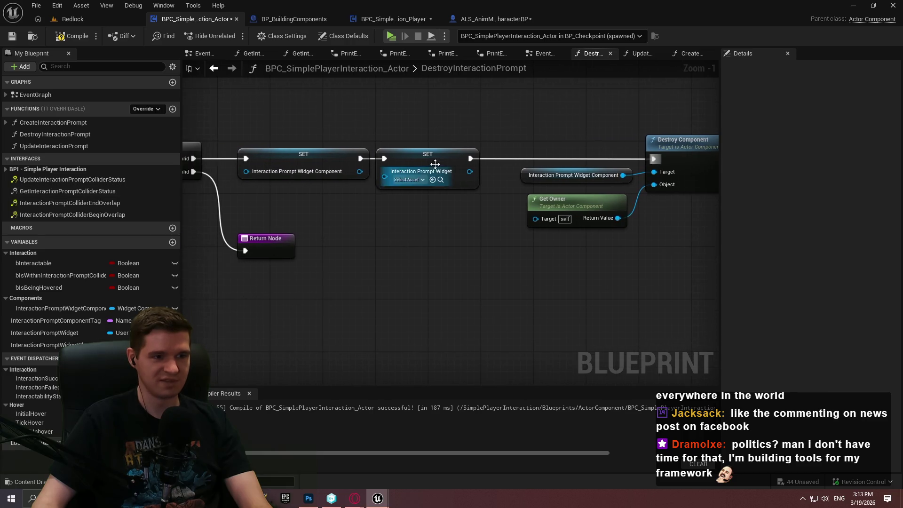
{"action": "left_click", "coordinate": [445, 159]}
{"action": "left_click", "coordinate": [440, 225]}
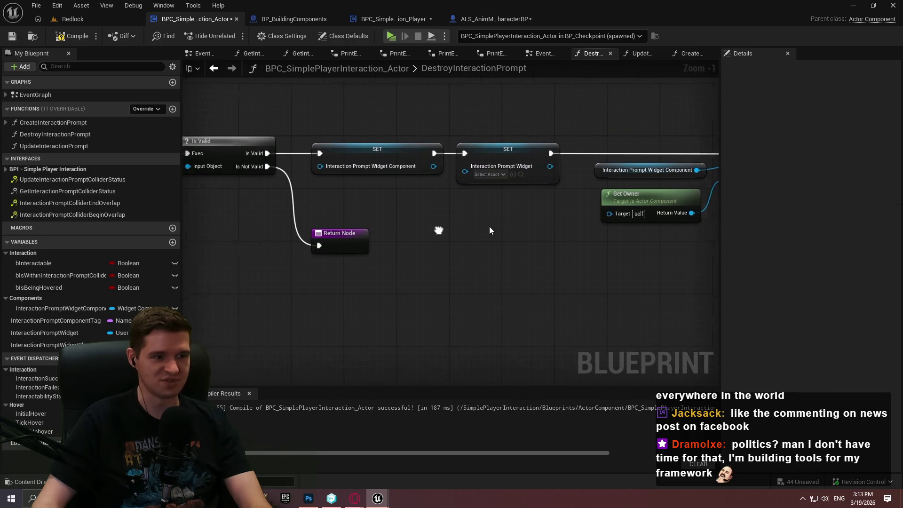
{"action": "left_click_drag", "start_coordinate": [399, 237], "coordinate": [398, 248]}
{"action": "left_click", "coordinate": [451, 219]}
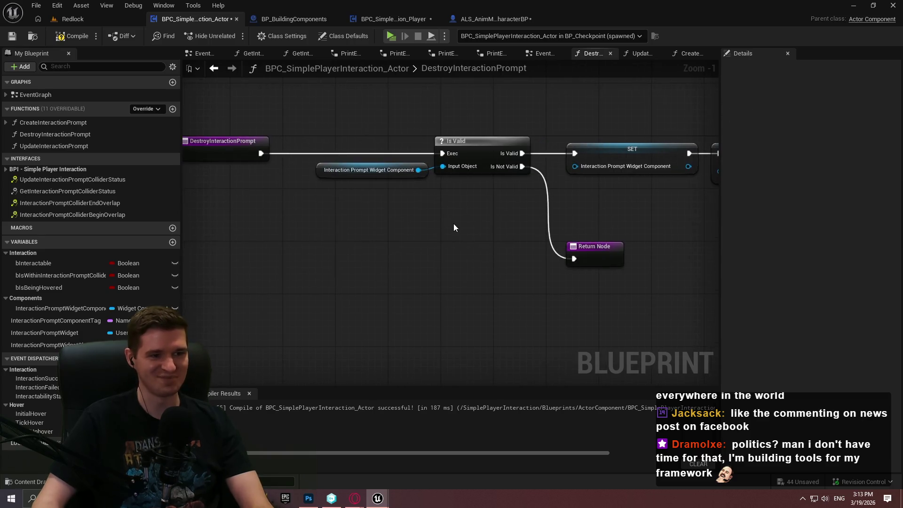
{"action": "left_click", "coordinate": [72, 36]}
{"action": "left_click", "coordinate": [12, 38]}
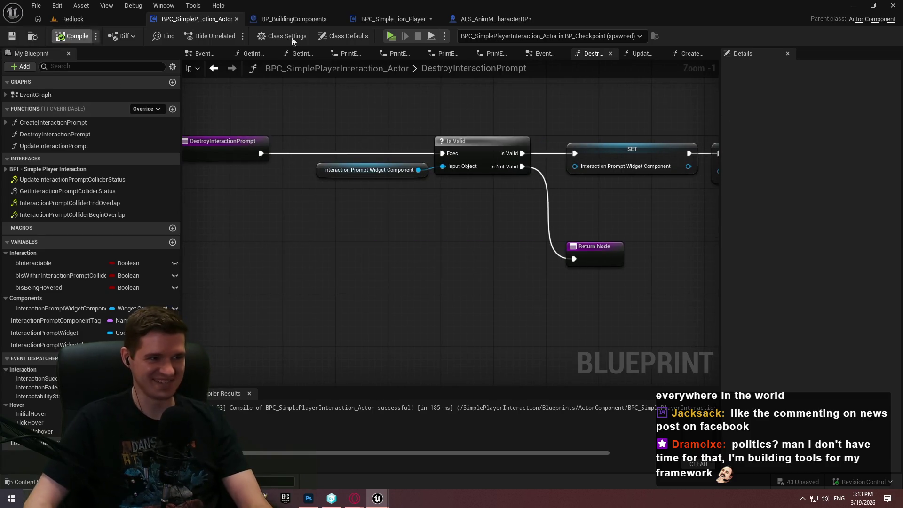
Step: Cycle through the open blueprint tabs, recheck the DestroyInteractionPrompt graph, and return to the Redlock level
{"action": "mouse_move", "coordinate": [397, 229]}
{"action": "left_mouse_down"}
{"action": "mouse_move", "coordinate": [617, 232]}
{"action": "mouse_move", "coordinate": [345, 221]}
{"action": "left_mouse_up"}
{"action": "left_click", "coordinate": [79, 19]}
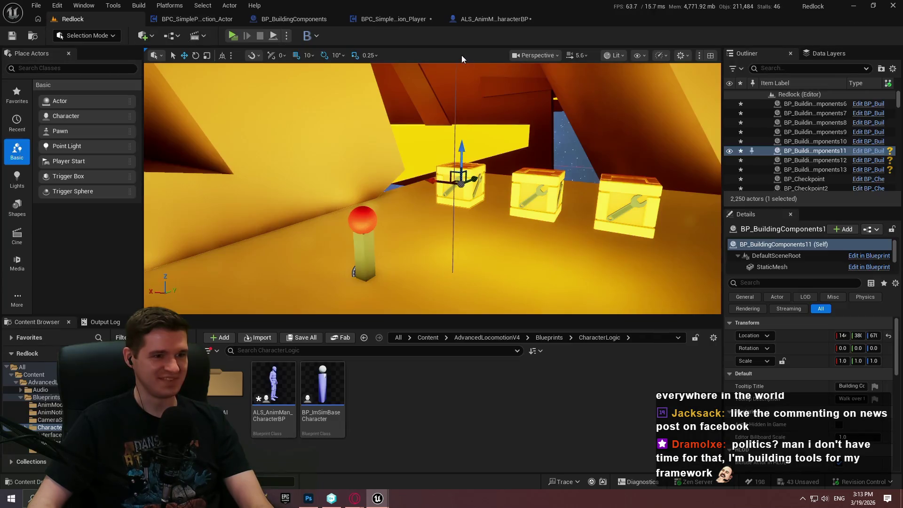
{"action": "left_click", "coordinate": [494, 19]}
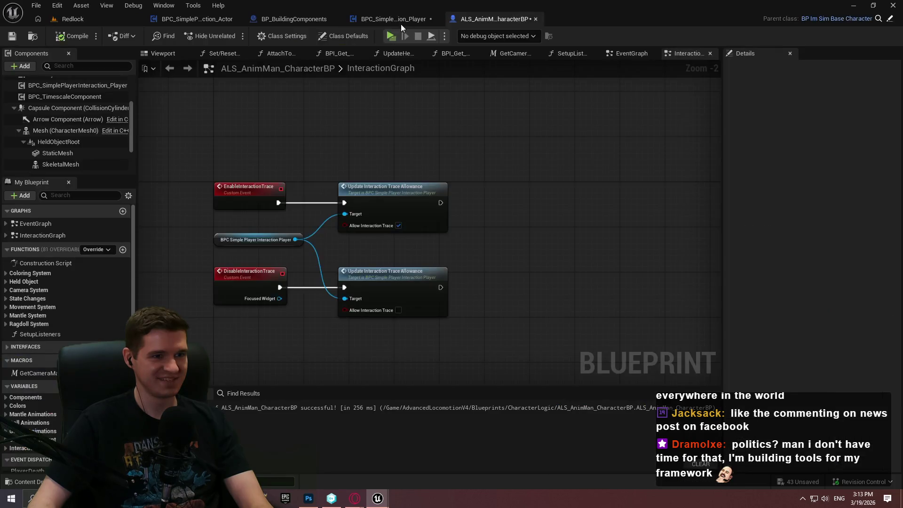
{"action": "left_click", "coordinate": [400, 21]}
{"action": "left_click", "coordinate": [256, 20]}
{"action": "left_click", "coordinate": [193, 20]}
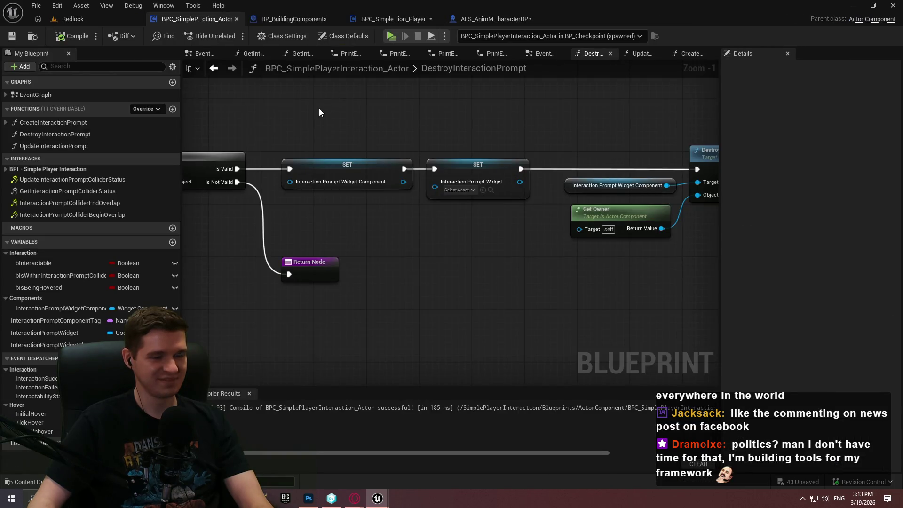
{"action": "left_click_drag", "start_coordinate": [319, 112], "coordinate": [504, 126]}
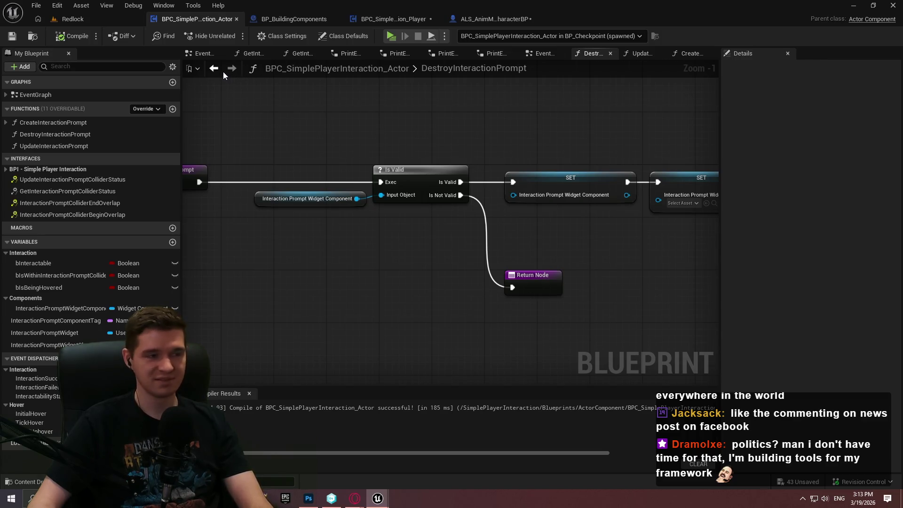
{"action": "left_click", "coordinate": [85, 17]}
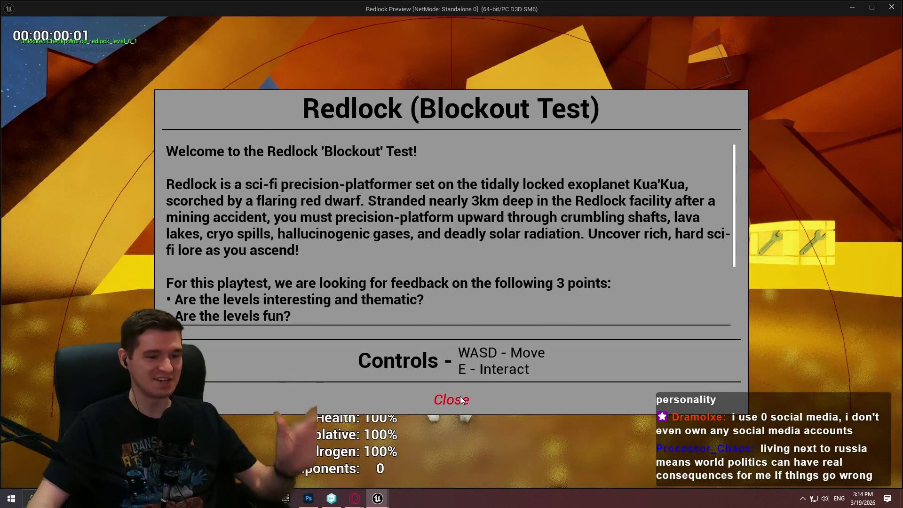
Step: Start play, walk to the checkpoint, and open and close the teleport panel six times
{"action": "left_click", "coordinate": [451, 398]}
{"action": "key", "text": "w"}
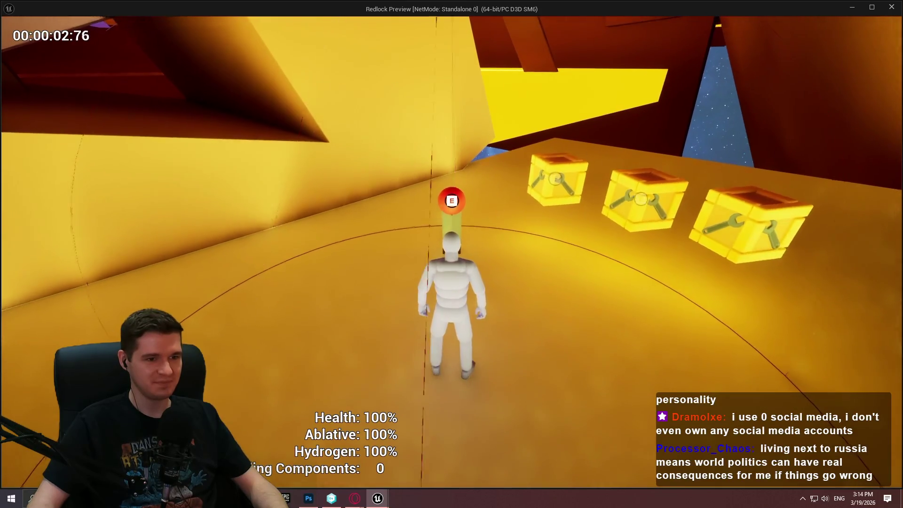
{"action": "key", "text": "e"}
{"action": "left_click", "coordinate": [463, 415]}
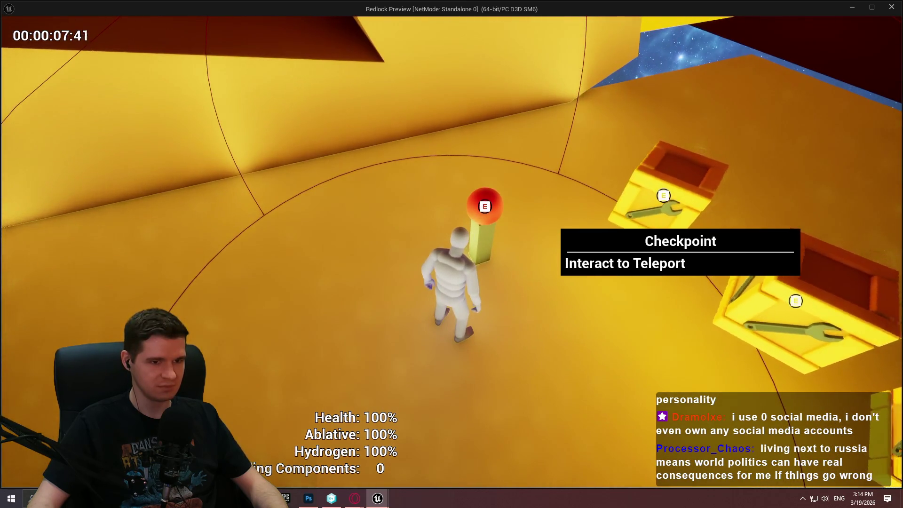
{"action": "key", "text": "e"}
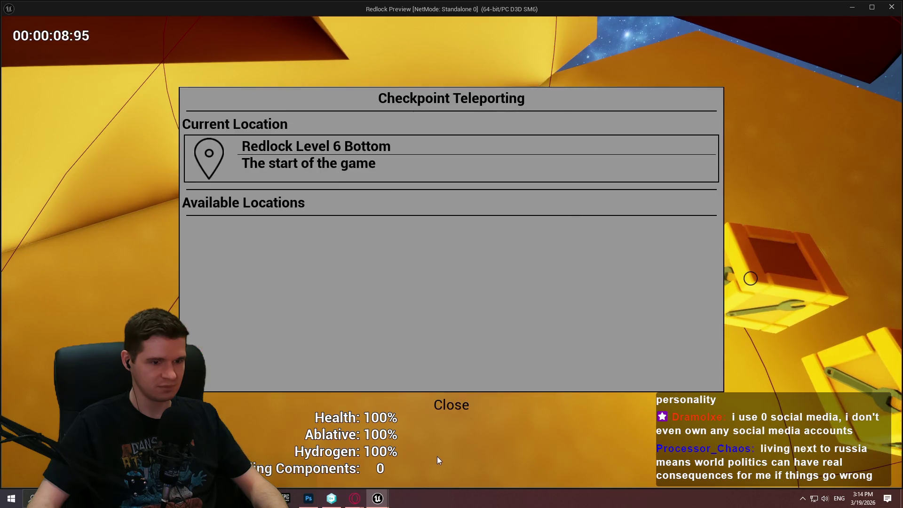
{"action": "left_click", "coordinate": [443, 409]}
{"action": "key", "text": "e"}
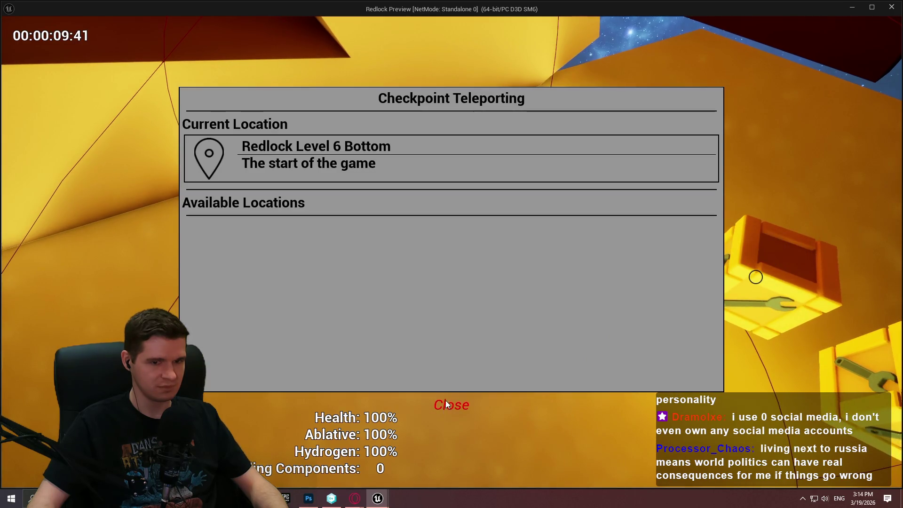
{"action": "left_click", "coordinate": [444, 400]}
{"action": "key", "text": "e"}
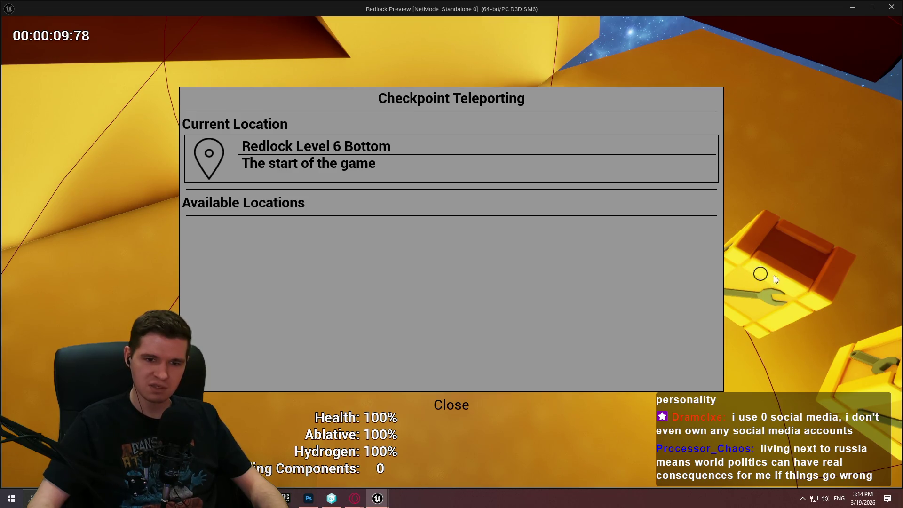
{"action": "left_click", "coordinate": [443, 407]}
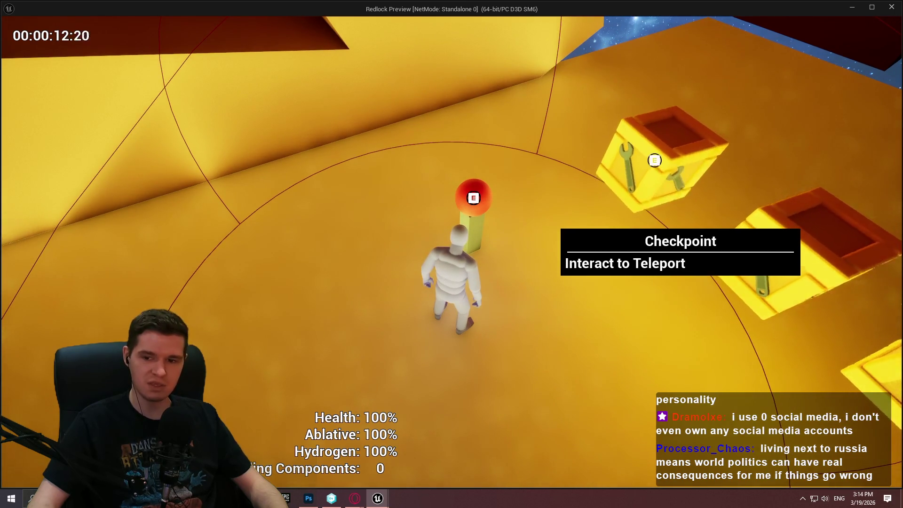
{"action": "key", "text": "e"}
{"action": "left_click", "coordinate": [442, 407]}
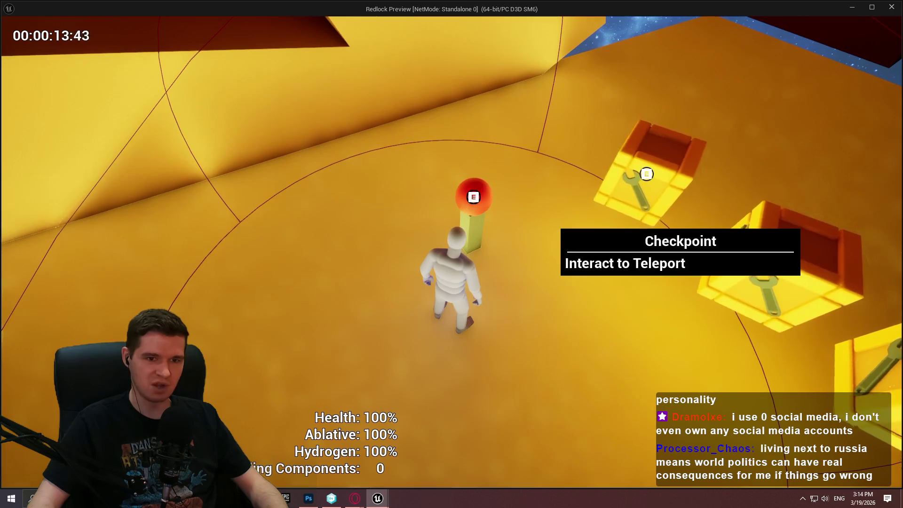
{"action": "key", "text": "e"}
{"action": "left_click", "coordinate": [444, 401]}
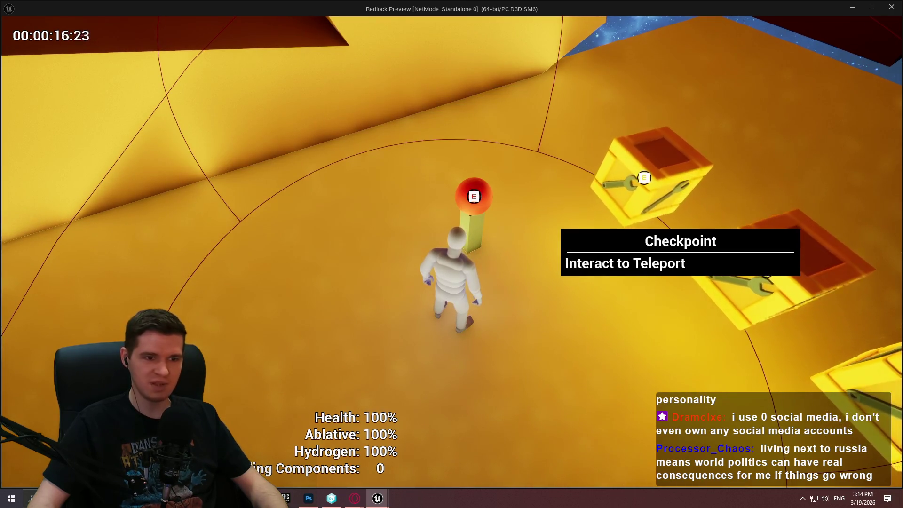
Step: Open and close the Checkpoint Teleporting panel seven more times, then stop the play session
{"action": "key", "text": "e"}
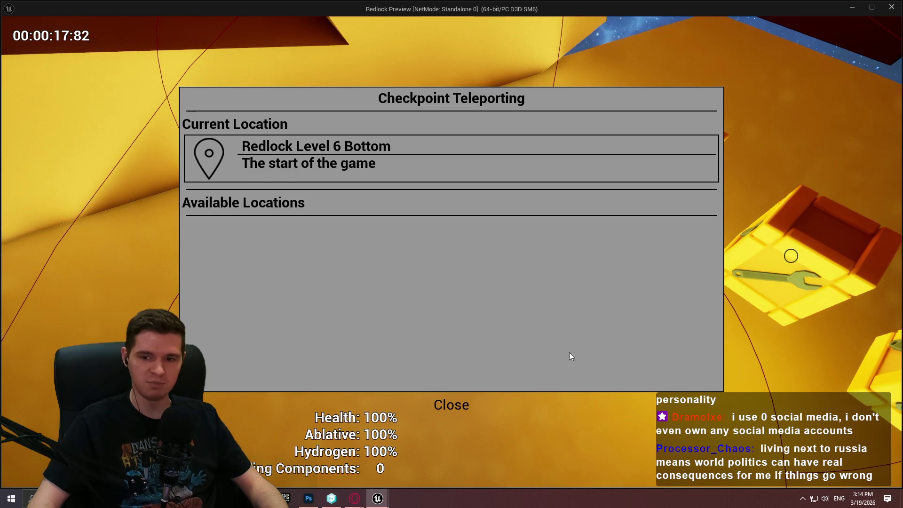
{"action": "left_click", "coordinate": [451, 405]}
{"action": "key", "text": "e"}
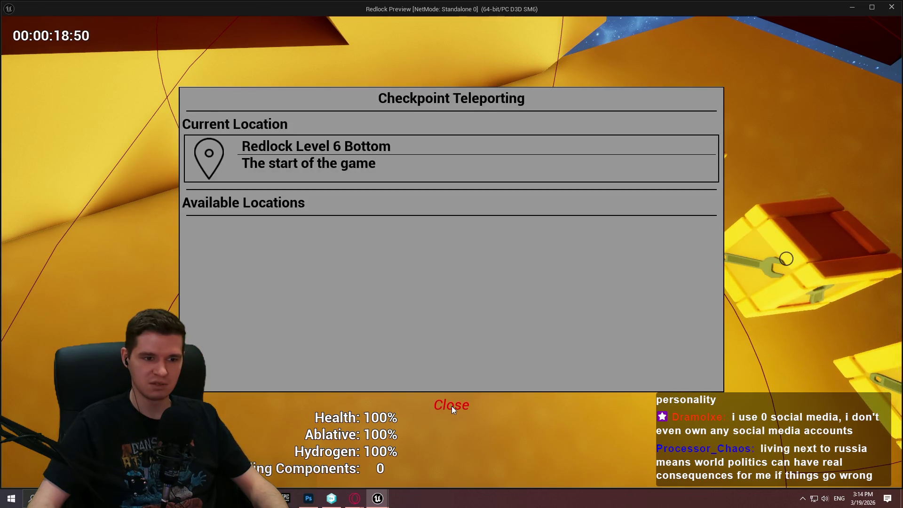
{"action": "left_click", "coordinate": [451, 405]}
{"action": "key", "text": "e"}
{"action": "left_click", "coordinate": [451, 406]}
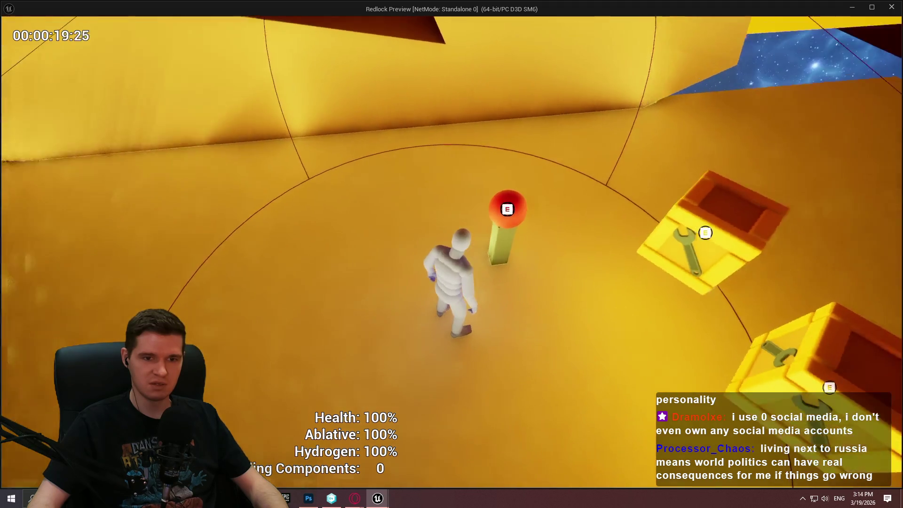
{"action": "key", "text": "e"}
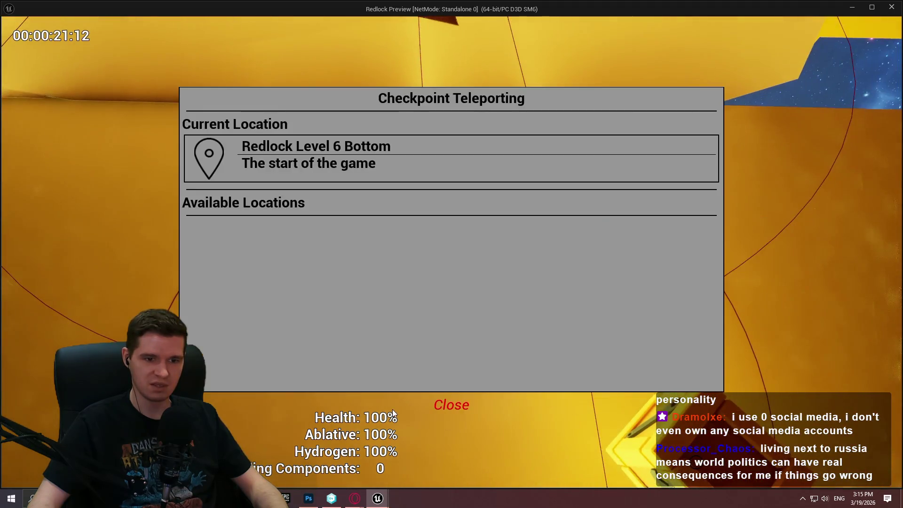
{"action": "left_click", "coordinate": [444, 408]}
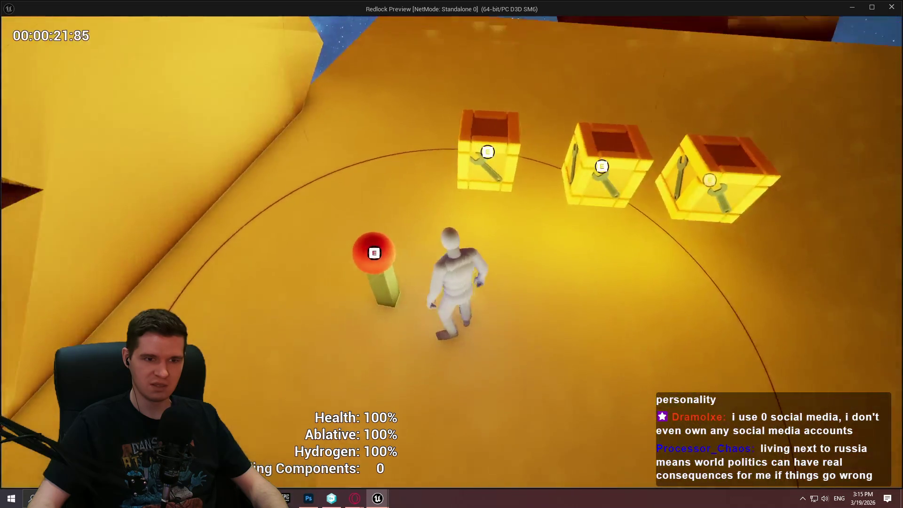
{"action": "key", "text": "e"}
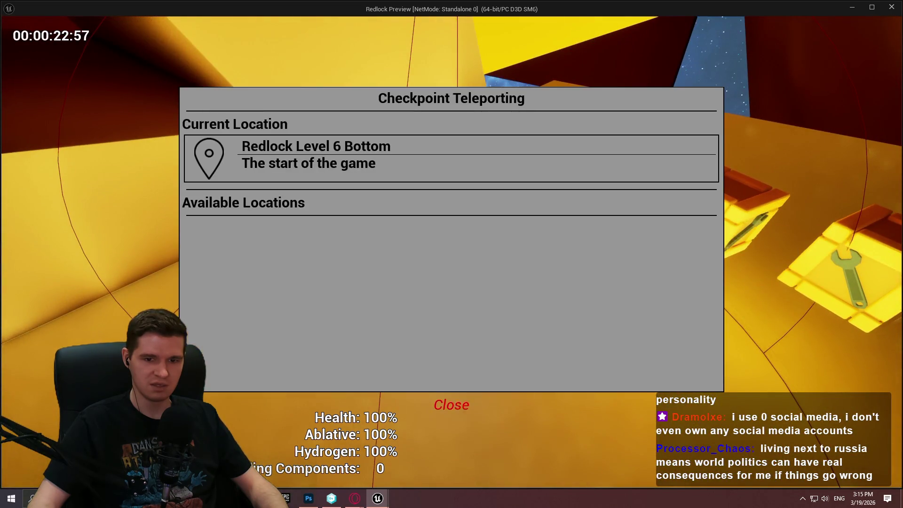
{"action": "left_click", "coordinate": [452, 404]}
{"action": "key", "text": "e"}
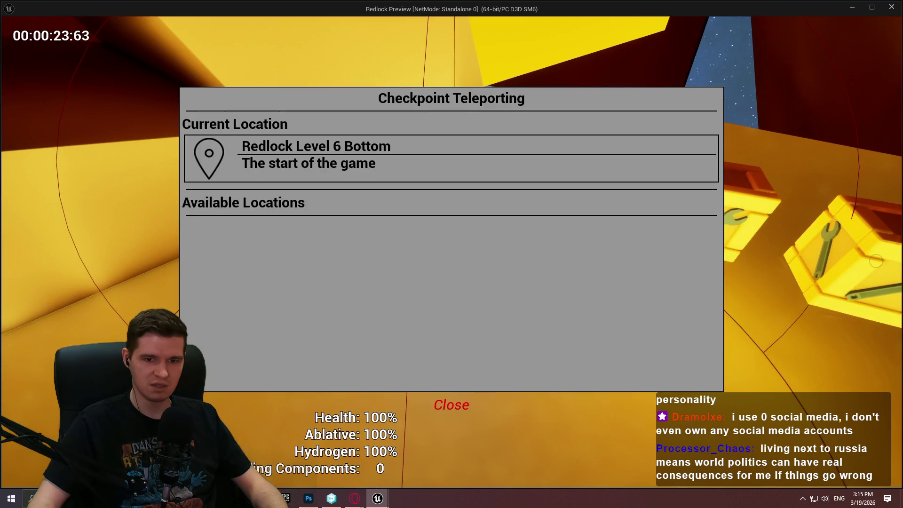
{"action": "left_click", "coordinate": [452, 403]}
{"action": "key", "text": "e"}
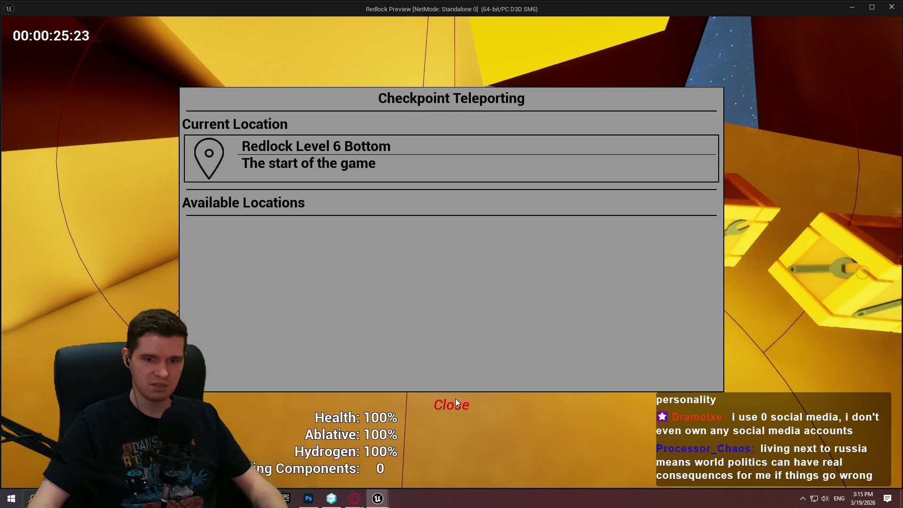
{"action": "left_click", "coordinate": [455, 399]}
{"action": "key", "text": "Escape"}
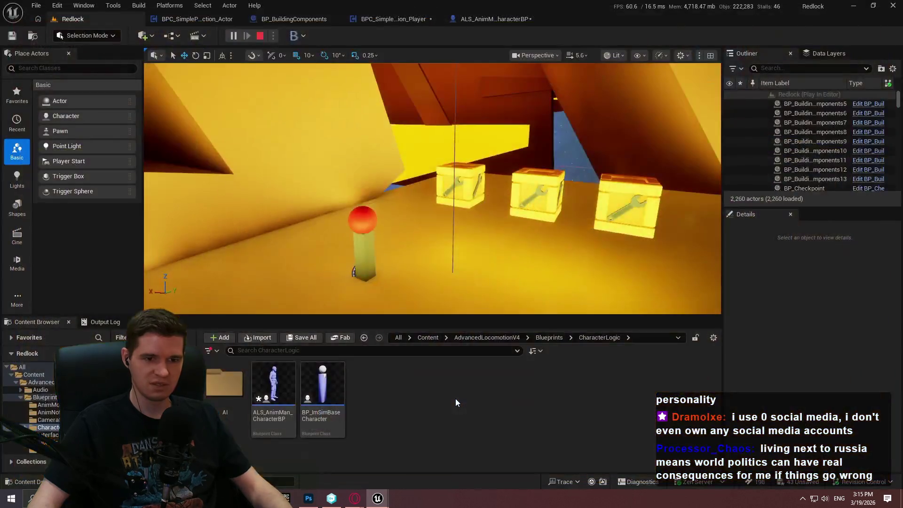
Step: Jump from the Message Log error to the Destroy Component node and close the log
{"action": "left_click_drag", "start_coordinate": [453, 358], "coordinate": [577, 366]}
{"action": "left_click", "coordinate": [479, 156]}
{"action": "mouse_move", "coordinate": [577, 111]}
{"action": "left_mouse_down"}
{"action": "mouse_move", "coordinate": [465, 373]}
{"action": "mouse_move", "coordinate": [503, 133]}
{"action": "left_mouse_up"}
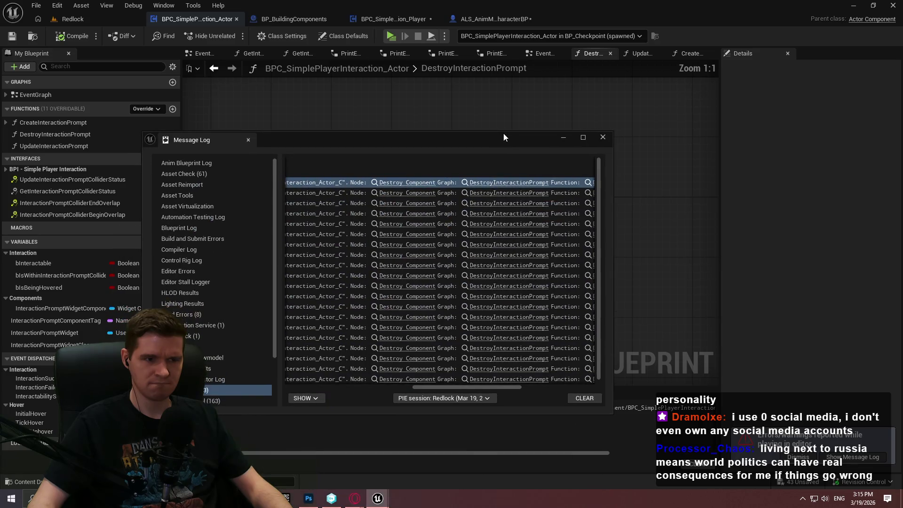
{"action": "left_click", "coordinate": [600, 139]}
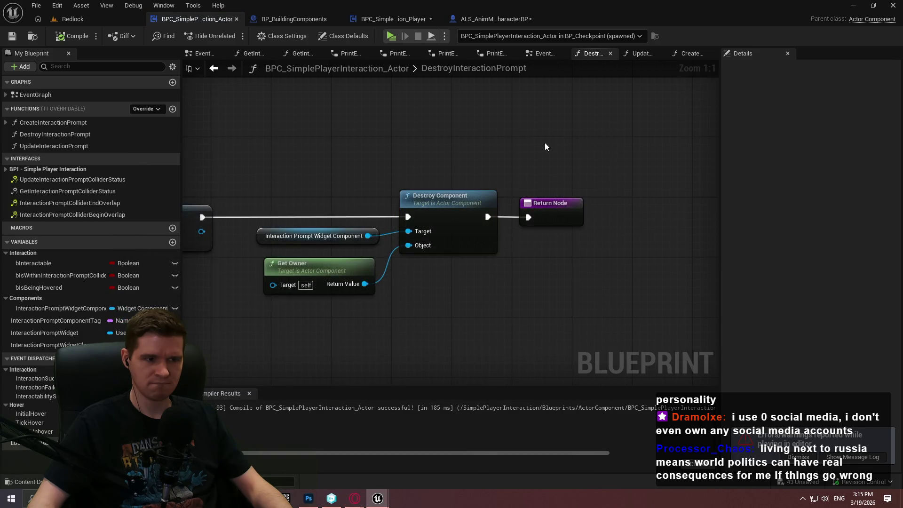
Step: Rewire Destroy Component into both Set nodes, then into the Return Node
{"action": "left_click_drag", "start_coordinate": [235, 305], "coordinate": [521, 306]}
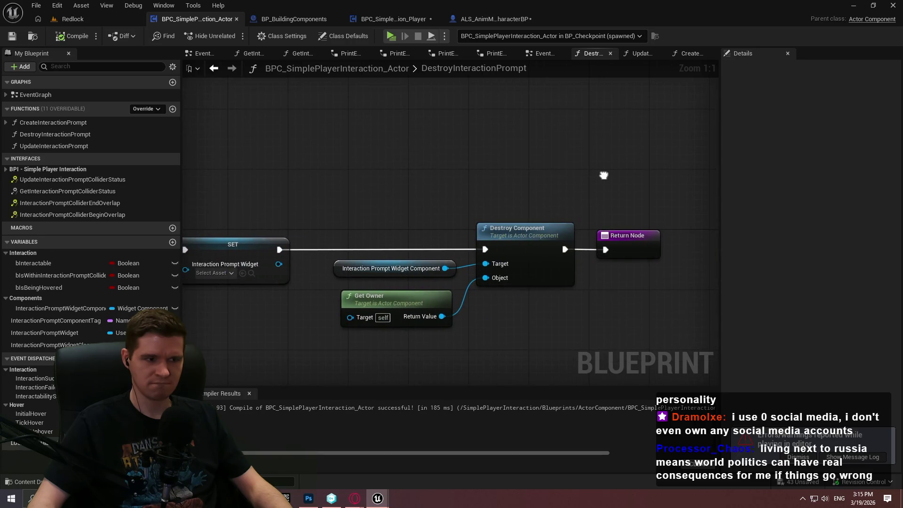
{"action": "key", "text": "ctrl+z"}
{"action": "mouse_move", "coordinate": [403, 249]}
{"action": "left_mouse_down"}
{"action": "mouse_move", "coordinate": [306, 208]}
{"action": "mouse_move", "coordinate": [419, 258]}
{"action": "mouse_move", "coordinate": [529, 262]}
{"action": "left_mouse_up"}
{"action": "left_click_drag", "start_coordinate": [251, 196], "coordinate": [666, 195]}
{"action": "left_click_drag", "start_coordinate": [405, 205], "coordinate": [648, 318]}
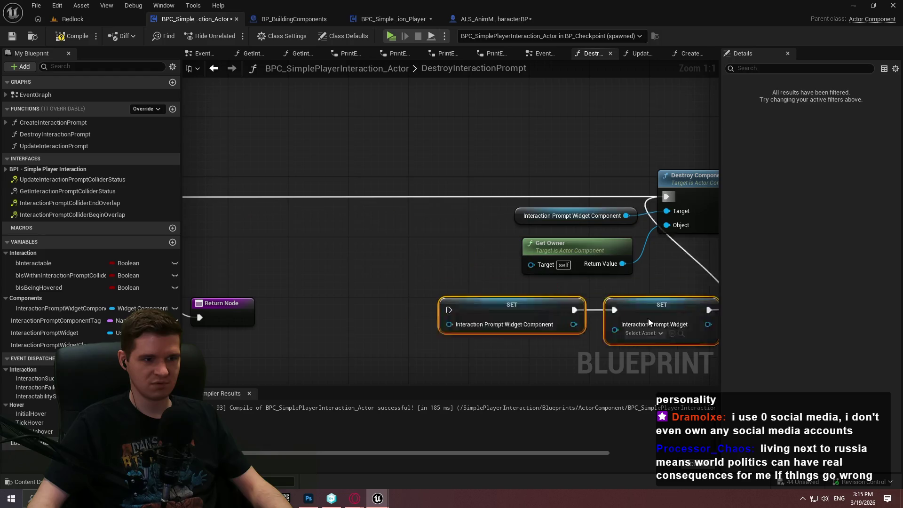
{"action": "key", "text": "ctrl+z"}
{"action": "key", "text": "ctrl+z"}
{"action": "mouse_move", "coordinate": [570, 211]}
{"action": "left_mouse_down"}
{"action": "mouse_move", "coordinate": [489, 305]}
{"action": "mouse_move", "coordinate": [448, 316]}
{"action": "left_mouse_up"}
{"action": "left_click", "coordinate": [549, 266]}
{"action": "left_click_drag", "start_coordinate": [570, 210], "coordinate": [628, 211]}
{"action": "left_click_drag", "start_coordinate": [709, 315], "coordinate": [610, 211]}
Step: Line up the Set nodes and Return Node after Destroy Component, then compile and save
{"action": "left_click_drag", "start_coordinate": [347, 185], "coordinate": [583, 282]}
{"action": "mouse_move", "coordinate": [479, 210]}
{"action": "left_mouse_down"}
{"action": "mouse_move", "coordinate": [597, 200]}
{"action": "mouse_move", "coordinate": [705, 223]}
{"action": "mouse_move", "coordinate": [583, 216]}
{"action": "mouse_move", "coordinate": [544, 200]}
{"action": "mouse_move", "coordinate": [564, 202]}
{"action": "mouse_move", "coordinate": [620, 332]}
{"action": "mouse_move", "coordinate": [413, 207]}
{"action": "left_mouse_up"}
{"action": "left_click_drag", "start_coordinate": [454, 279], "coordinate": [417, 173]}
{"action": "left_click_drag", "start_coordinate": [586, 161], "coordinate": [672, 170]}
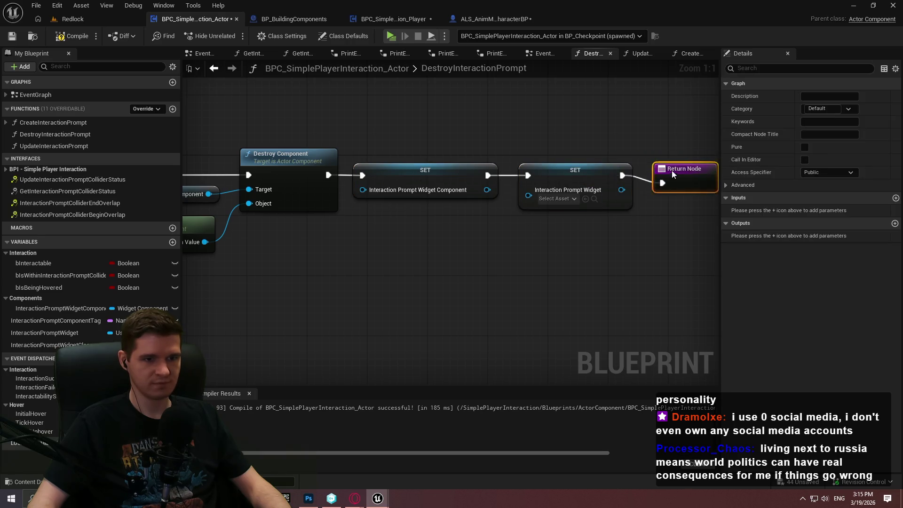
{"action": "left_click", "coordinate": [635, 233]}
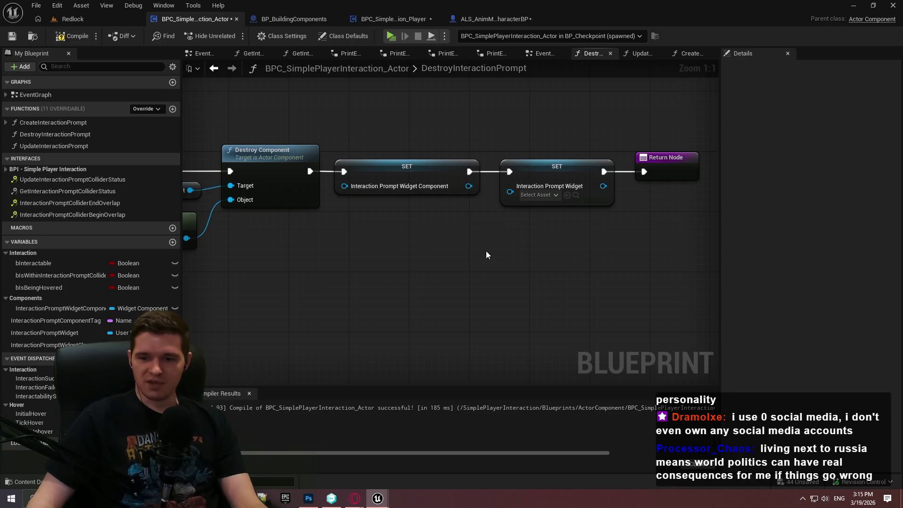
{"action": "left_click", "coordinate": [71, 36]}
{"action": "left_click", "coordinate": [14, 38]}
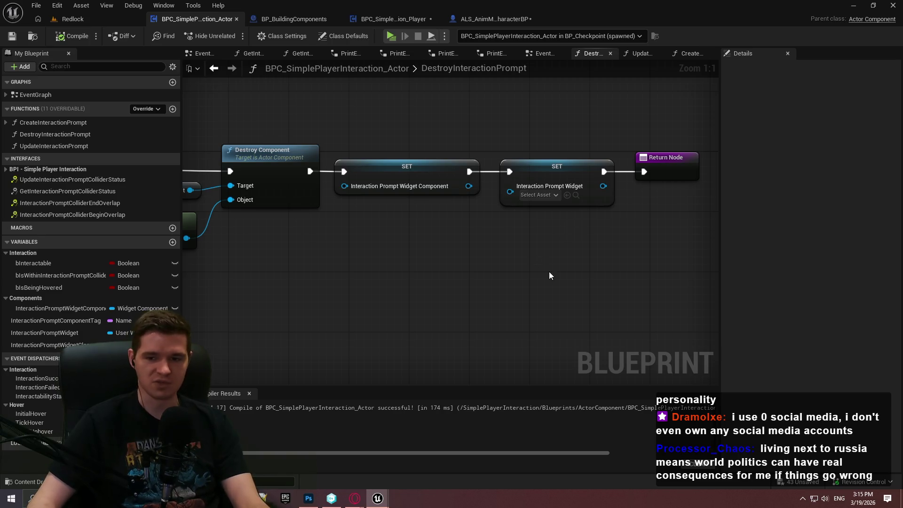
Step: Glance through the Redlock and other blueprint tabs, then open the component's EventGraph
{"action": "left_click", "coordinate": [70, 19]}
{"action": "left_click", "coordinate": [397, 18]}
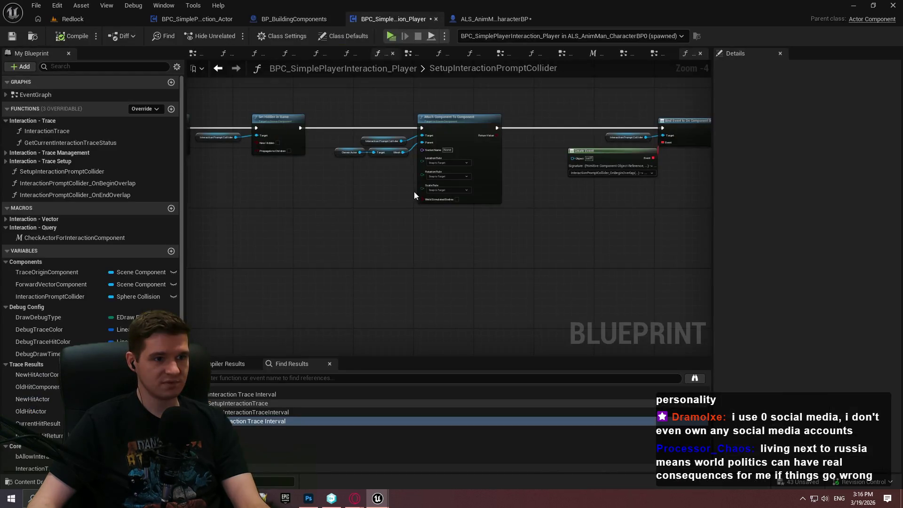
{"action": "scroll", "coordinate": [478, 239], "scroll_direction": "up", "scroll_amount": 2}
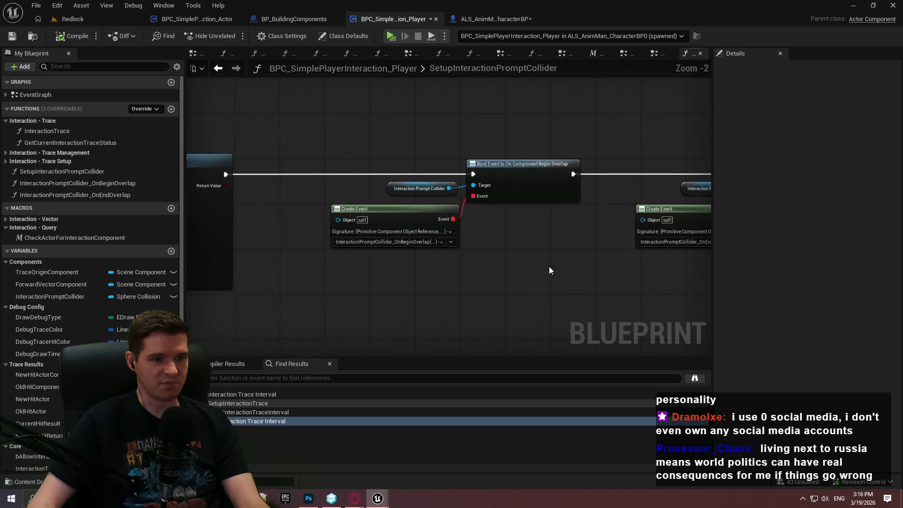
{"action": "left_click_drag", "start_coordinate": [675, 243], "coordinate": [410, 230]}
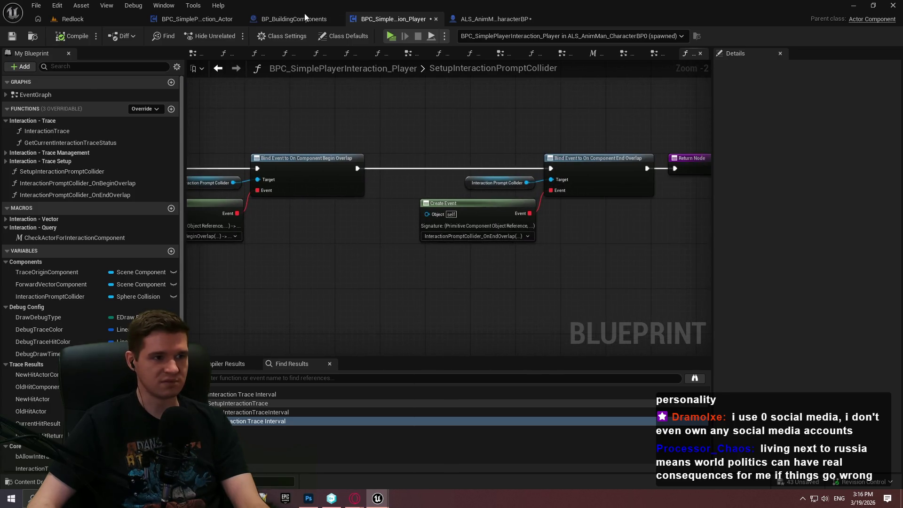
{"action": "left_click", "coordinate": [300, 20]}
{"action": "left_click", "coordinate": [501, 20]}
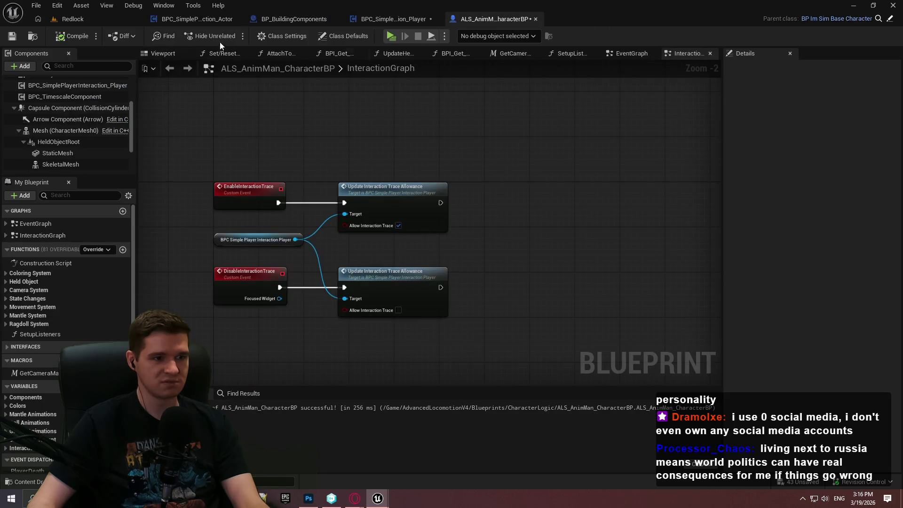
{"action": "left_click", "coordinate": [203, 20]}
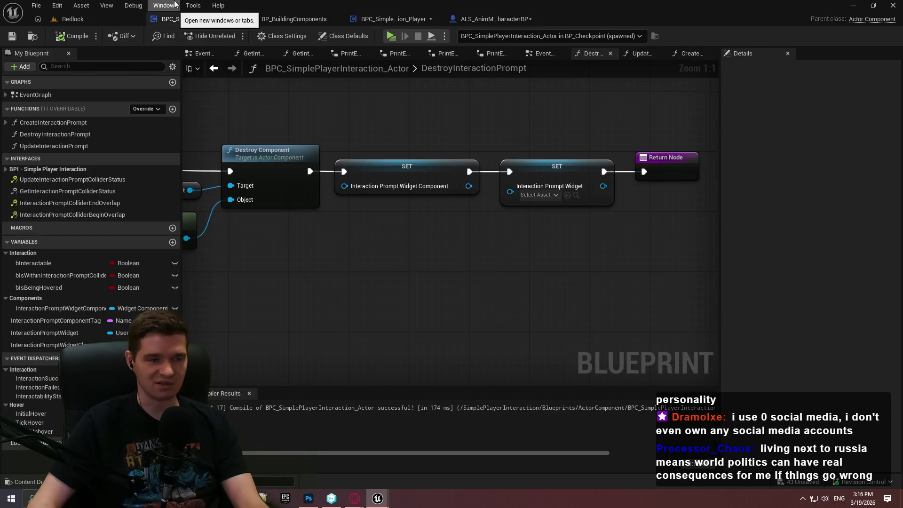
{"action": "scroll", "coordinate": [386, 259], "scroll_direction": "down", "scroll_amount": 5}
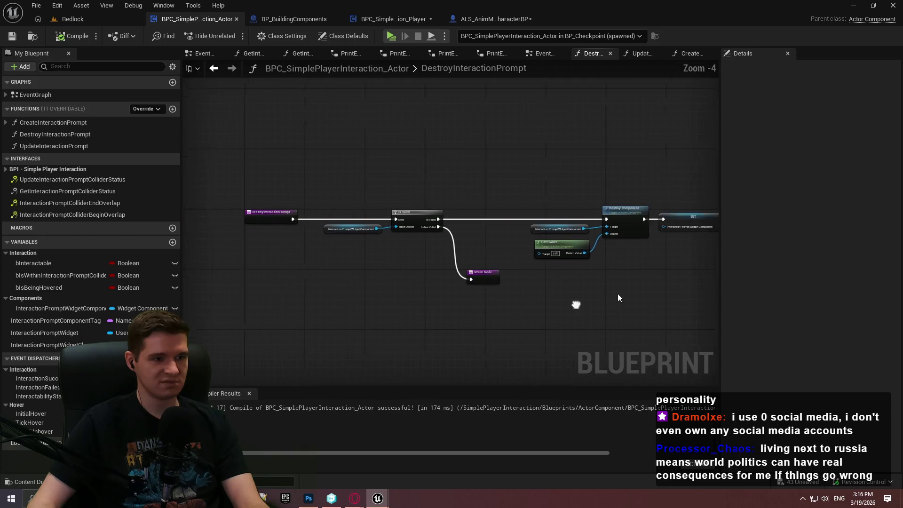
{"action": "left_click", "coordinate": [549, 53]}
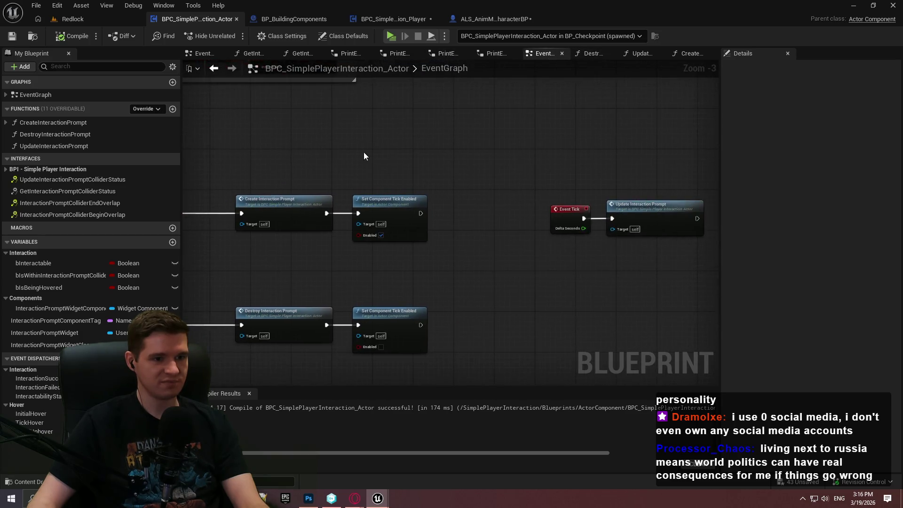
Step: Review the EventGraph's tick, prompt and overlap nodes, briefly checking the other blueprint tabs
{"action": "scroll", "coordinate": [363, 151], "scroll_direction": "up", "scroll_amount": 1}
{"action": "left_click_drag", "start_coordinate": [559, 155], "coordinate": [511, 154]}
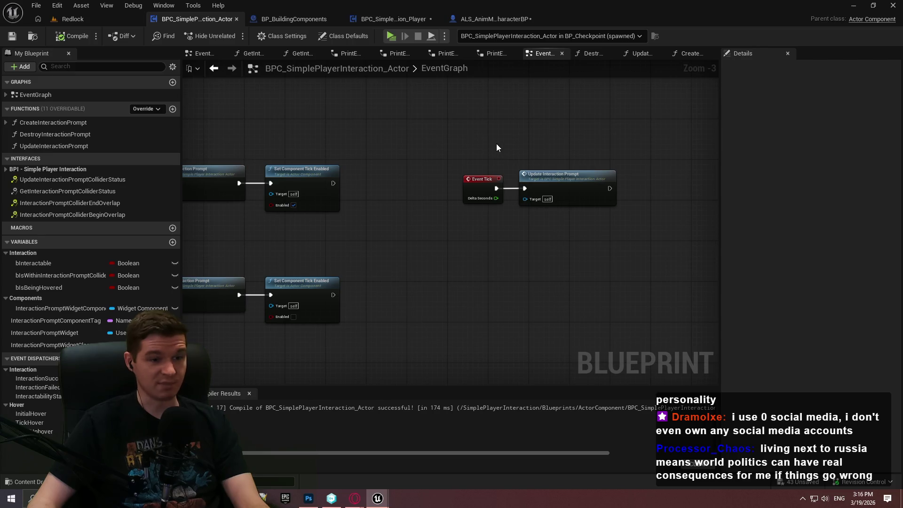
{"action": "mouse_move", "coordinate": [490, 255]}
{"action": "left_mouse_down"}
{"action": "mouse_move", "coordinate": [672, 247]}
{"action": "mouse_move", "coordinate": [459, 246]}
{"action": "left_mouse_up"}
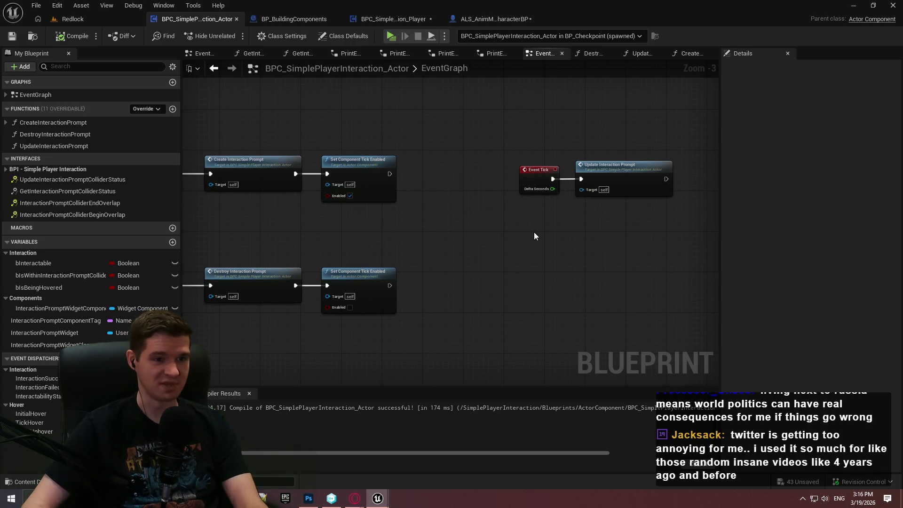
{"action": "left_click_drag", "start_coordinate": [378, 221], "coordinate": [503, 212]}
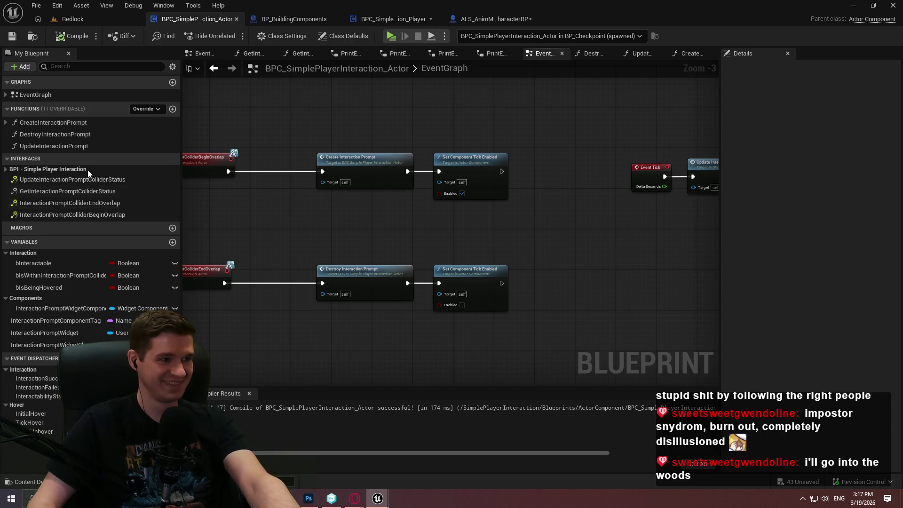
{"action": "left_click", "coordinate": [396, 18]}
{"action": "left_click", "coordinate": [295, 18]}
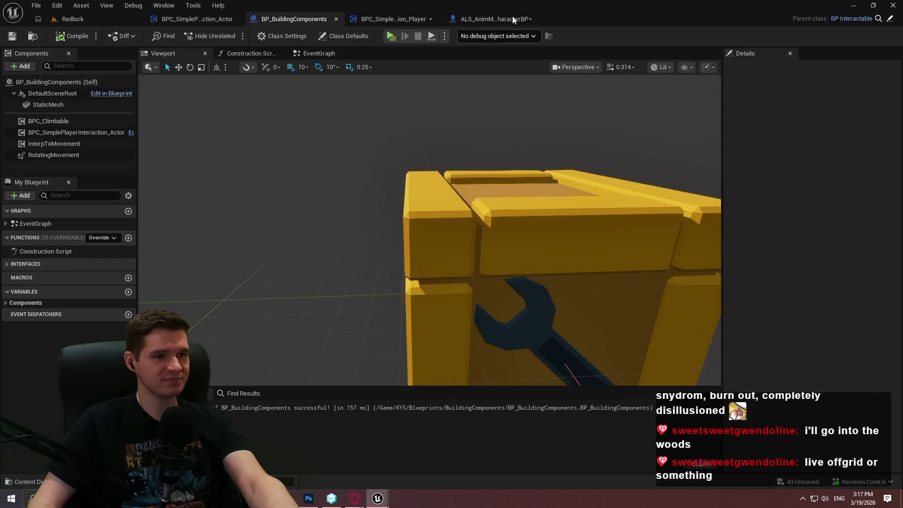
{"action": "left_click", "coordinate": [512, 19]}
{"action": "left_click", "coordinate": [207, 21]}
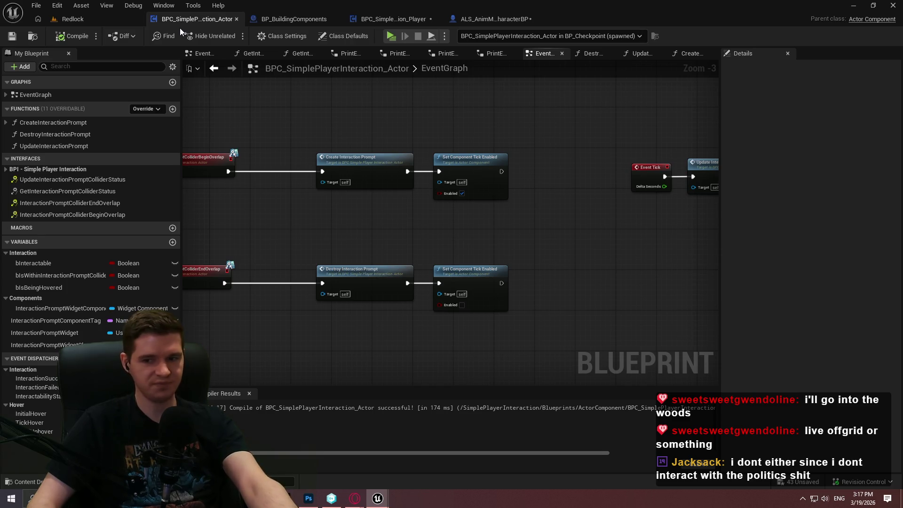
Step: Delete the Collider End Overlap and Collider Begin Overlap calls, then return to the Redlock level
{"action": "left_click_drag", "start_coordinate": [531, 183], "coordinate": [323, 177]}
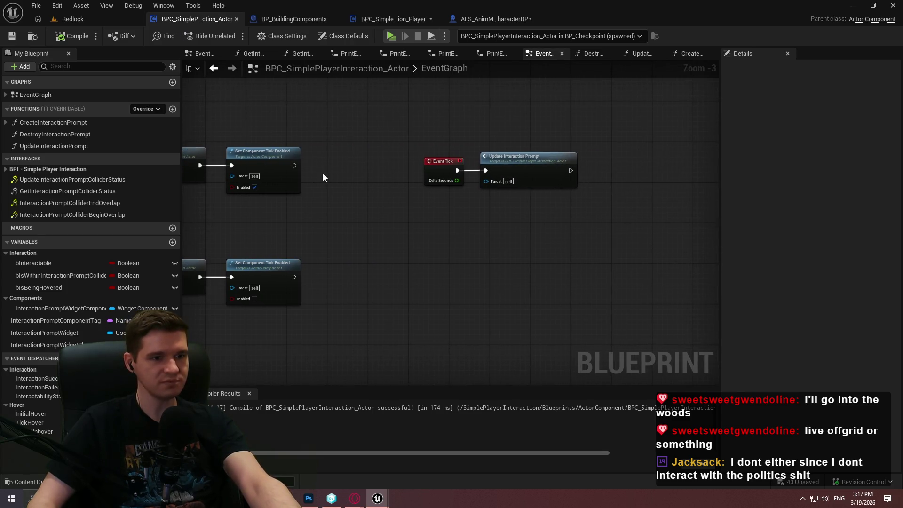
{"action": "left_click_drag", "start_coordinate": [425, 200], "coordinate": [555, 210]}
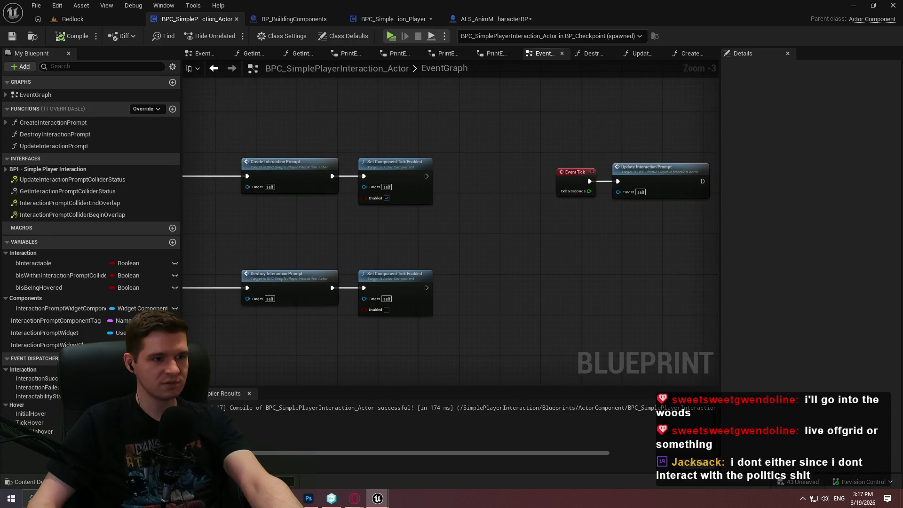
{"action": "scroll", "coordinate": [470, 275], "scroll_direction": "down", "scroll_amount": 2}
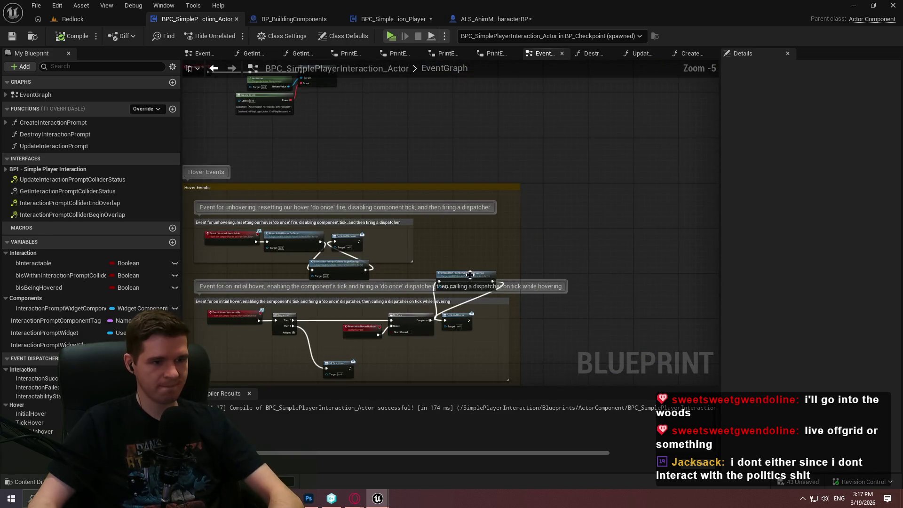
{"action": "key", "text": "Delete"}
{"action": "scroll", "coordinate": [449, 318], "scroll_direction": "up", "scroll_amount": 5}
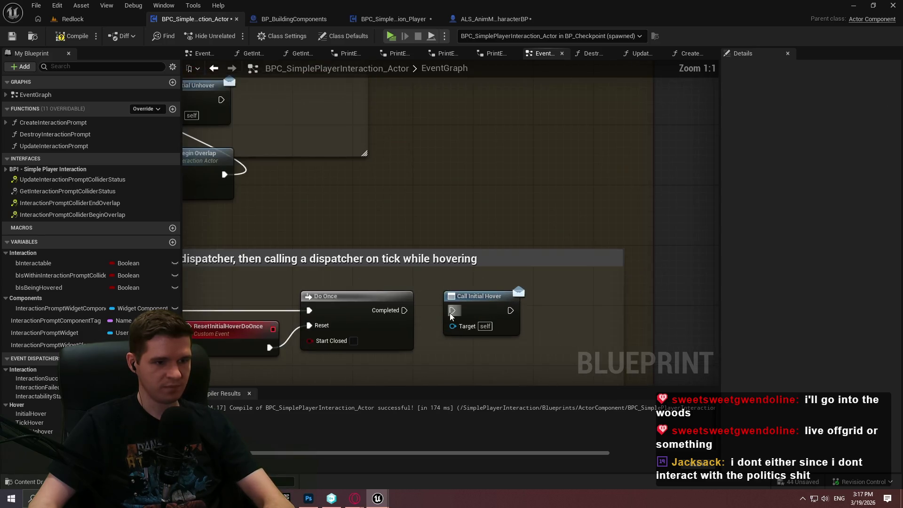
{"action": "left_click_drag", "start_coordinate": [343, 233], "coordinate": [514, 219]}
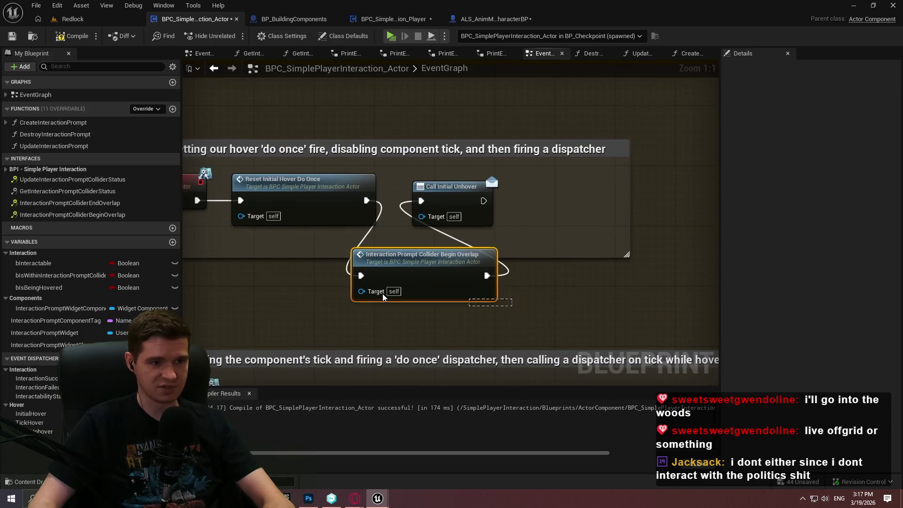
{"action": "key", "text": "Delete"}
{"action": "scroll", "coordinate": [432, 295], "scroll_direction": "down", "scroll_amount": 3}
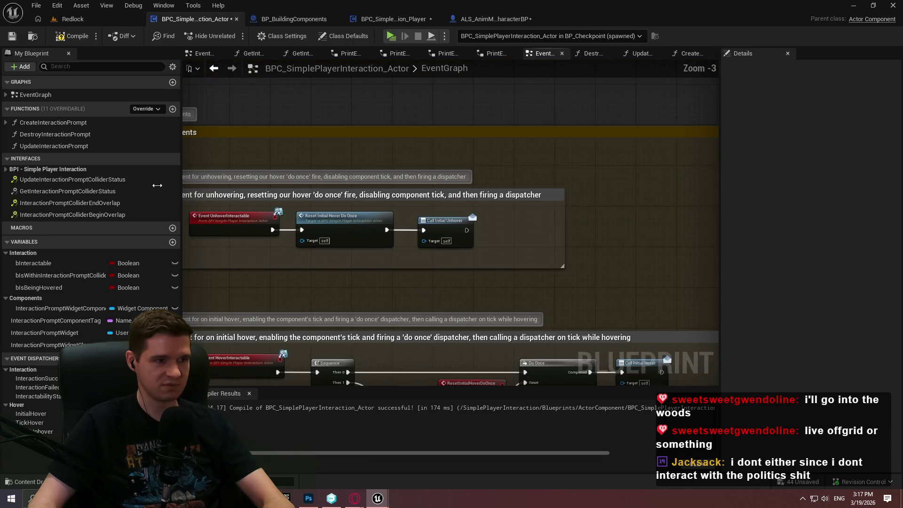
{"action": "left_click", "coordinate": [11, 36]}
{"action": "left_click", "coordinate": [61, 19]}
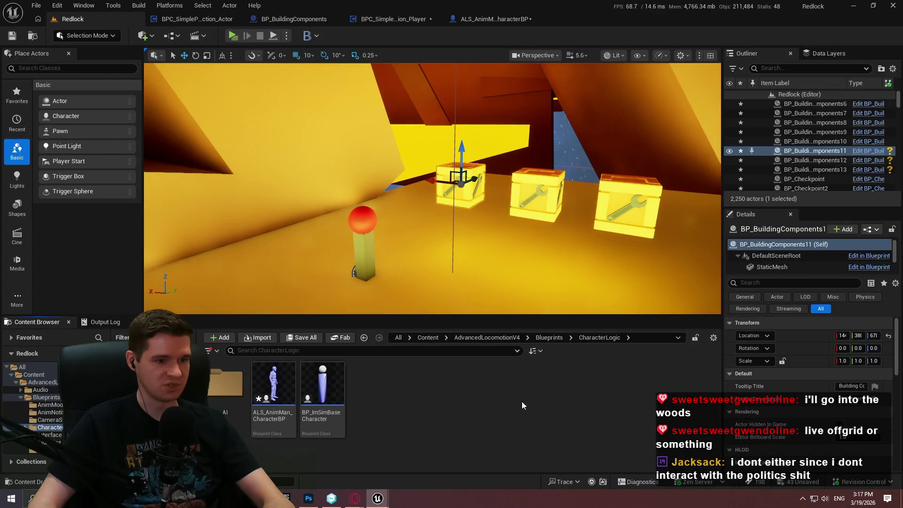
Step: Browse to the InteractionPrompt folder and open WBP_SimplePlayerInteractionPrompt
{"action": "left_click", "coordinate": [548, 337]}
{"action": "left_click", "coordinate": [487, 338]}
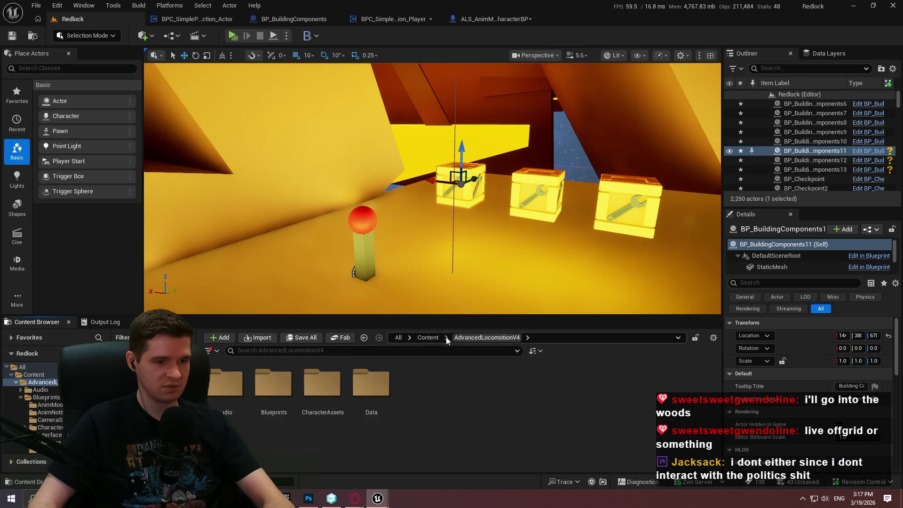
{"action": "left_click", "coordinate": [423, 336]}
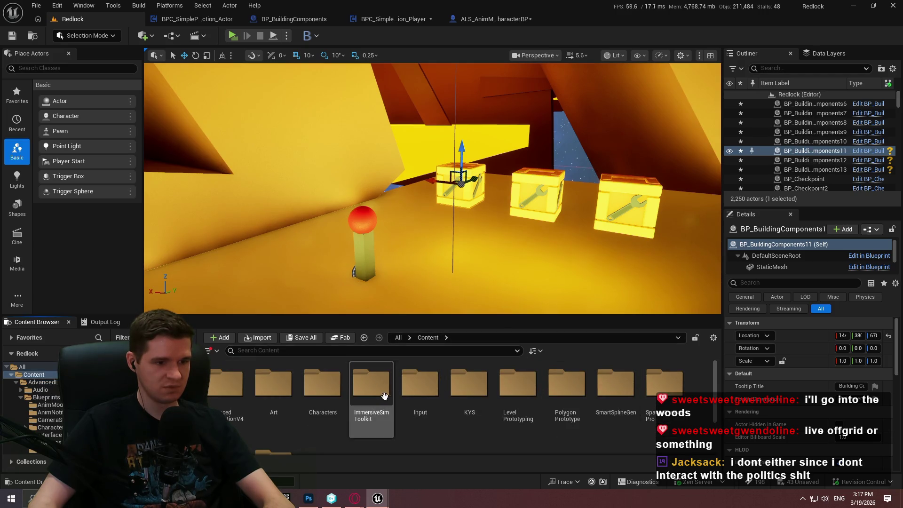
{"action": "double_click", "coordinate": [466, 394]}
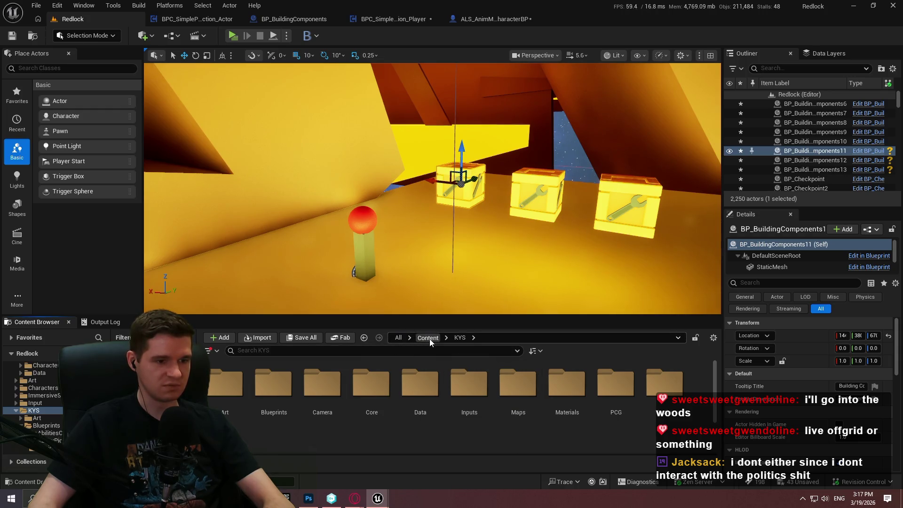
{"action": "left_click", "coordinate": [429, 338]}
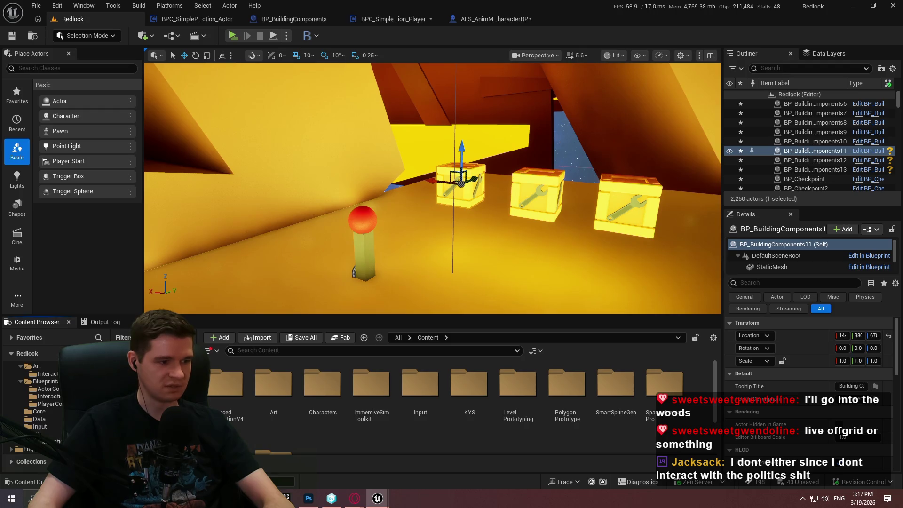
{"action": "double_click", "coordinate": [226, 386]}
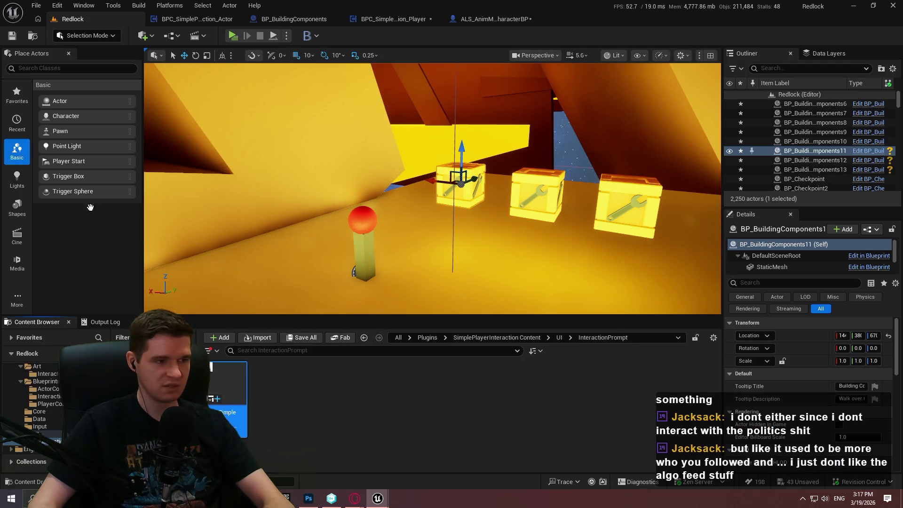
{"action": "double_click", "coordinate": [226, 390]}
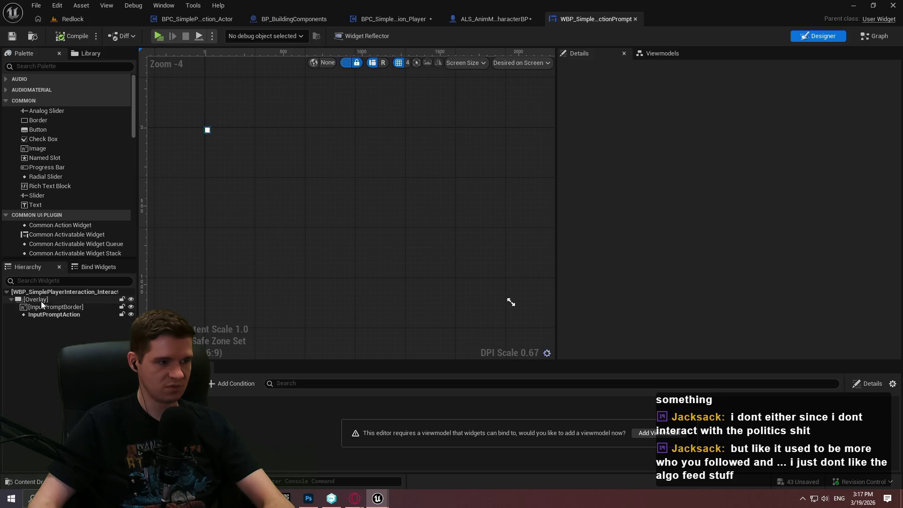
Step: Delete InputPromptBorder, replace the Overlay with InputPromptAction, then launch a Redlock preview
{"action": "left_click", "coordinate": [41, 301]}
{"action": "right_click", "coordinate": [41, 300]}
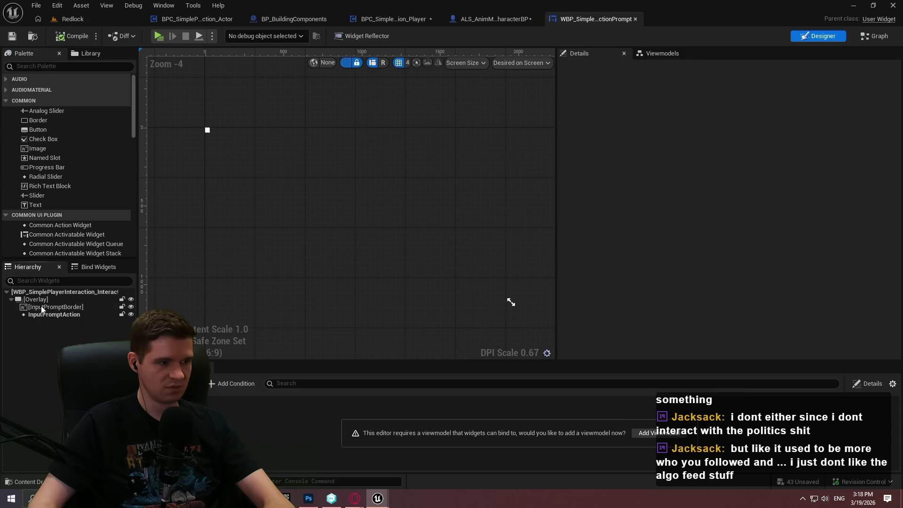
{"action": "left_click", "coordinate": [41, 306]}
{"action": "key", "text": "Delete"}
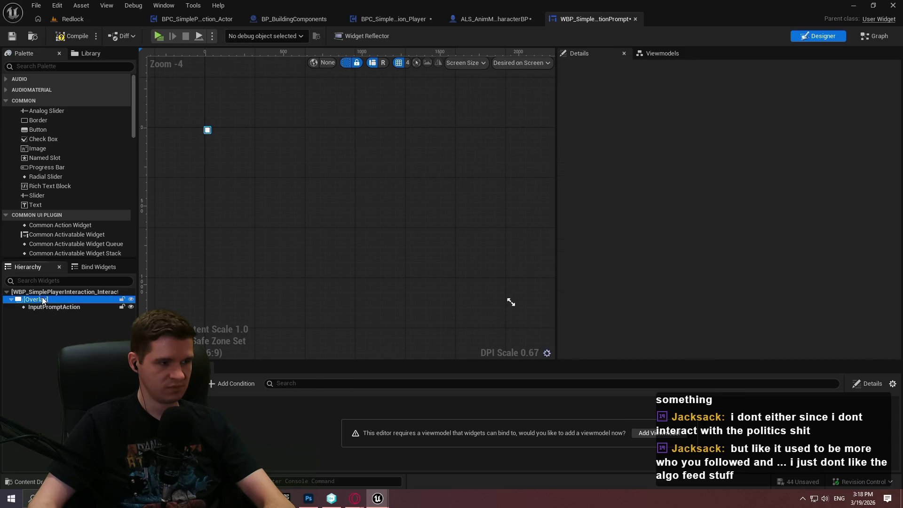
{"action": "right_click", "coordinate": [43, 300]}
{"action": "mouse_move", "coordinate": [56, 408]}
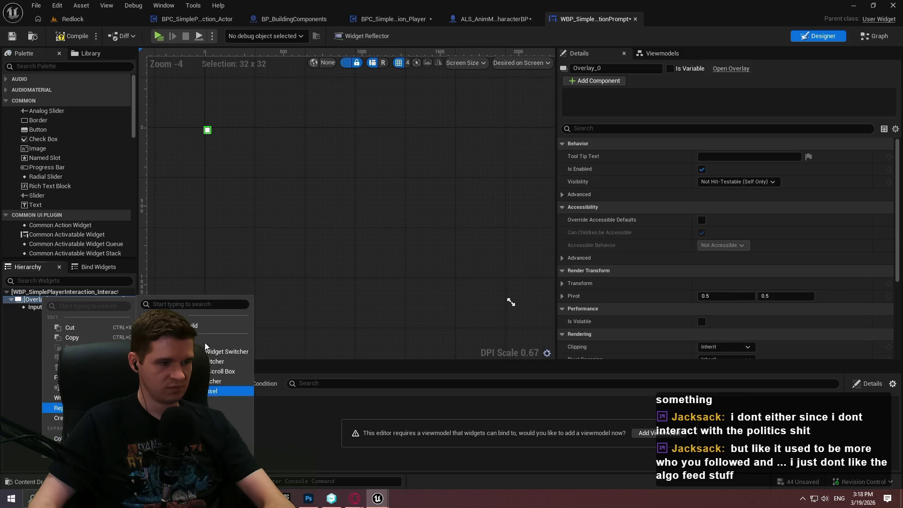
{"action": "left_click", "coordinate": [221, 325]}
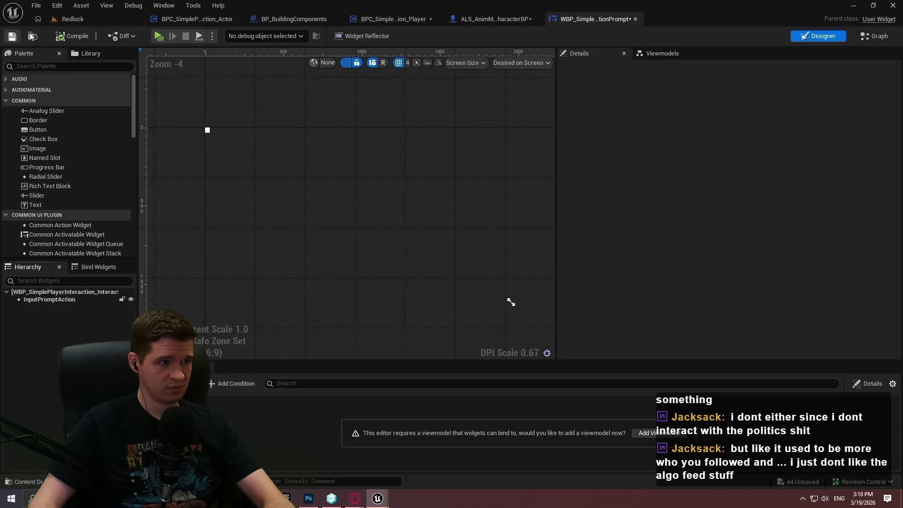
{"action": "left_click", "coordinate": [108, 21]}
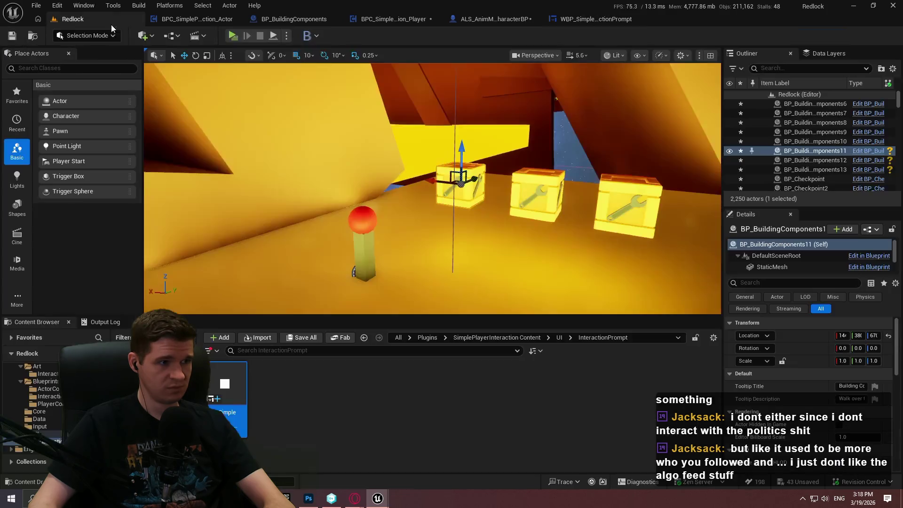
{"action": "left_click", "coordinate": [232, 36]}
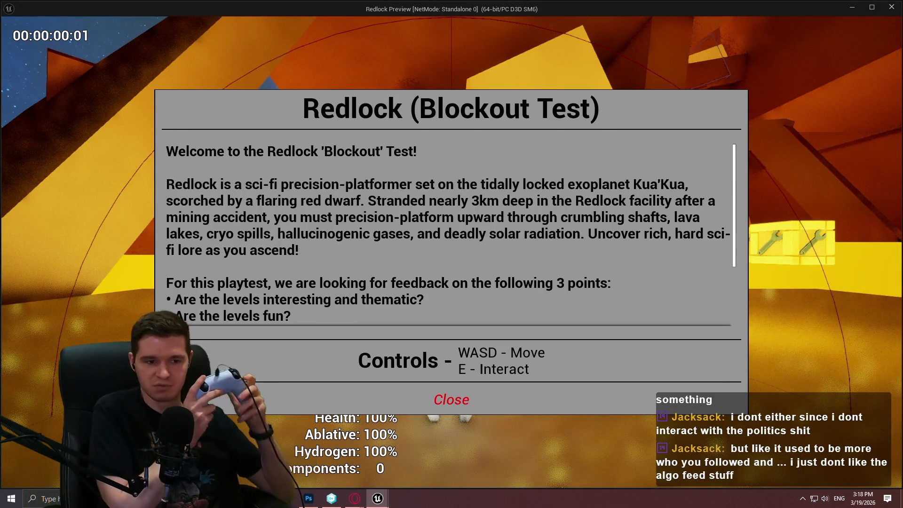
Step: Dismiss the welcome dialog, then open and close the checkpoint teleport dialog five times with E and Esc
{"action": "key", "text": "Return"}
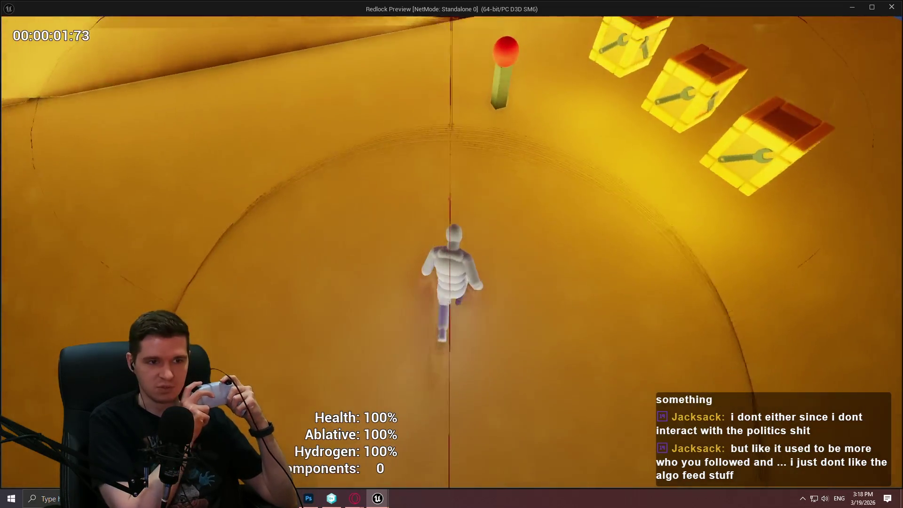
{"action": "key", "text": "e"}
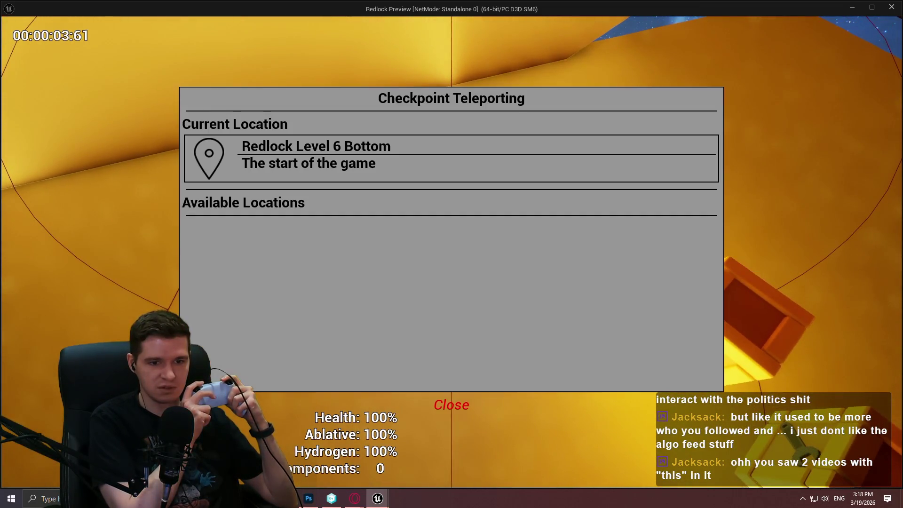
{"action": "key", "text": "Escape"}
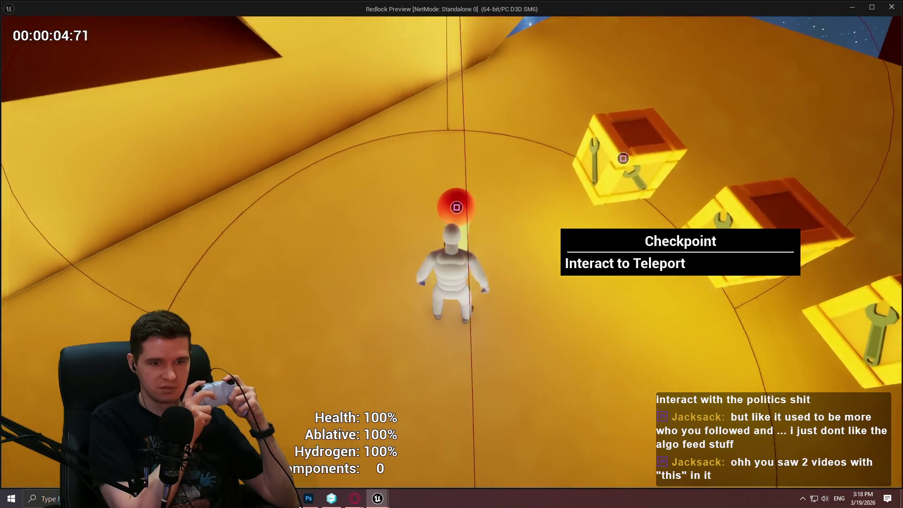
{"action": "key", "text": "e"}
{"action": "key", "text": "Escape"}
{"action": "key", "text": "e"}
{"action": "key", "text": "Escape"}
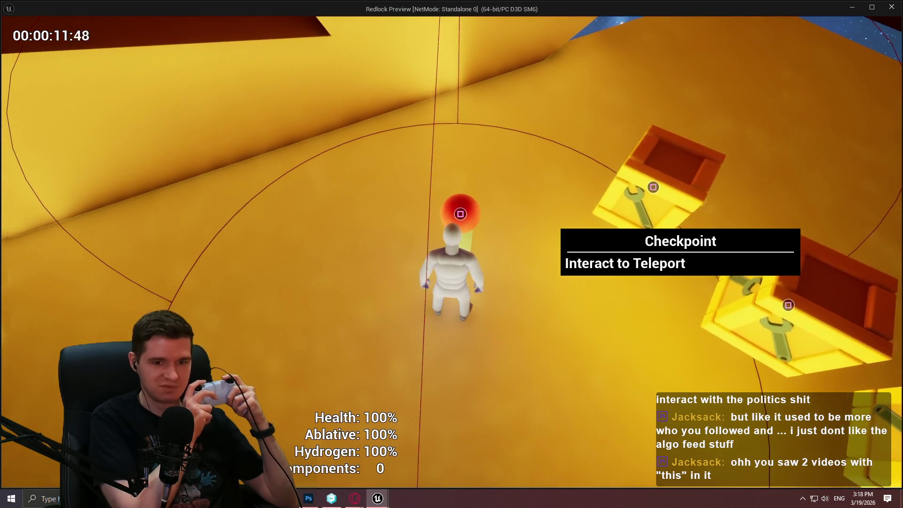
{"action": "key", "text": "e"}
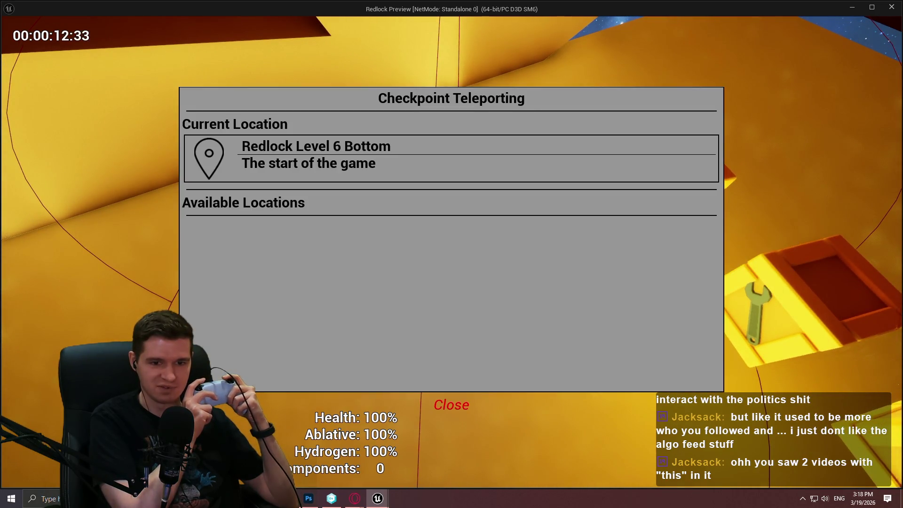
{"action": "key", "text": "Escape"}
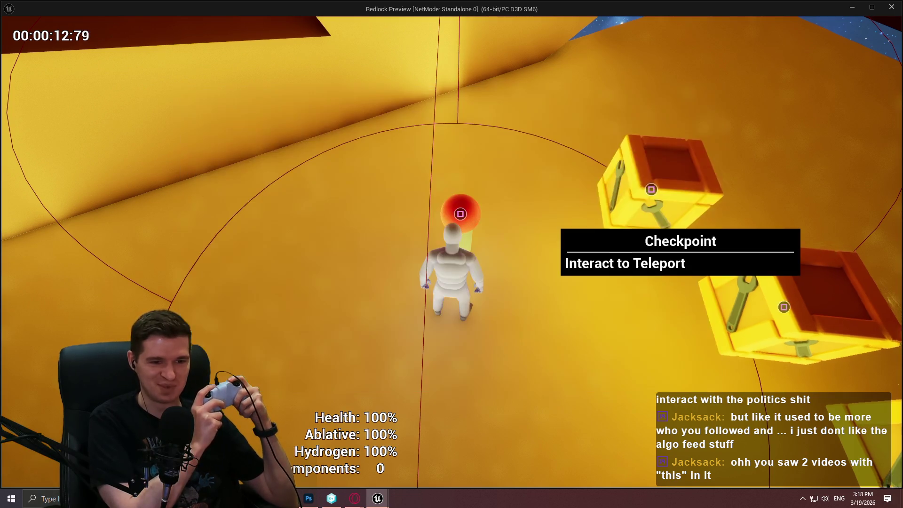
{"action": "key", "text": "e"}
{"action": "key", "text": "Escape"}
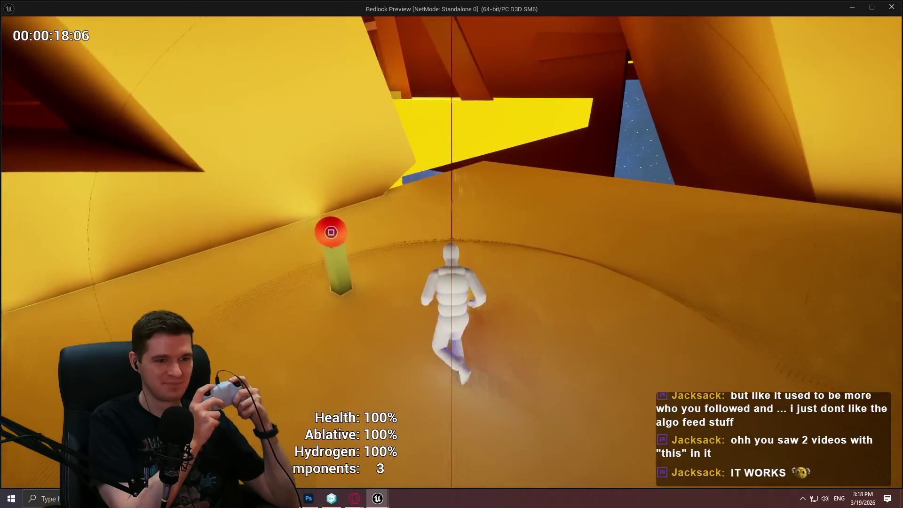
Step: At the checkpoint, choose Redlock Level 6 Top in the Checkpoint Teleporting menu and teleport there
{"action": "key", "text": "e"}
{"action": "key", "text": "Escape"}
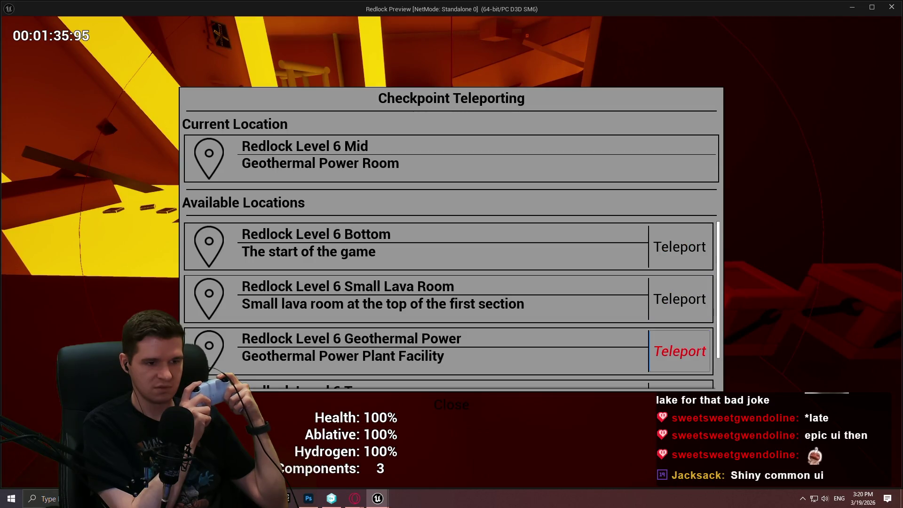
{"action": "key", "text": "Down"}
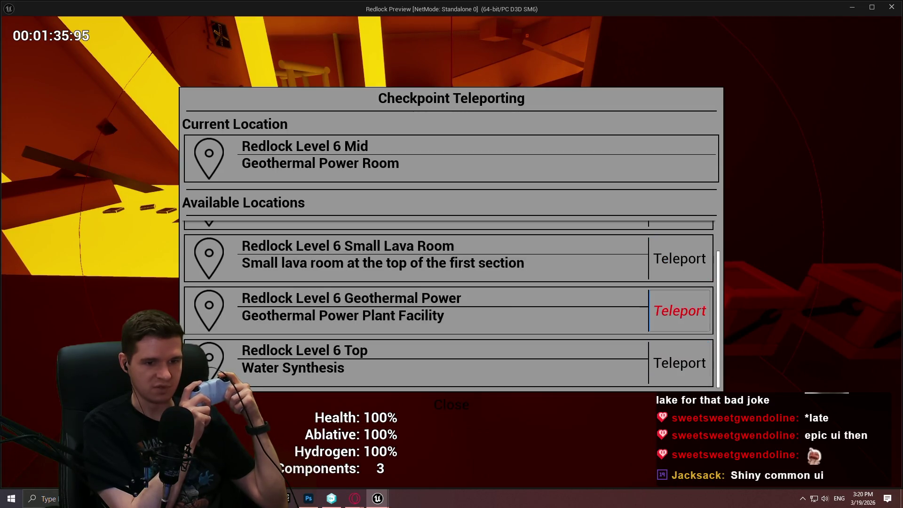
{"action": "key", "text": "Up"}
{"action": "key", "text": "Up"}
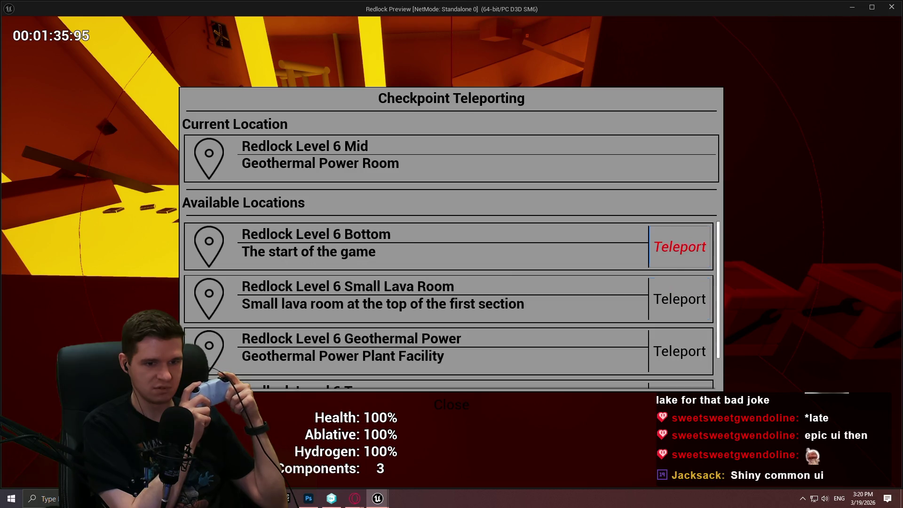
{"action": "key", "text": "Down"}
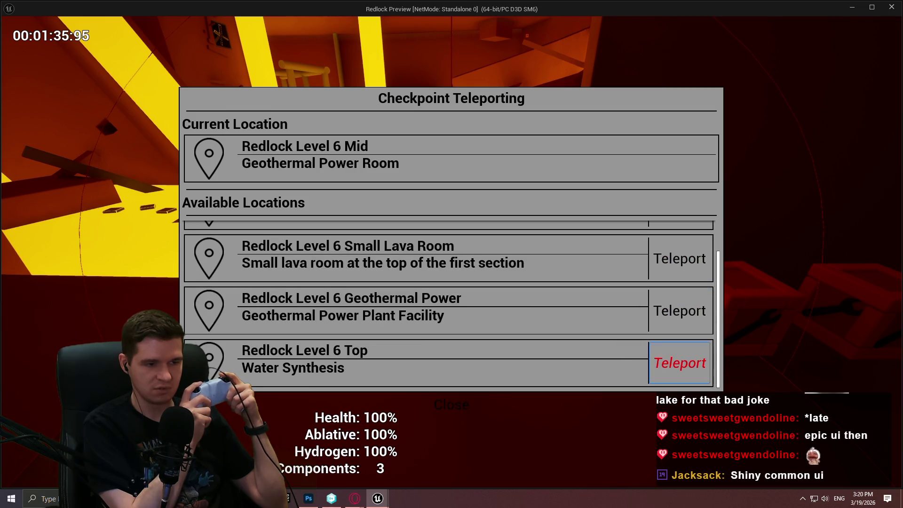
{"action": "key", "text": "Return"}
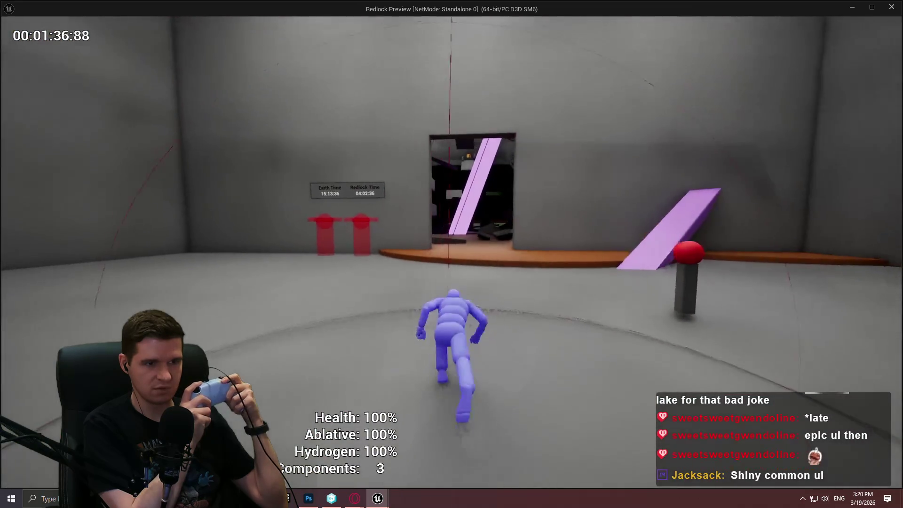
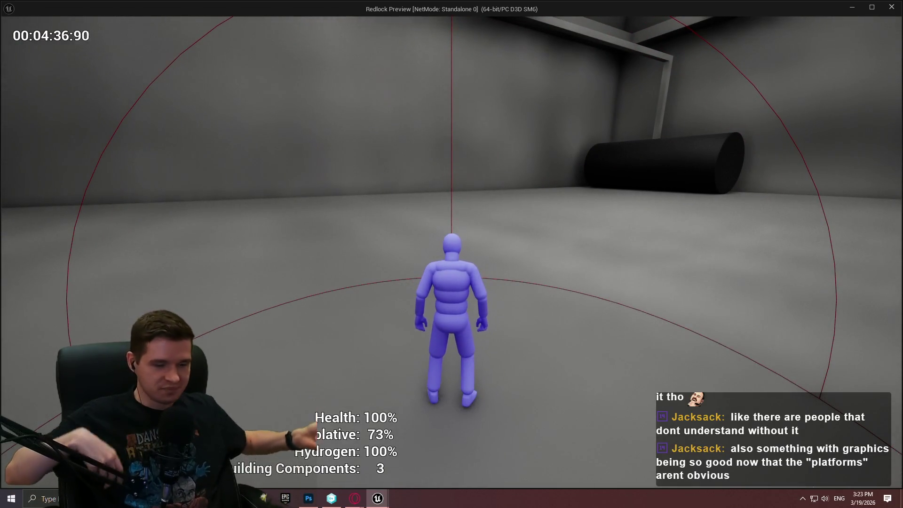
Step: Switch away from the running game preview back to the Redlock level editor
{"action": "key", "text": "alt+Tab"}
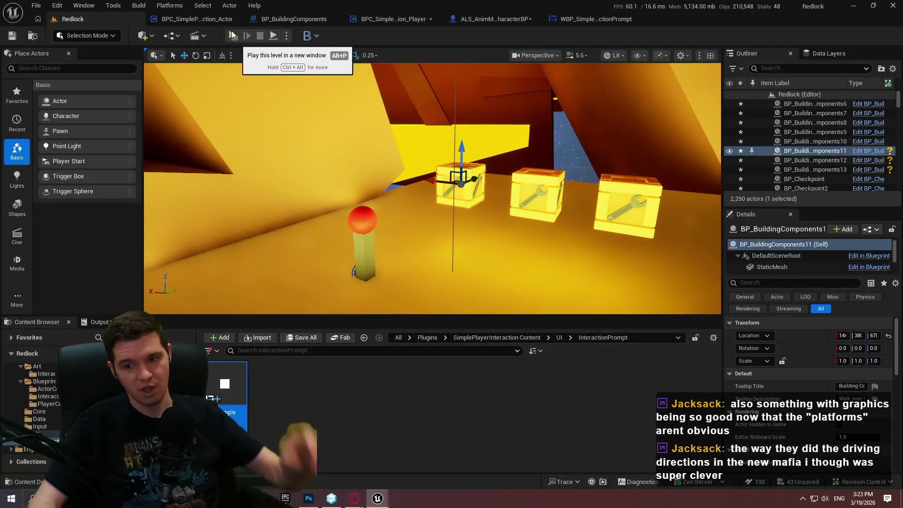
Step: Fly the viewport camera into the dark red interior and launch a Play in New Window preview
{"action": "left_click_drag", "start_coordinate": [516, 152], "coordinate": [494, 123]}
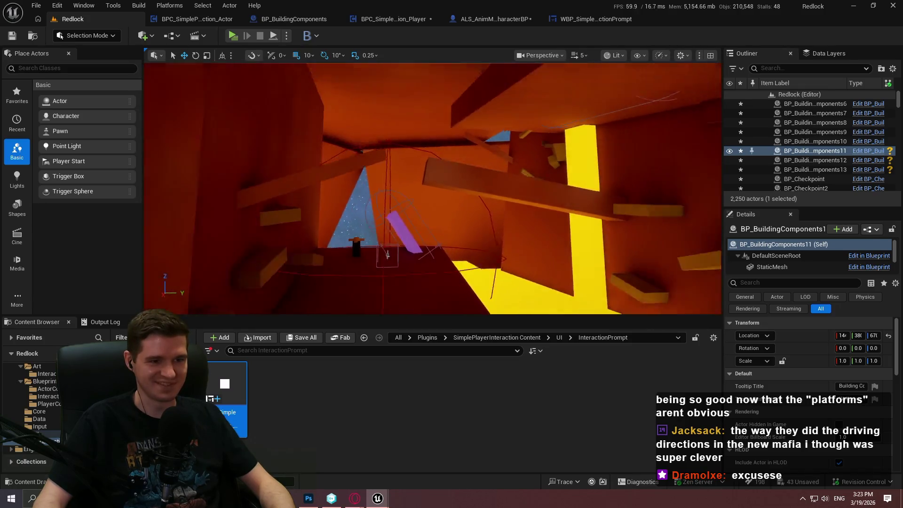
{"action": "scroll", "coordinate": [433, 188], "scroll_direction": "down", "scroll_amount": 1}
{"action": "mouse_move", "coordinate": [433, 188]}
{"action": "left_mouse_down"}
{"action": "mouse_move", "coordinate": [433, 170]}
{"action": "mouse_move", "coordinate": [432, 207]}
{"action": "left_mouse_up"}
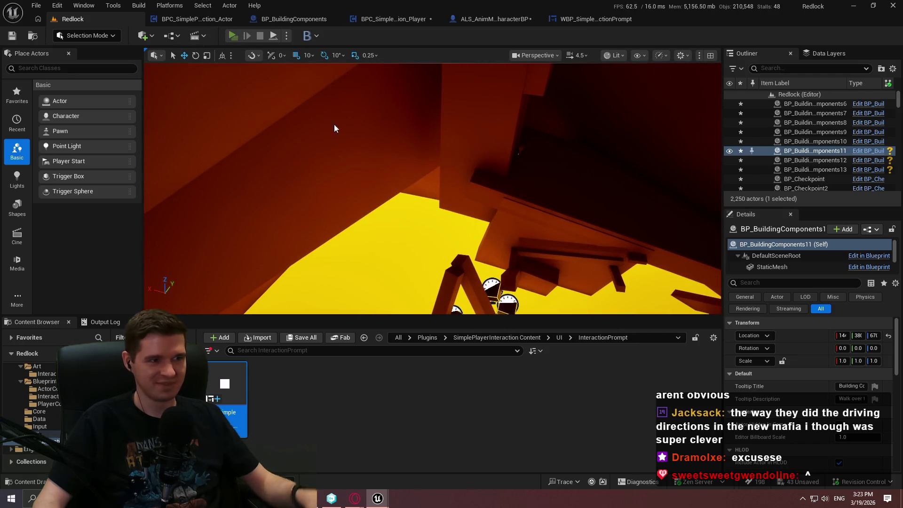
{"action": "key", "text": "alt+p"}
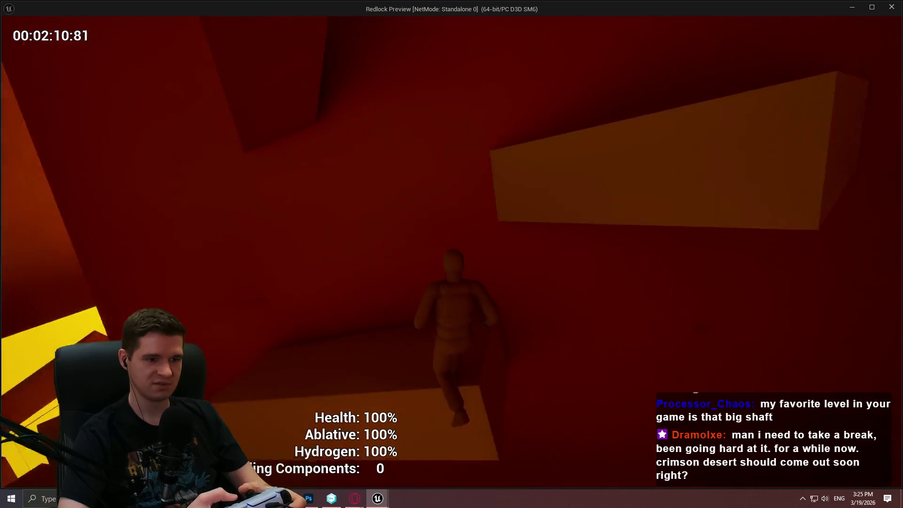
Step: Pause the Redlock preview at 2:12.55 to bring up the Game Paused menu
{"action": "key", "text": "Escape"}
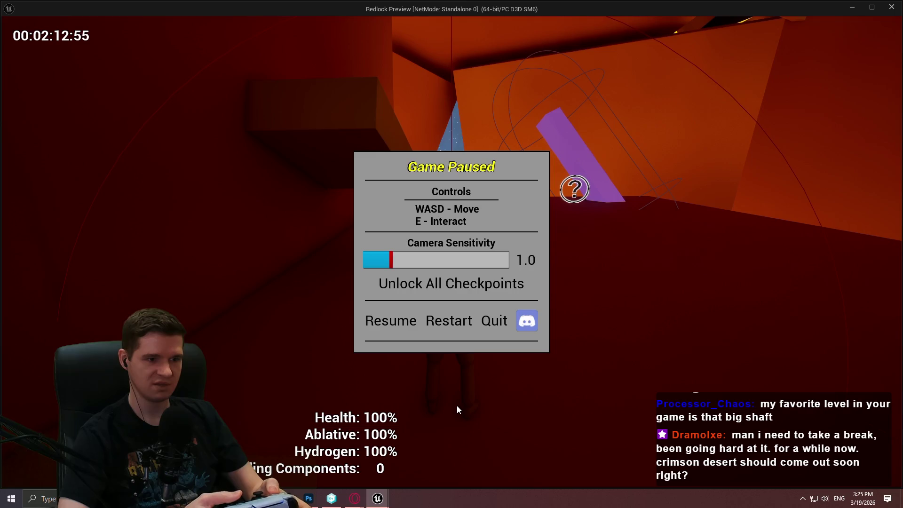
Step: Restart the game, dismiss the intro, and teleport to the Level 6 Top checkpoint
{"action": "key", "text": "Return"}
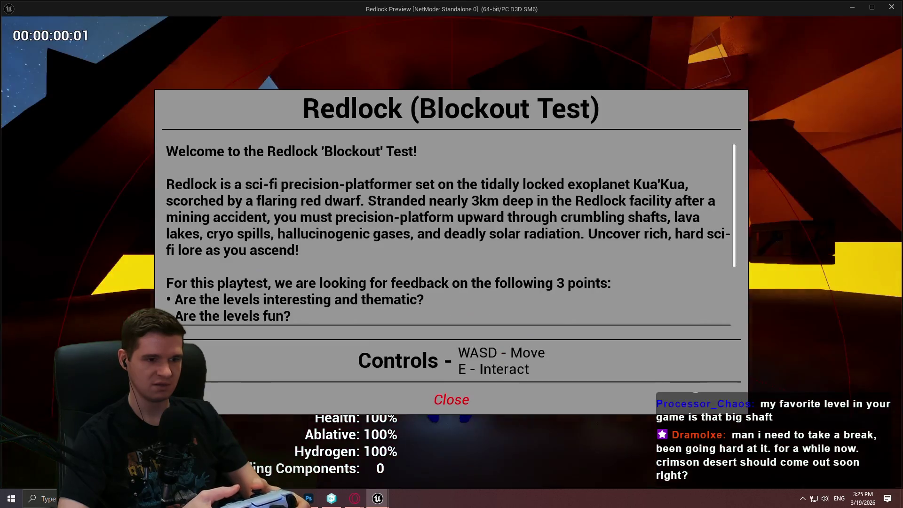
{"action": "key", "text": "Return"}
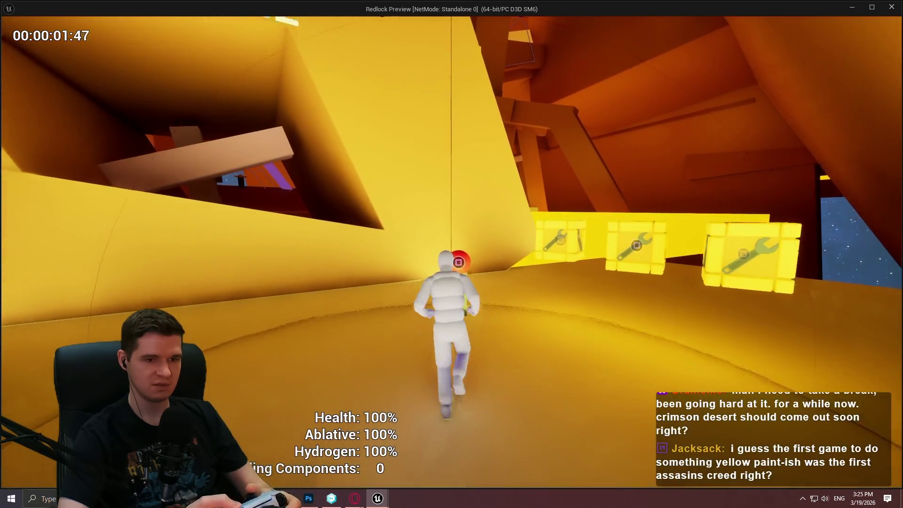
{"action": "key", "text": "Escape"}
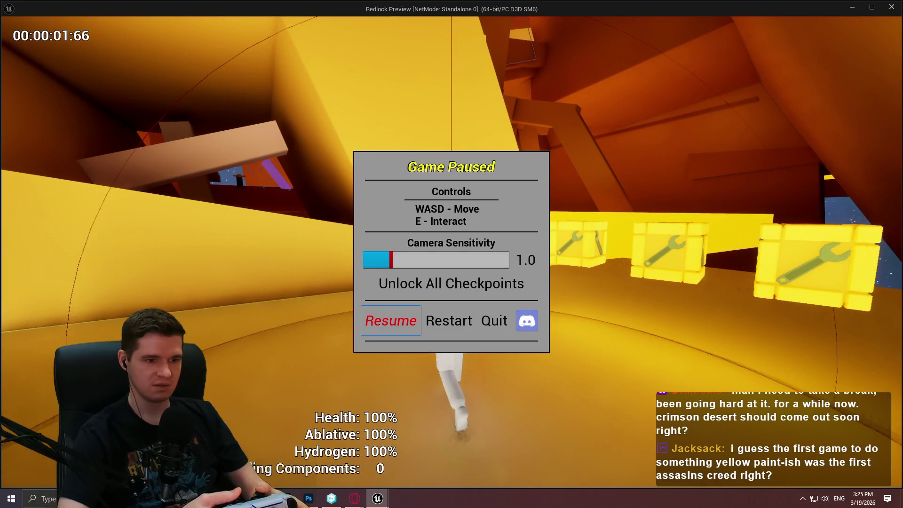
{"action": "key", "text": "Return"}
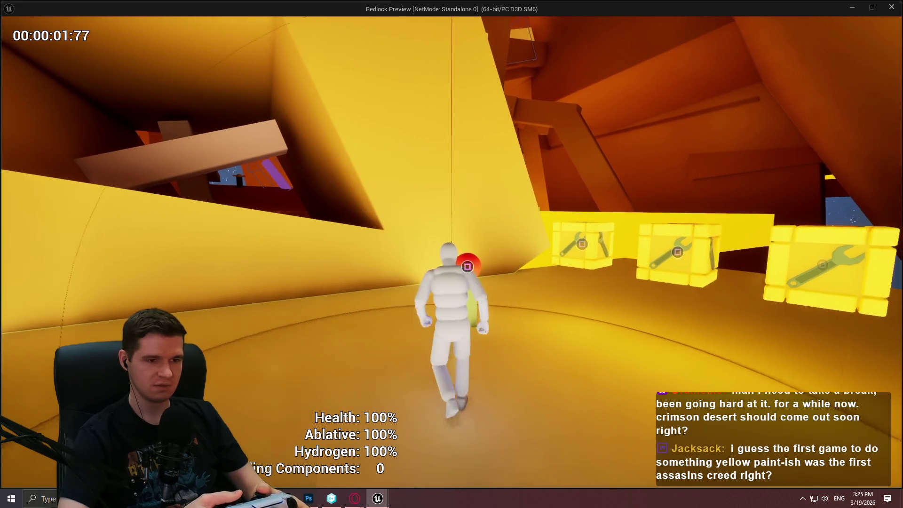
{"action": "key", "text": "e"}
{"action": "key", "text": "Down"}
{"action": "key", "text": "Down"}
{"action": "key", "text": "Down"}
{"action": "key", "text": "Return"}
Step: Run the character forward past the purple shapes down the grey corridor
{"action": "key", "text": "w"}
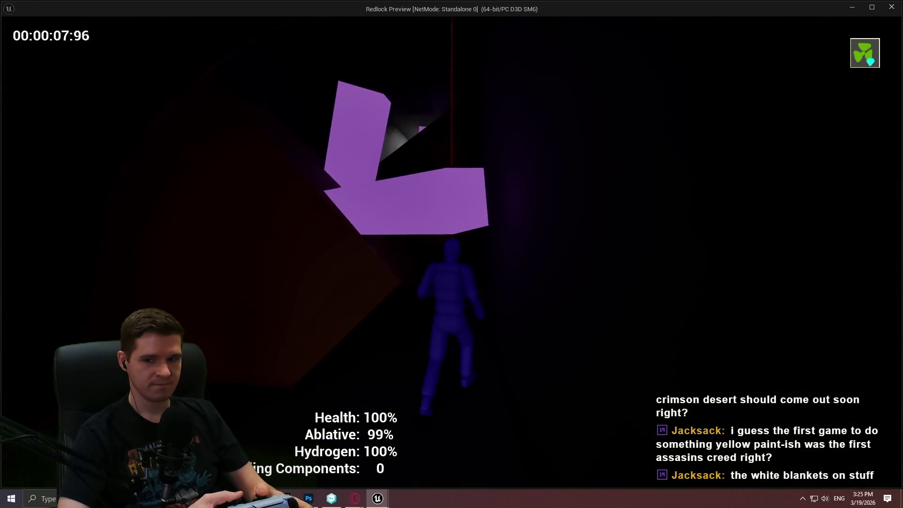
{"action": "key", "text": "w"}
{"action": "key", "text": "w"}
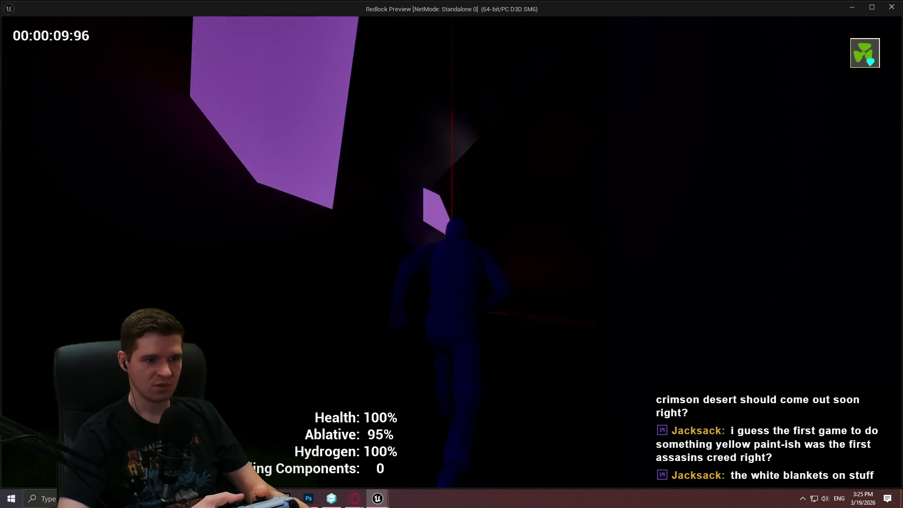
{"action": "key", "text": "w"}
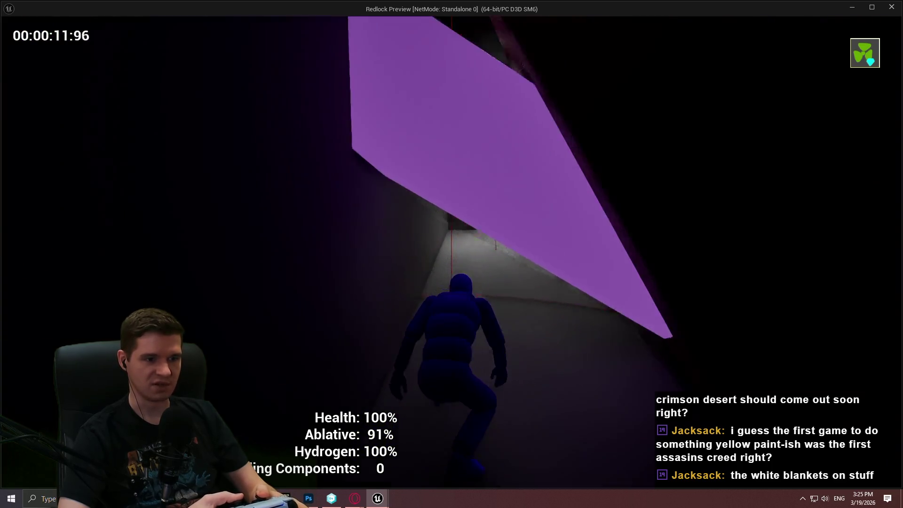
{"action": "key", "text": "w"}
{"action": "key", "text": "w"}
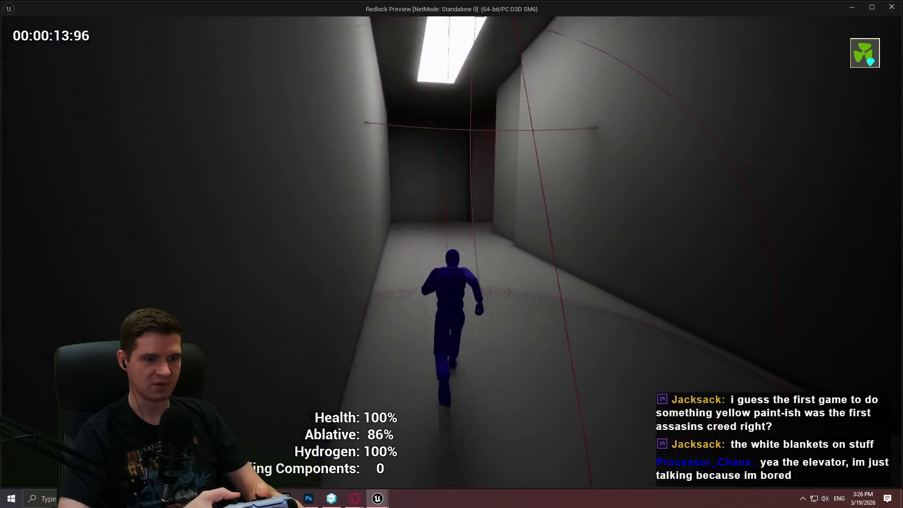
{"action": "key", "text": "w"}
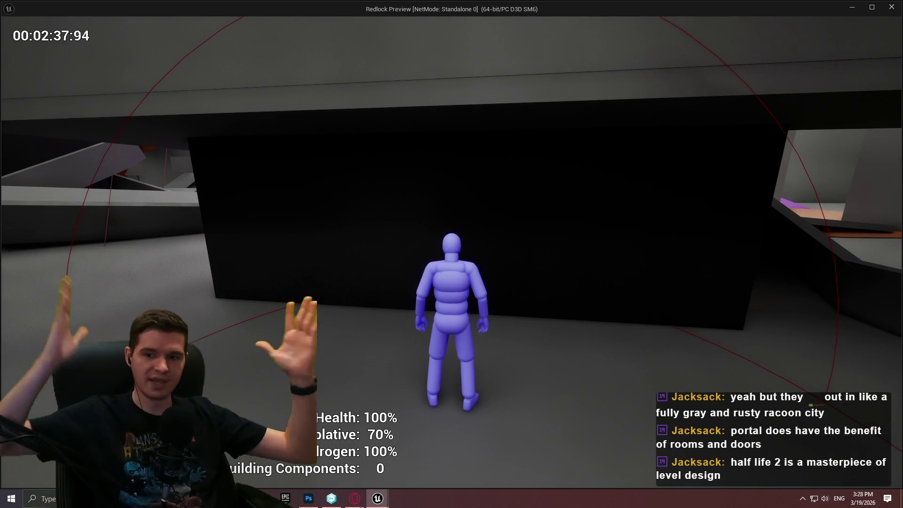
Step: Stop the Redlock game preview and return to the level editor
{"action": "key", "text": "Escape"}
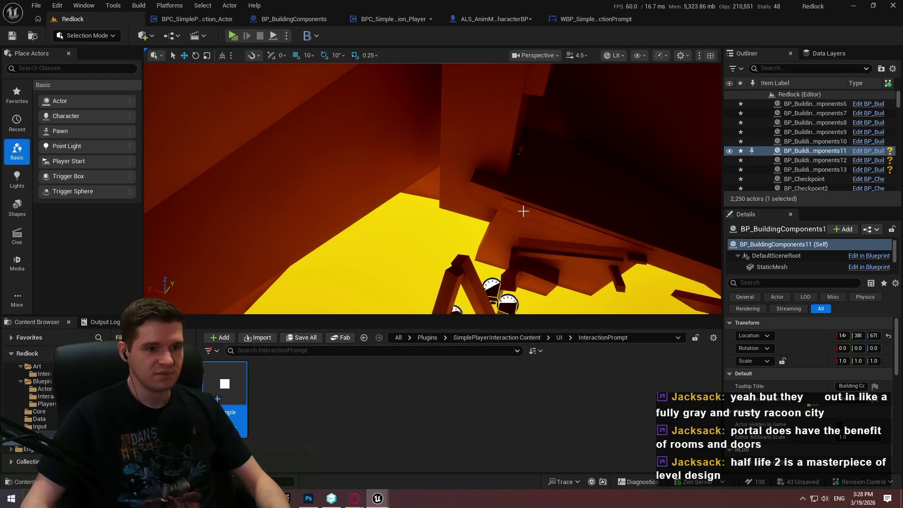
Step: Reposition the viewport, glance at the BPC_SimplePlayerInteraction_Actor Blueprint, then return to the level
{"action": "scroll", "coordinate": [523, 211], "scroll_direction": "down", "scroll_amount": 3}
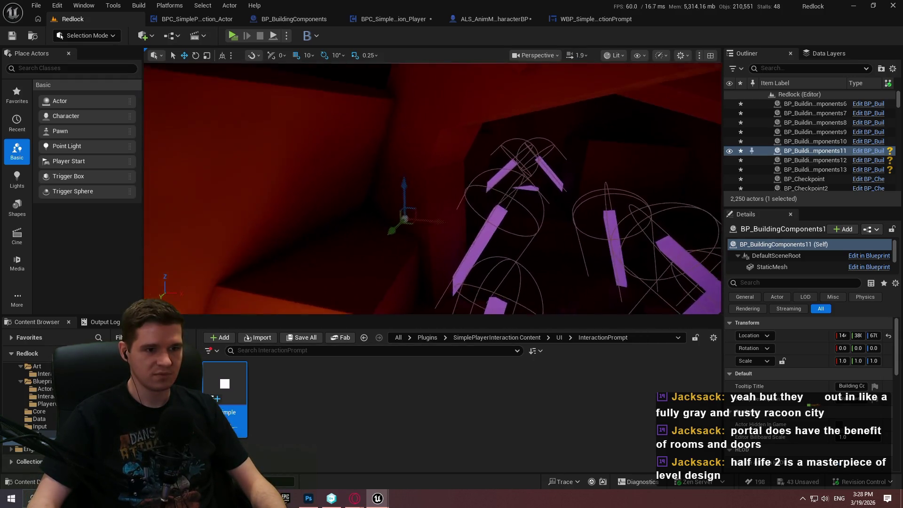
{"action": "scroll", "coordinate": [432, 188], "scroll_direction": "up", "scroll_amount": 1}
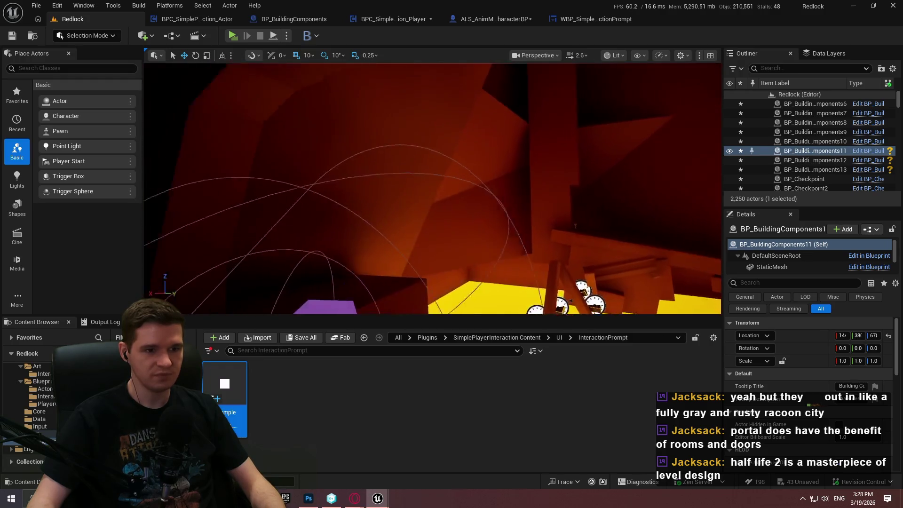
{"action": "right_click", "coordinate": [426, 58]}
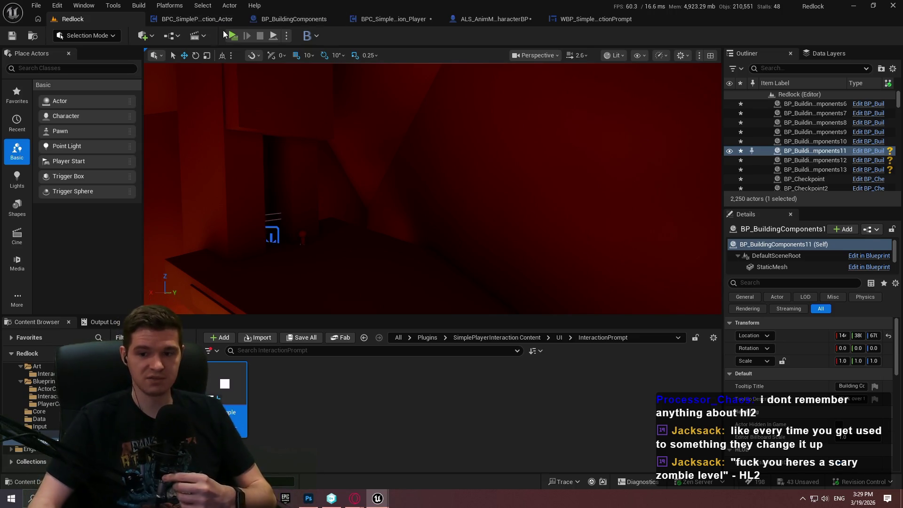
{"action": "left_click", "coordinate": [212, 19]}
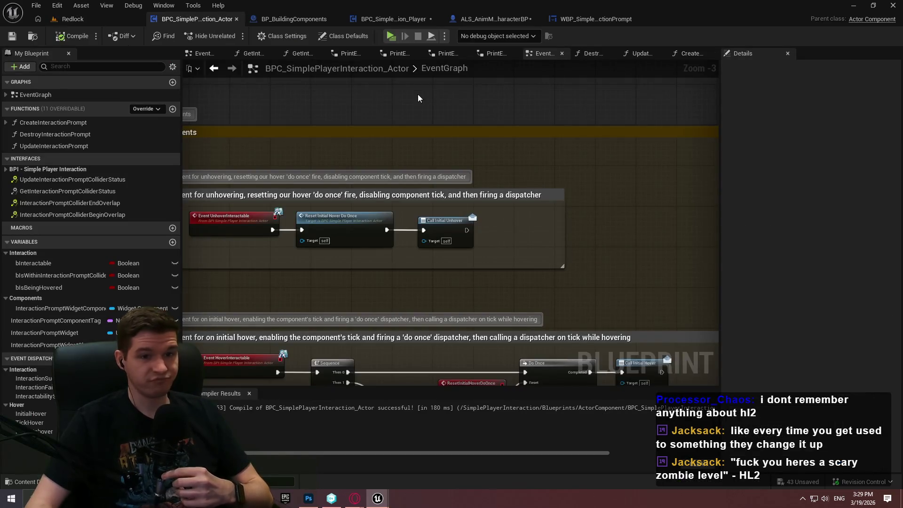
{"action": "left_click", "coordinate": [109, 18]}
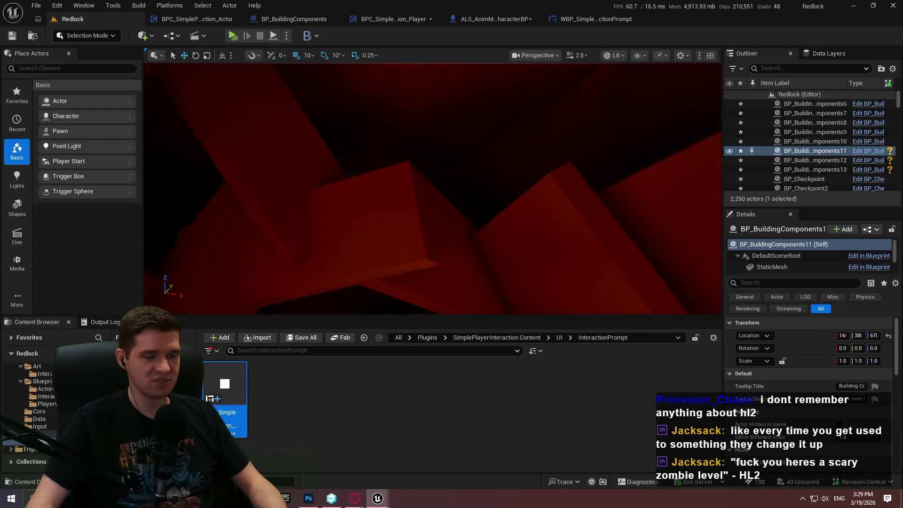
Step: Make the level view fullscreen and fly the camera into the orange room
{"action": "scroll", "coordinate": [432, 188], "scroll_direction": "up", "scroll_amount": 3}
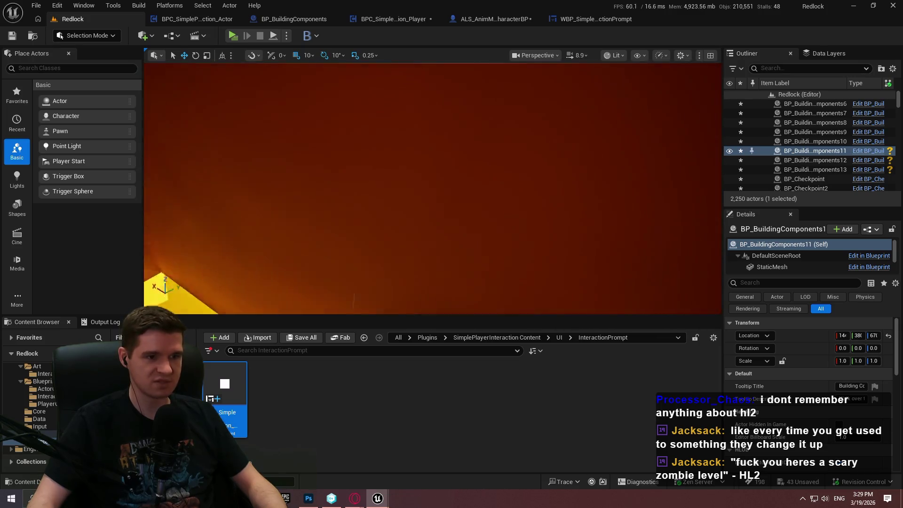
{"action": "mouse_move", "coordinate": [432, 188]}
{"action": "left_mouse_down"}
{"action": "mouse_move", "coordinate": [432, 151]}
{"action": "mouse_move", "coordinate": [433, 188]}
{"action": "mouse_move", "coordinate": [433, 179]}
{"action": "left_mouse_up"}
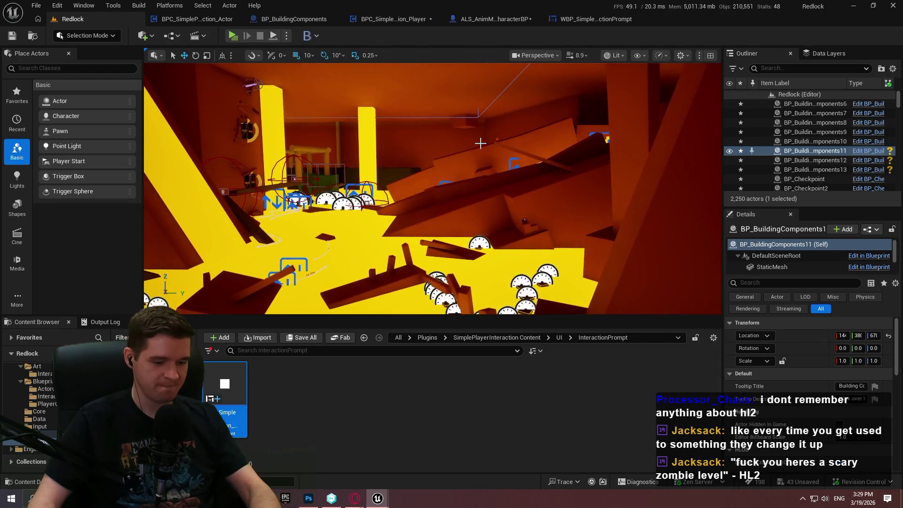
{"action": "key", "text": "F11"}
{"action": "mouse_move", "coordinate": [480, 143]}
{"action": "left_mouse_down"}
{"action": "mouse_move", "coordinate": [480, 155]}
{"action": "mouse_move", "coordinate": [480, 122]}
{"action": "mouse_move", "coordinate": [480, 165]}
{"action": "left_mouse_up"}
{"action": "scroll", "coordinate": [480, 150], "scroll_direction": "down", "scroll_amount": 2}
{"action": "mouse_move", "coordinate": [586, 134]}
{"action": "left_mouse_down"}
{"action": "mouse_move", "coordinate": [586, 148]}
{"action": "mouse_move", "coordinate": [596, 134]}
{"action": "mouse_move", "coordinate": [597, 148]}
{"action": "mouse_move", "coordinate": [578, 138]}
{"action": "mouse_move", "coordinate": [561, 103]}
{"action": "mouse_move", "coordinate": [491, 115]}
{"action": "mouse_move", "coordinate": [600, 128]}
{"action": "left_mouse_up"}
{"action": "scroll", "coordinate": [596, 134], "scroll_direction": "down", "scroll_amount": 2}
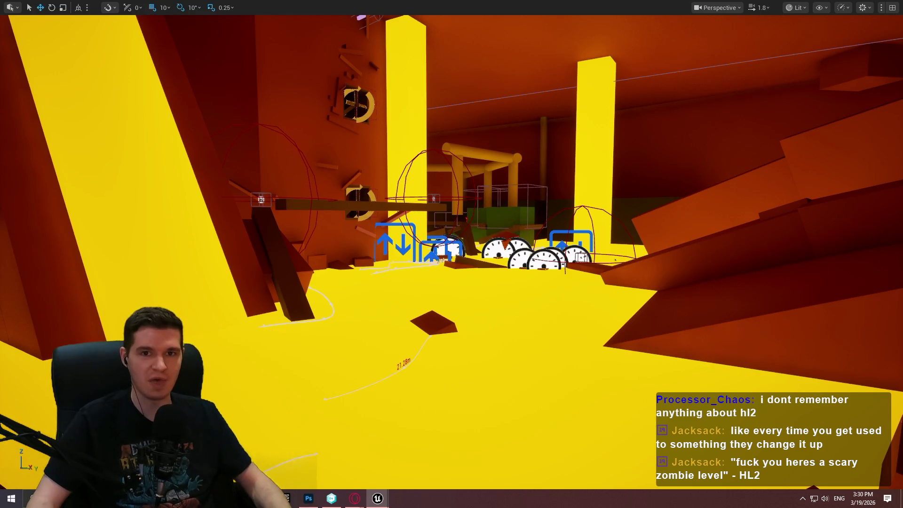
Step: Fly the camera past the gauges, pipe frame, ramp and ceiling fan back to the yellow room
{"action": "scroll", "coordinate": [451, 254], "scroll_direction": "up", "scroll_amount": 1}
{"action": "key", "text": "w"}
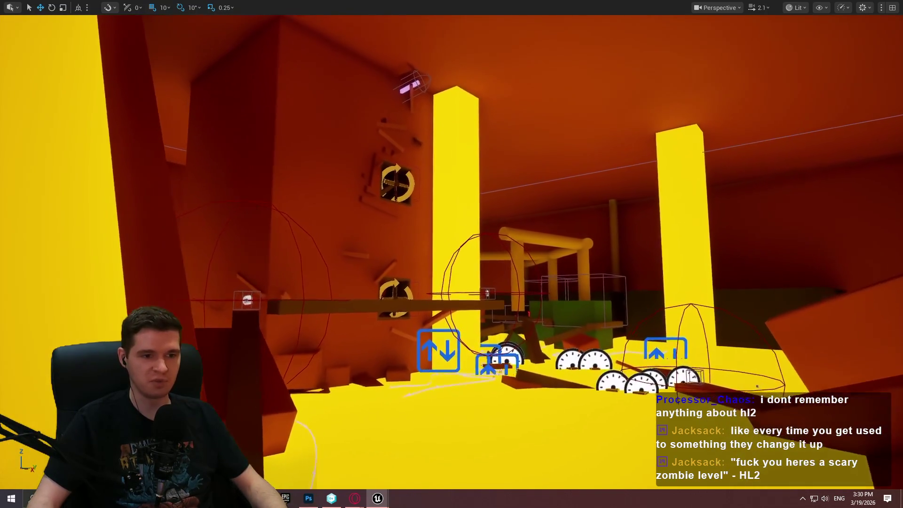
{"action": "scroll", "coordinate": [452, 254], "scroll_direction": "up", "scroll_amount": 2}
{"action": "key", "text": "w"}
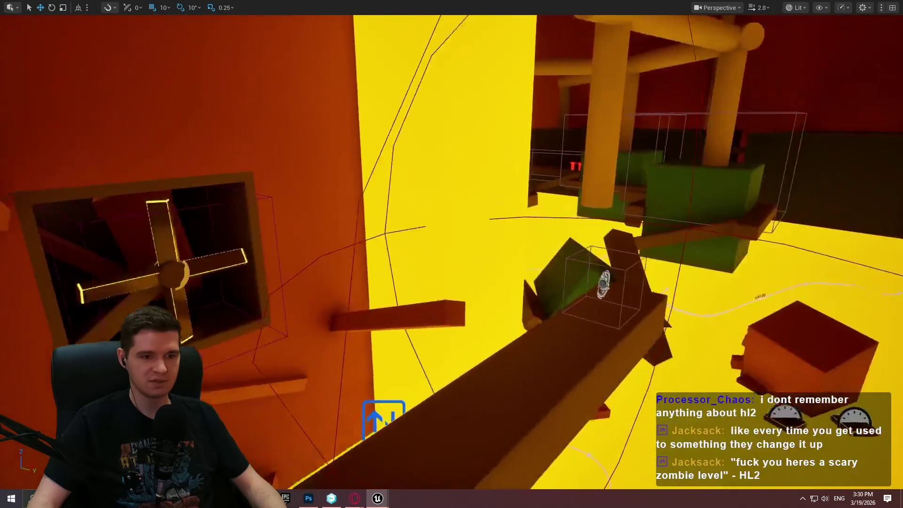
{"action": "key", "text": "w"}
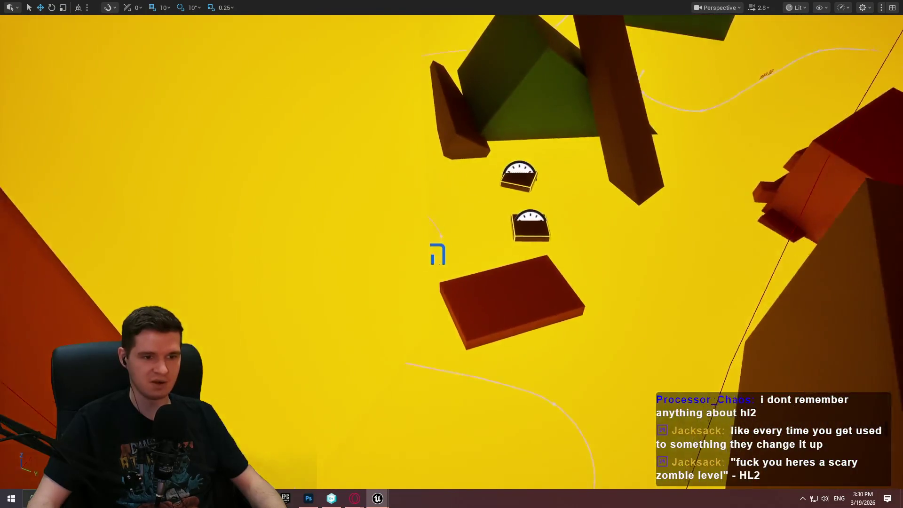
{"action": "key", "text": "w"}
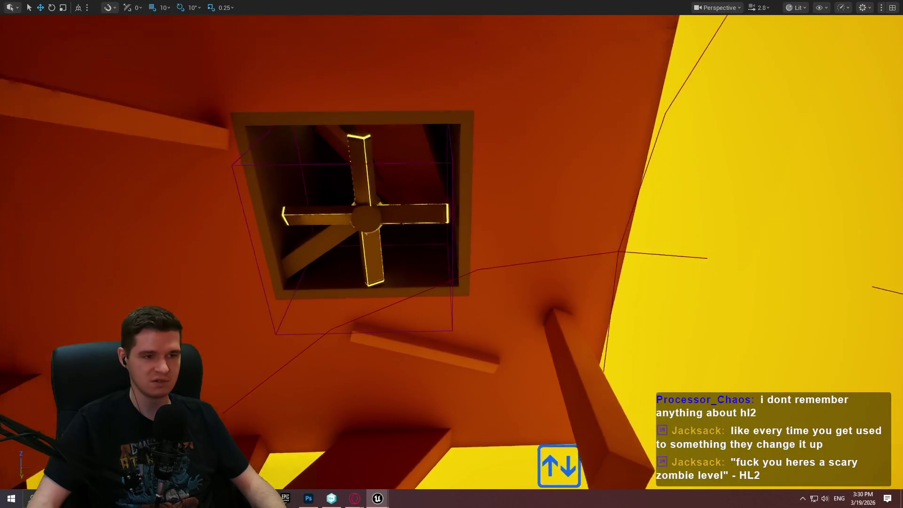
{"action": "key", "text": "w"}
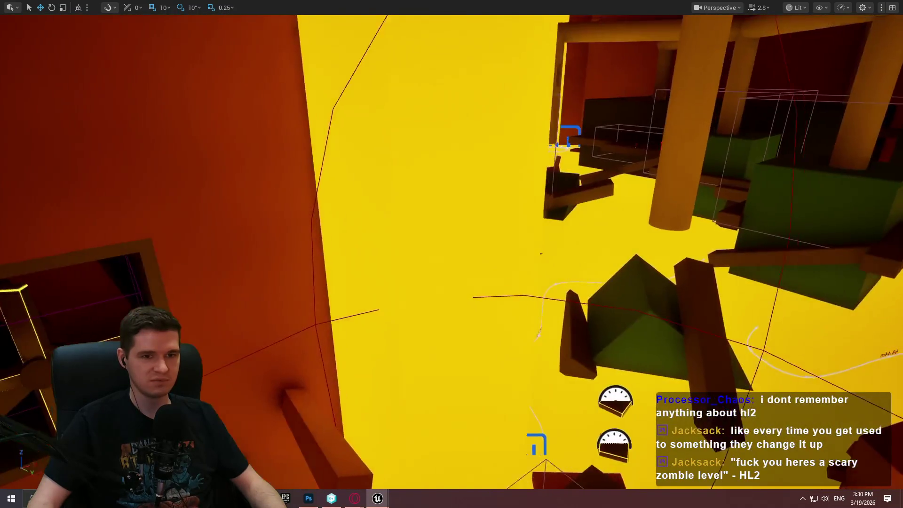
{"action": "key", "text": "w"}
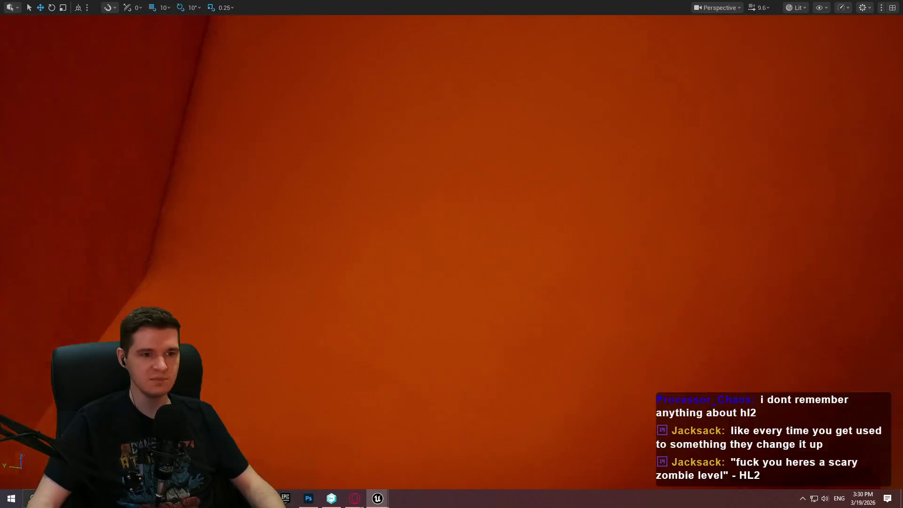
Step: Adjust camera speed and exit fullscreen back to the full editor layout
{"action": "scroll", "coordinate": [451, 254], "scroll_direction": "up", "scroll_amount": 3}
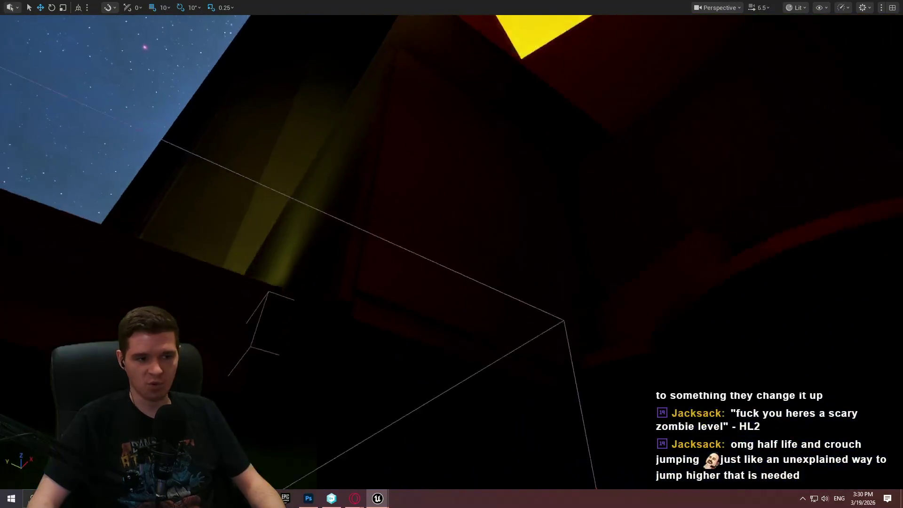
{"action": "scroll", "coordinate": [452, 254], "scroll_direction": "down", "scroll_amount": 2}
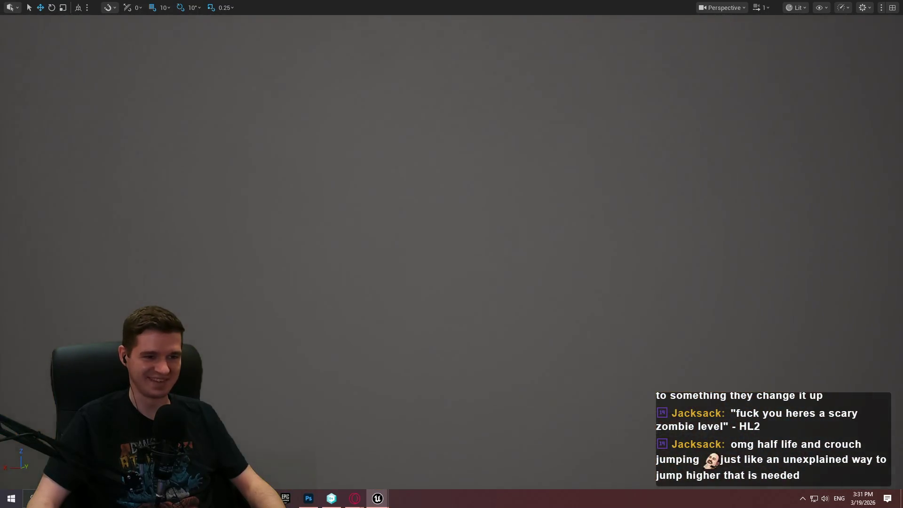
{"action": "key", "text": "F11"}
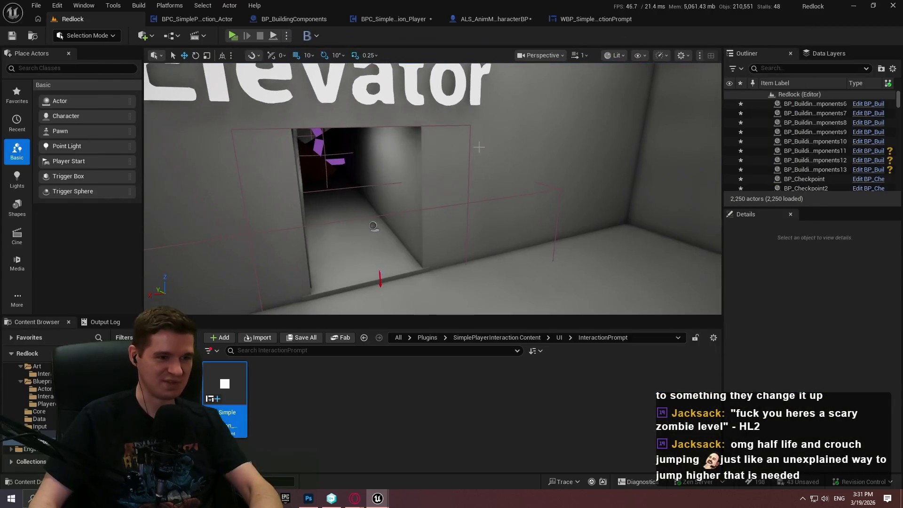
Step: Switch to the BPC_SimplePlayerInteraction_Actor Blueprint and zoom around its EventGraph node groups
{"action": "left_click", "coordinate": [186, 21]}
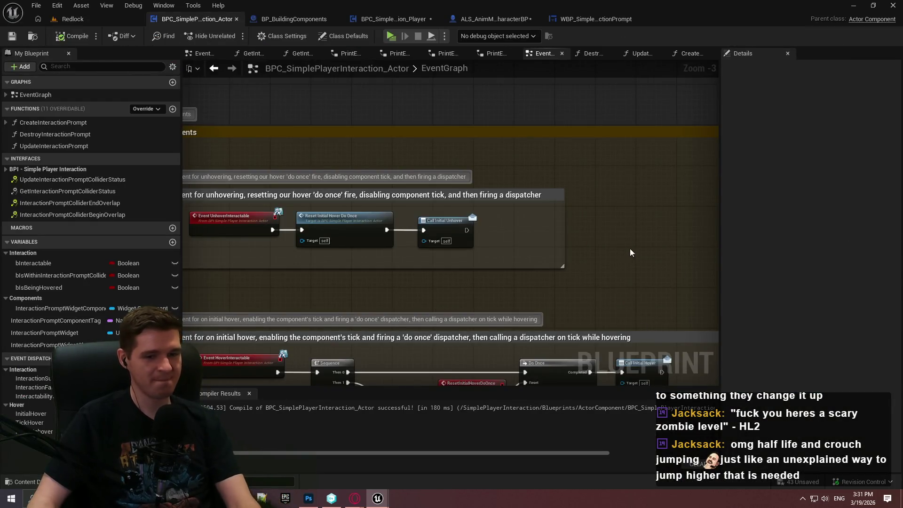
{"action": "scroll", "coordinate": [631, 252], "scroll_direction": "down", "scroll_amount": 7}
{"action": "scroll", "coordinate": [455, 121], "scroll_direction": "up", "scroll_amount": 8}
{"action": "scroll", "coordinate": [570, 242], "scroll_direction": "down", "scroll_amount": 8}
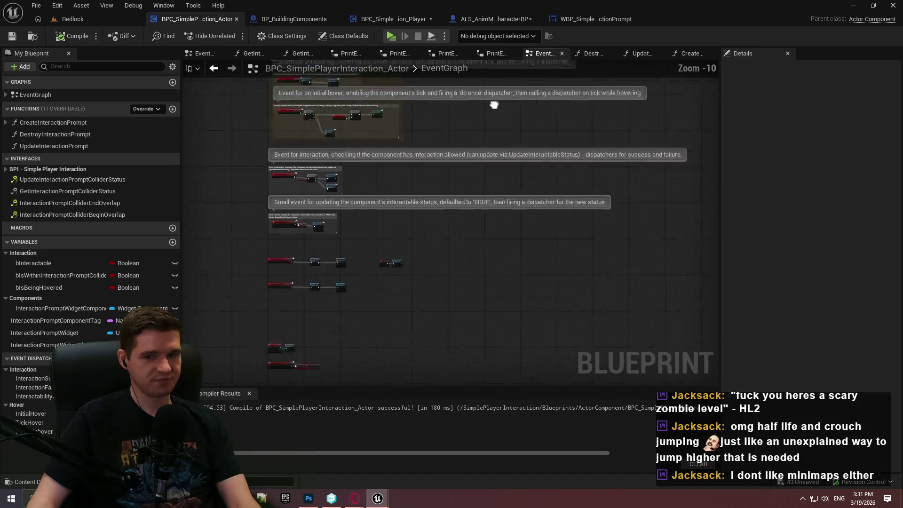
{"action": "scroll", "coordinate": [560, 239], "scroll_direction": "up", "scroll_amount": 4}
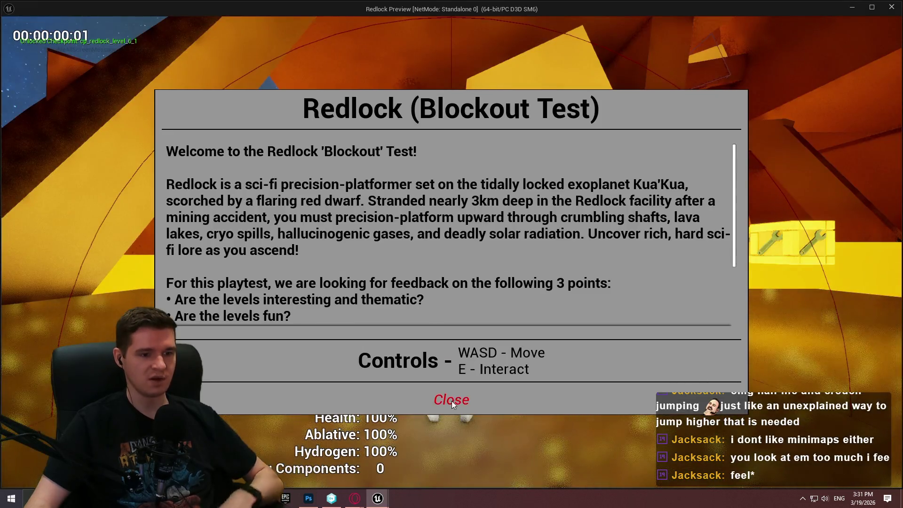
Step: Launch a standalone game and run the character from the wrench crates toward START HERE
{"action": "left_click", "coordinate": [452, 399]}
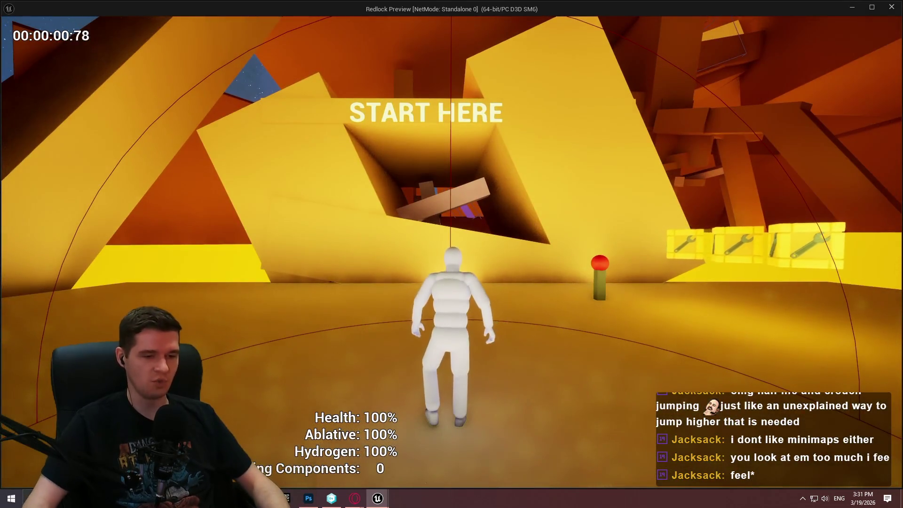
{"action": "key", "text": "w"}
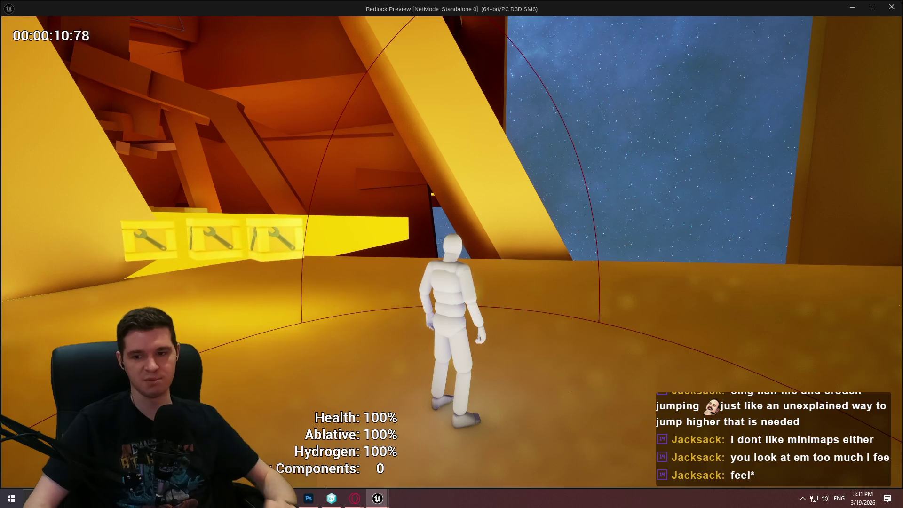
{"action": "key", "text": "w"}
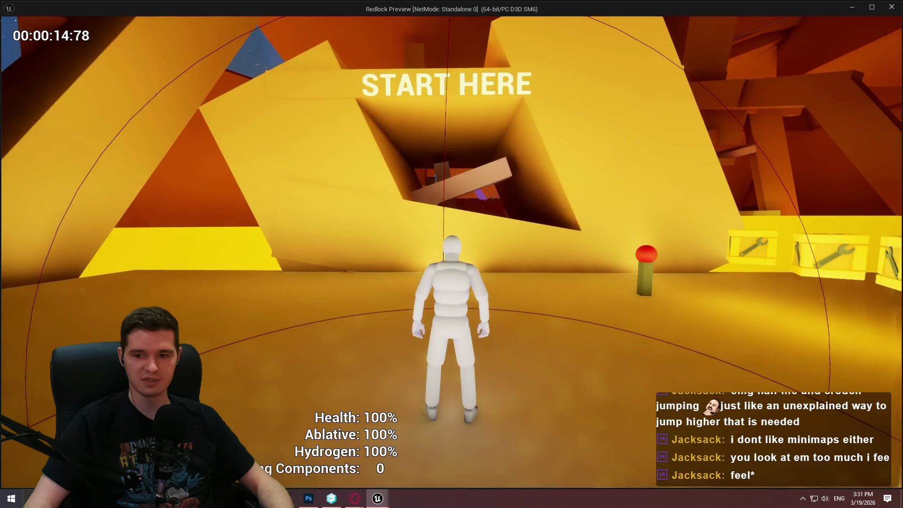
{"action": "key", "text": "w"}
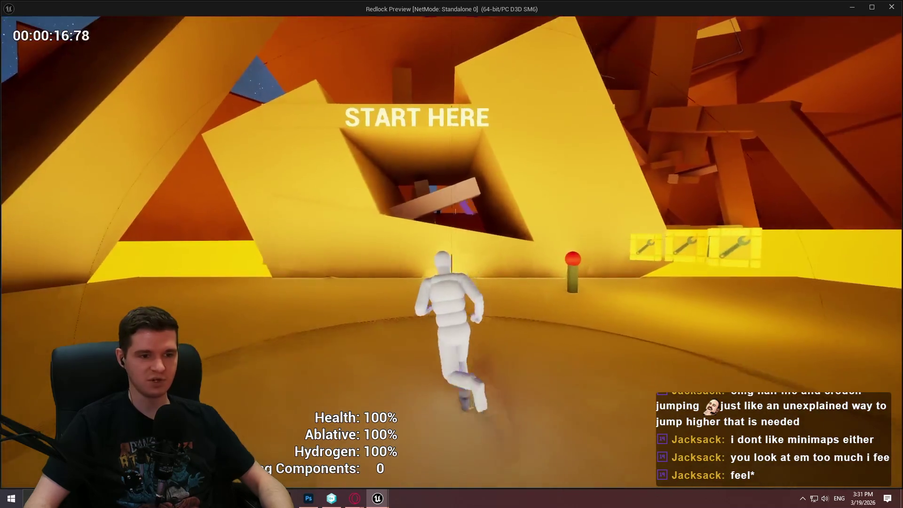
{"action": "key", "text": "w"}
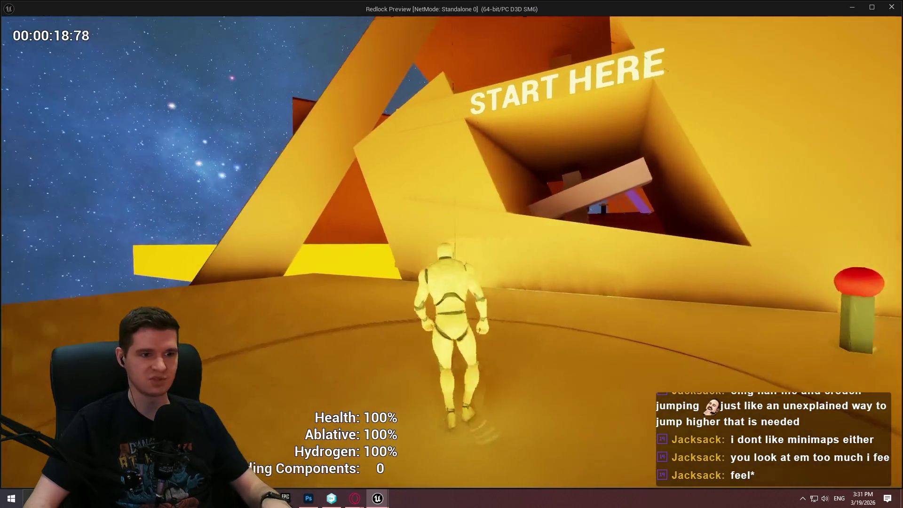
{"action": "key", "text": "w"}
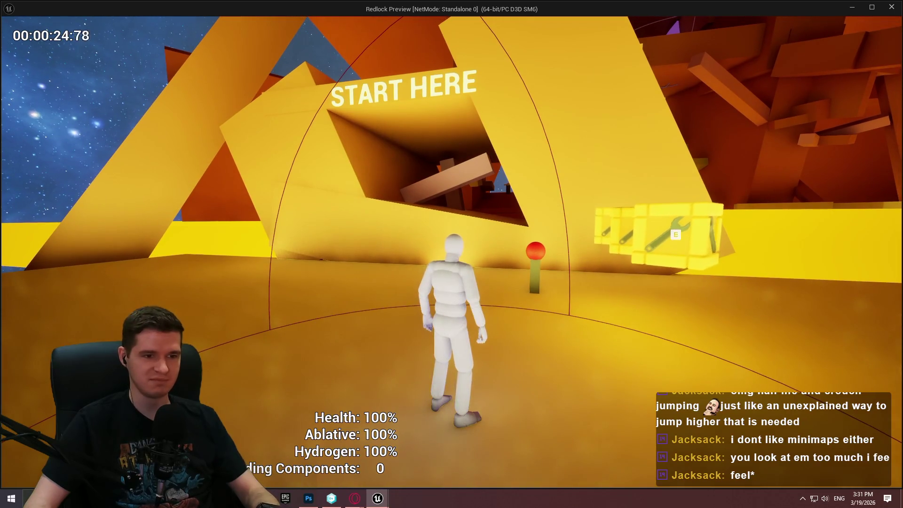
Step: Jump twice near the crate ledge, stop the game, and switch to the Elden Ring map
{"action": "key", "text": "w"}
{"action": "key", "text": "space"}
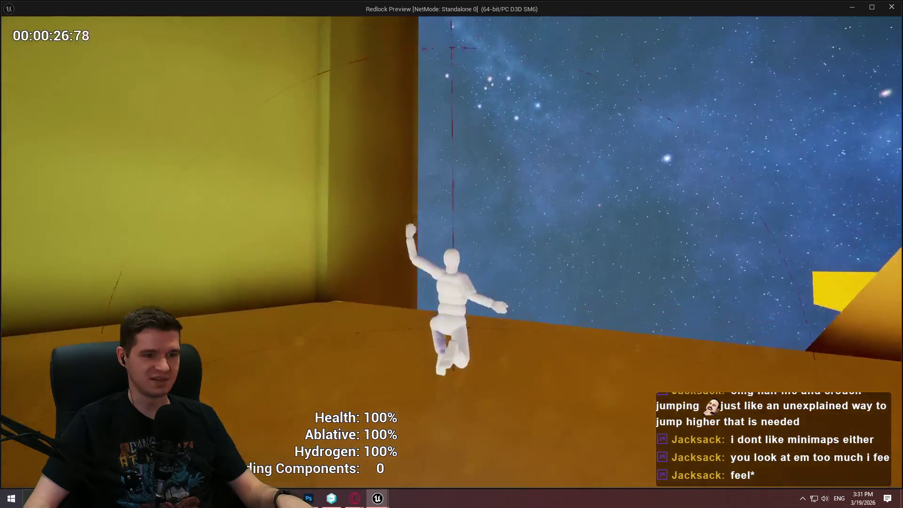
{"action": "key", "text": "space"}
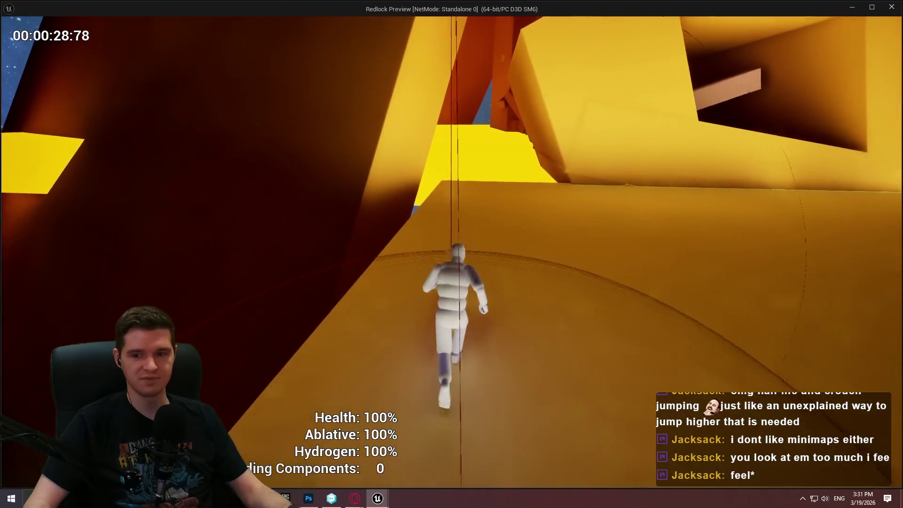
{"action": "key", "text": "Escape"}
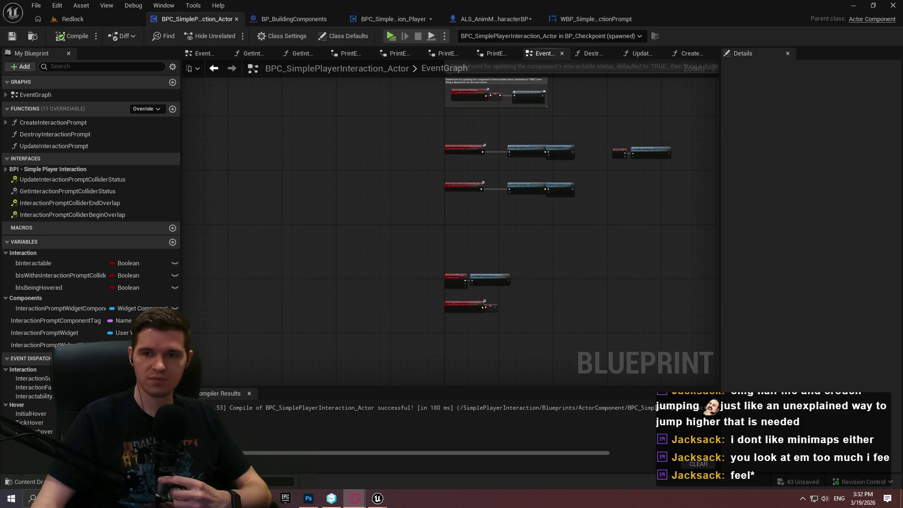
{"action": "key", "text": "alt+Tab"}
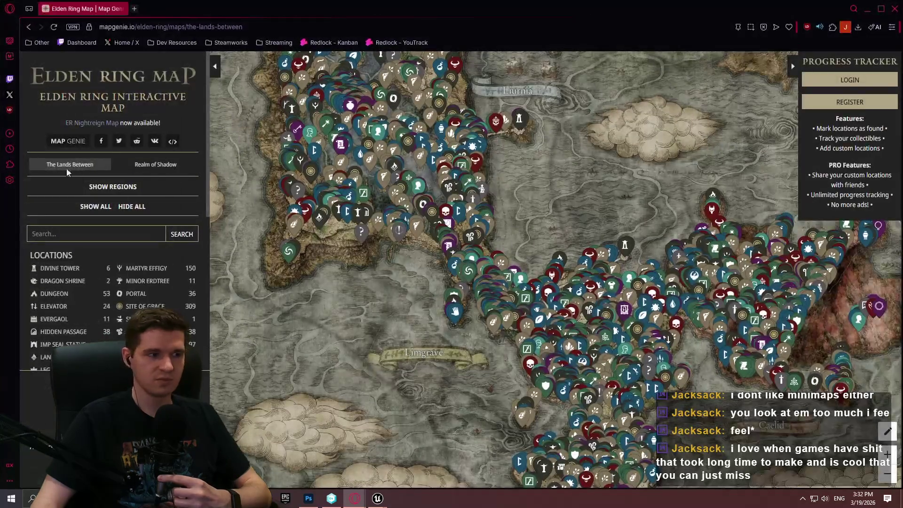
Step: Hide all map markers, zoom in, and toggle the SITE OF GRACE markers on and off
{"action": "left_click", "coordinate": [145, 207]}
{"action": "scroll", "coordinate": [469, 229], "scroll_direction": "up", "scroll_amount": 4}
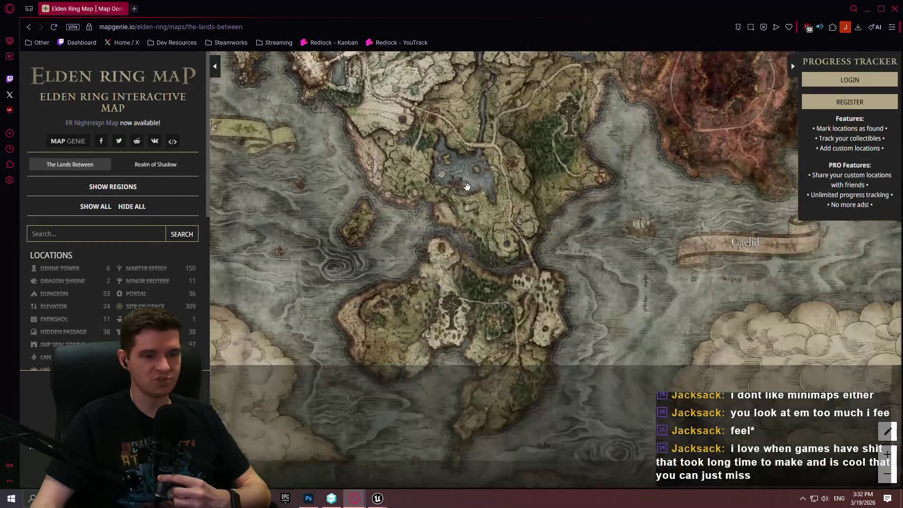
{"action": "scroll", "coordinate": [468, 228], "scroll_direction": "up", "scroll_amount": 2}
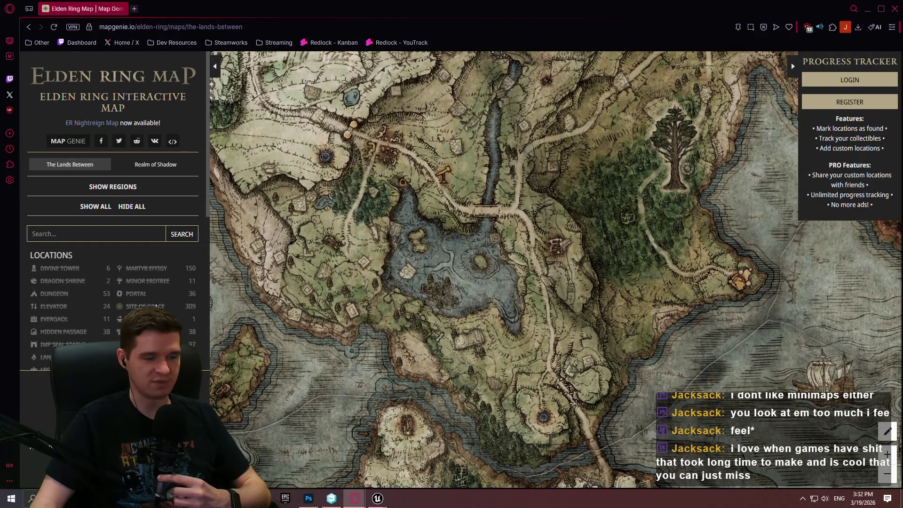
{"action": "left_click", "coordinate": [156, 306]}
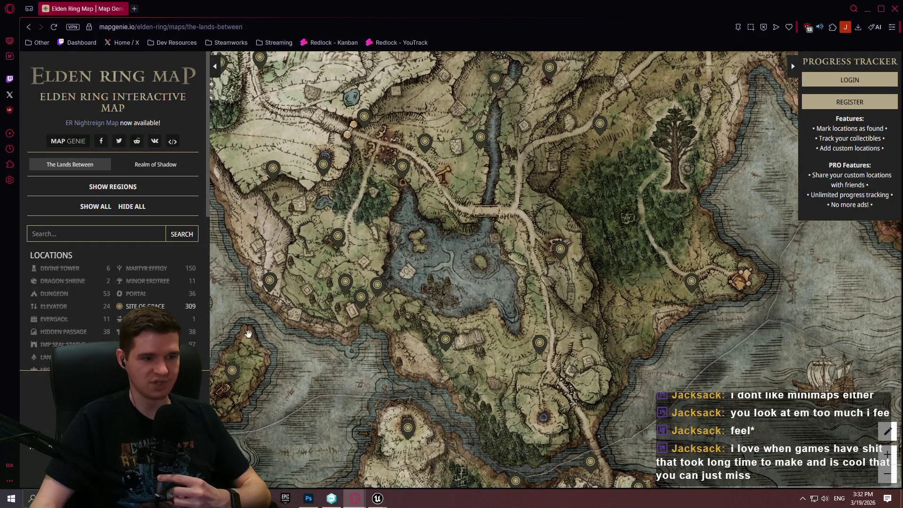
{"action": "left_click", "coordinate": [156, 306]}
Step: Pan the map to Limgrave's lake and river region, then open a new browser tab
{"action": "scroll", "coordinate": [501, 267], "scroll_direction": "down", "scroll_amount": 2}
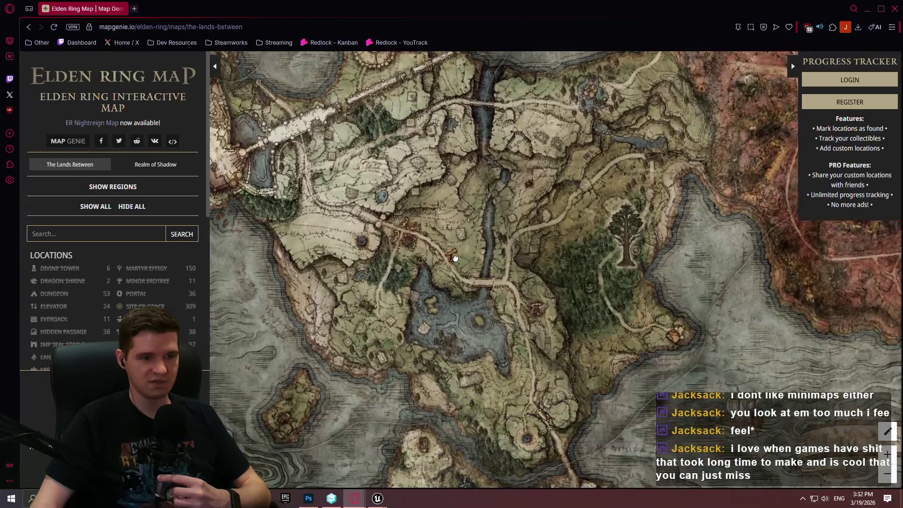
{"action": "scroll", "coordinate": [597, 261], "scroll_direction": "up", "scroll_amount": 1}
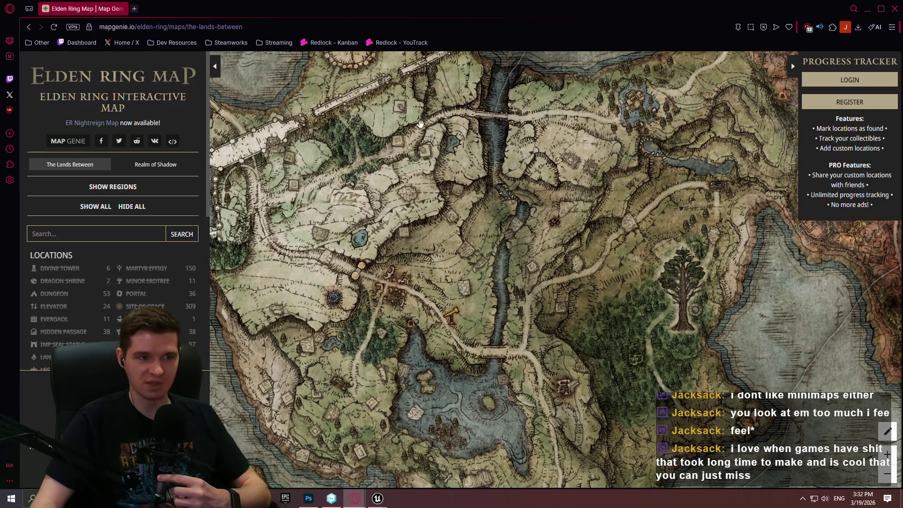
{"action": "left_click_drag", "start_coordinate": [556, 206], "coordinate": [594, 214]}
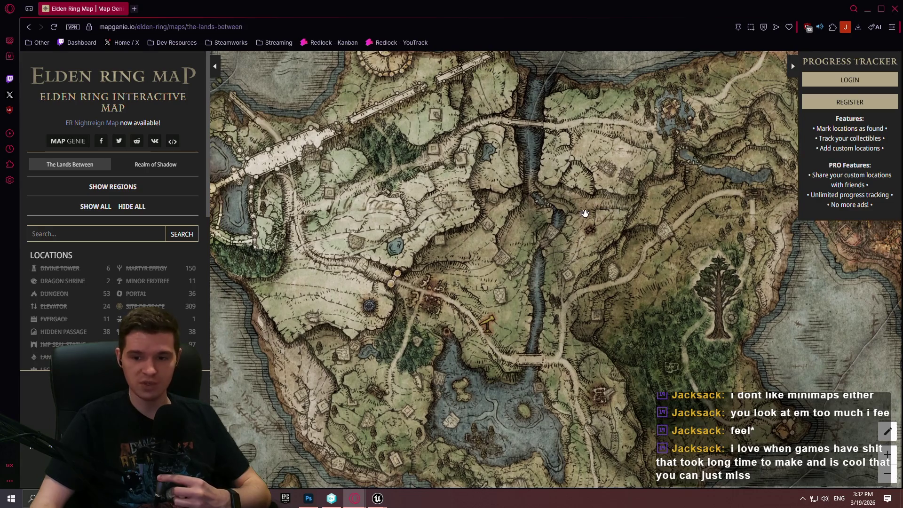
{"action": "left_click_drag", "start_coordinate": [531, 256], "coordinate": [524, 224]}
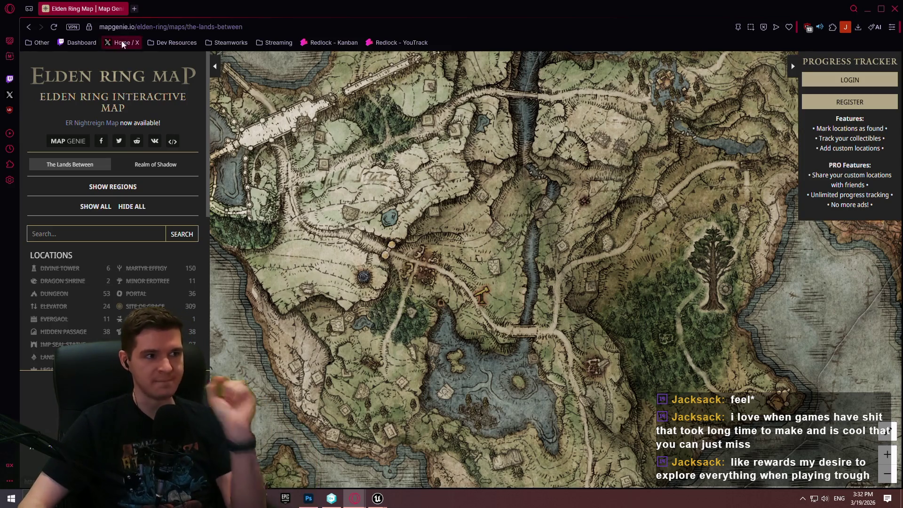
{"action": "left_click", "coordinate": [136, 9]}
Step: Search Google for 'the witness map' and switch to image results
{"action": "type", "text": "the wi"}
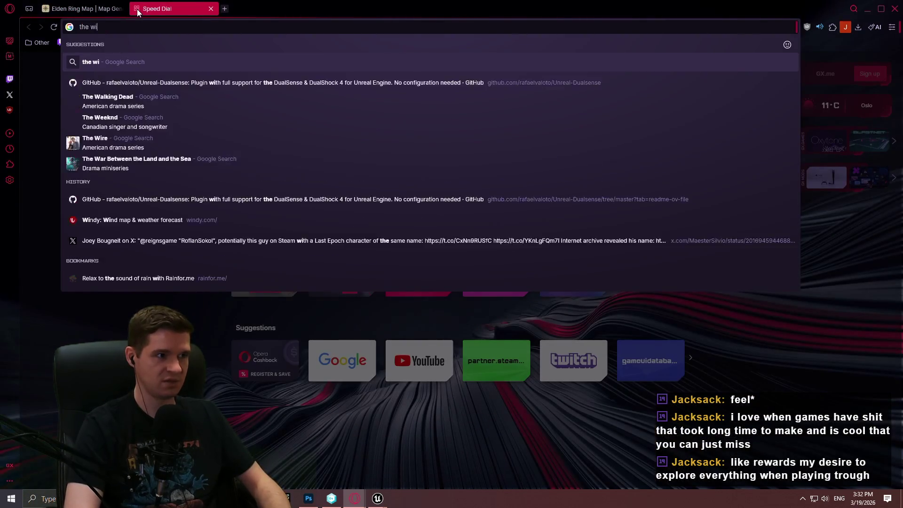
{"action": "type", "text": "tness map"}
{"action": "key", "text": "Return"}
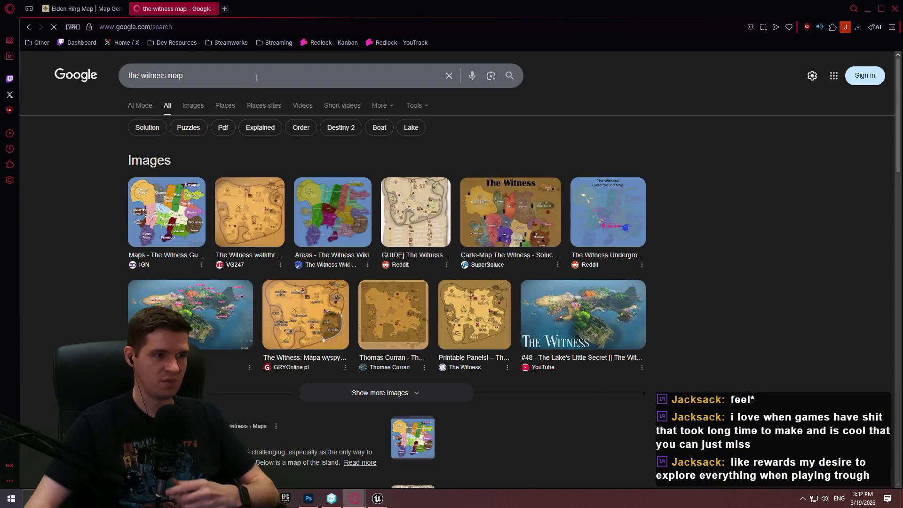
{"action": "left_click", "coordinate": [193, 106]}
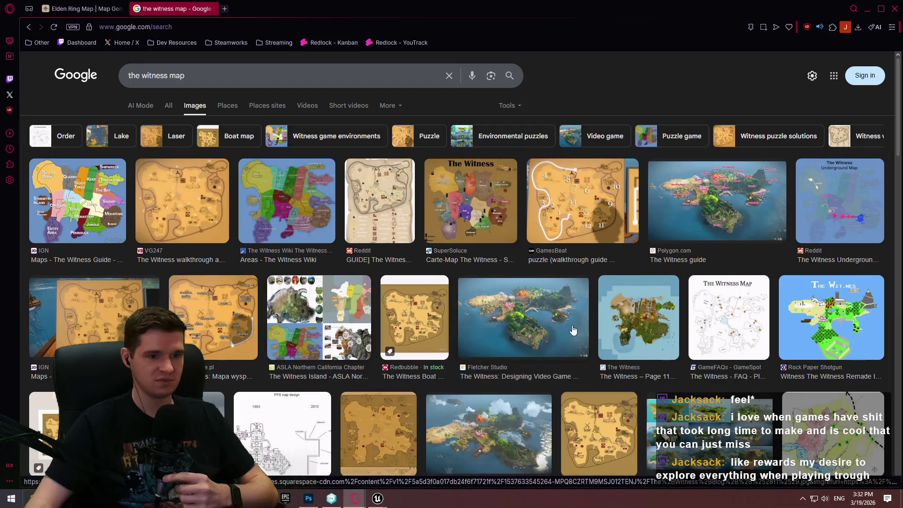
Step: Open the 3D Witness island map image full-size in a new tab
{"action": "left_click", "coordinate": [572, 331]}
{"action": "right_click", "coordinate": [607, 165]}
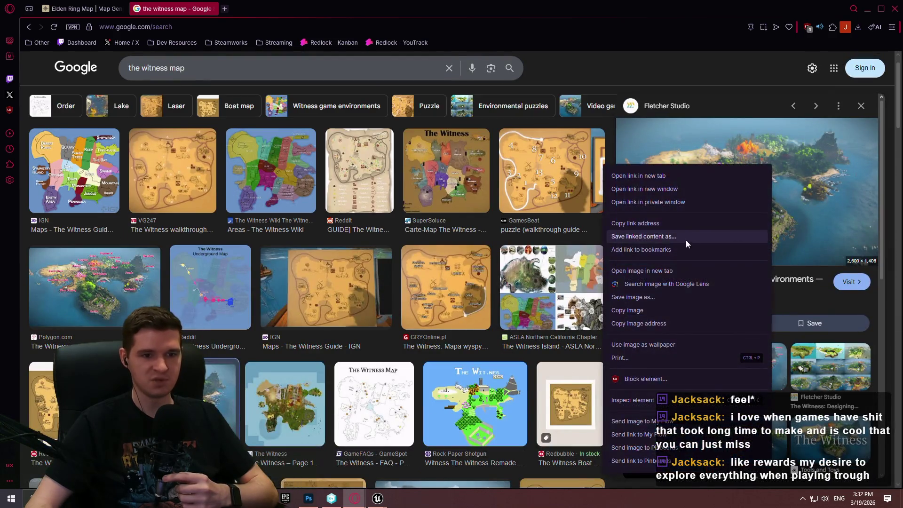
{"action": "left_click", "coordinate": [658, 271]}
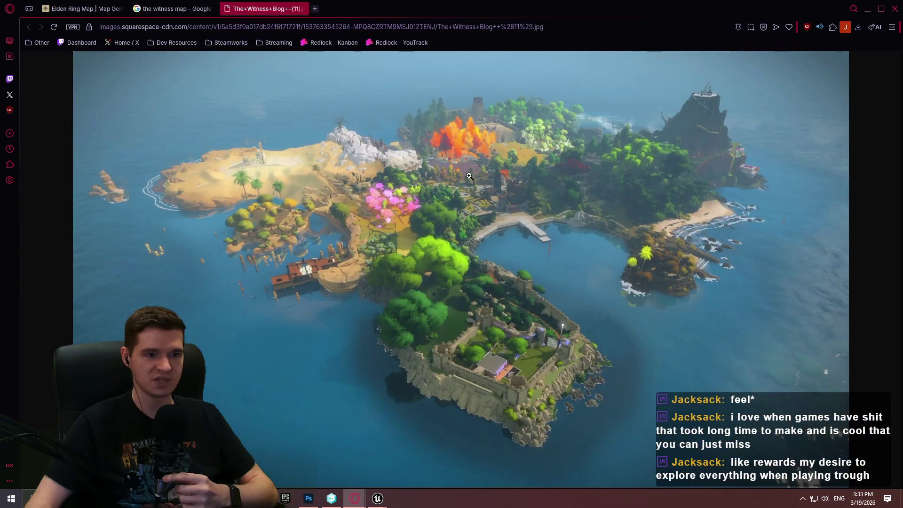
Step: Zoom the island image to full resolution, cancel a screen capture, then return to the Elden Ring map tab
{"action": "left_click", "coordinate": [469, 176]}
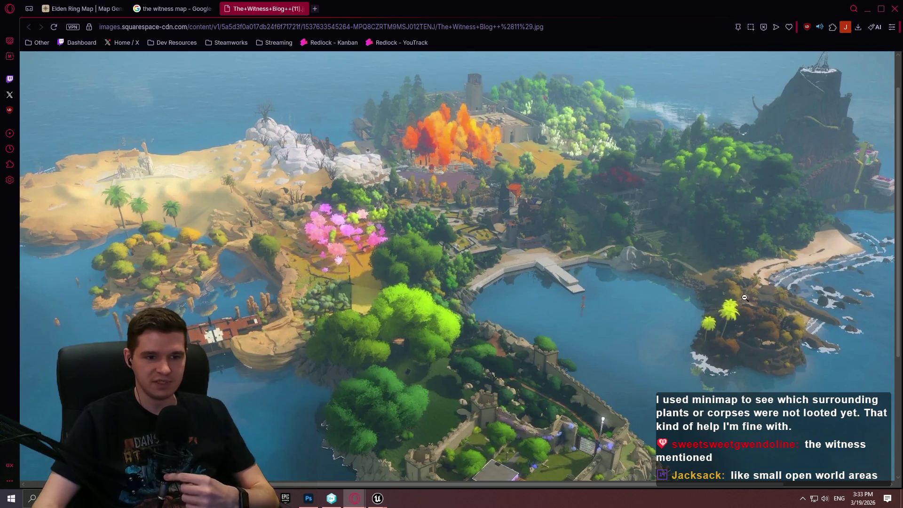
{"action": "key", "text": "Print"}
{"action": "mouse_move", "coordinate": [37, 87]}
{"action": "left_mouse_down"}
{"action": "mouse_move", "coordinate": [656, 338]}
{"action": "mouse_move", "coordinate": [901, 418]}
{"action": "left_mouse_up"}
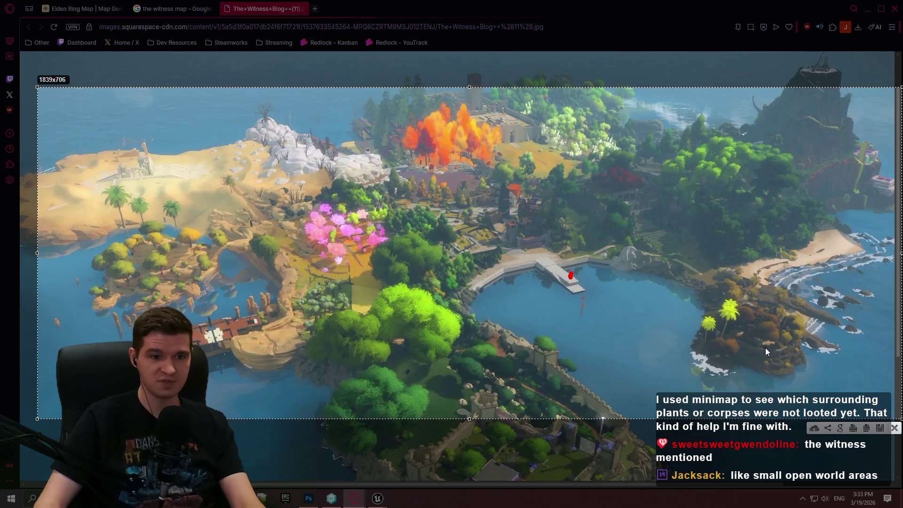
{"action": "left_click", "coordinate": [895, 429]}
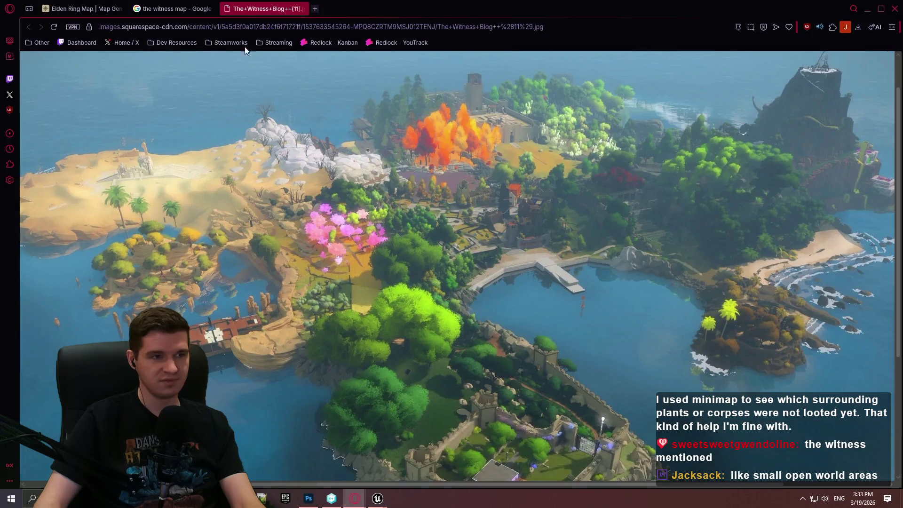
{"action": "left_click", "coordinate": [174, 8]}
{"action": "left_click", "coordinate": [98, 6]}
Step: Collapse the Progress Tracker panel and shift the map toward the river west of the Erdtree
{"action": "scroll", "coordinate": [550, 189], "scroll_direction": "down", "scroll_amount": 3}
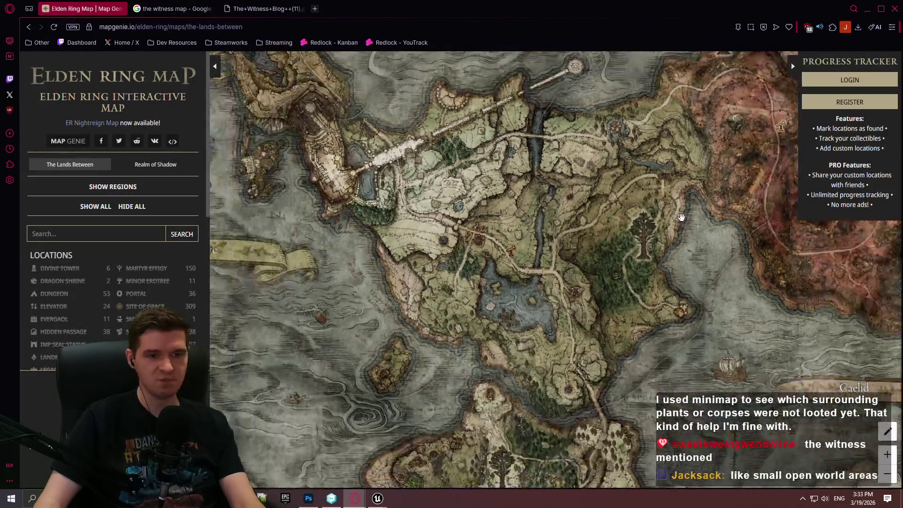
{"action": "scroll", "coordinate": [800, 235], "scroll_direction": "up", "scroll_amount": 5}
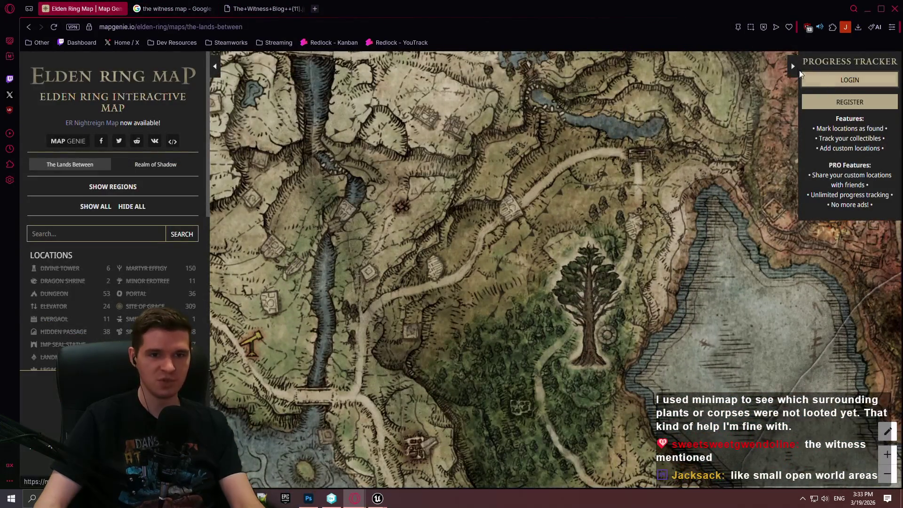
{"action": "left_click", "coordinate": [790, 66]}
{"action": "left_click_drag", "start_coordinate": [358, 216], "coordinate": [504, 235]}
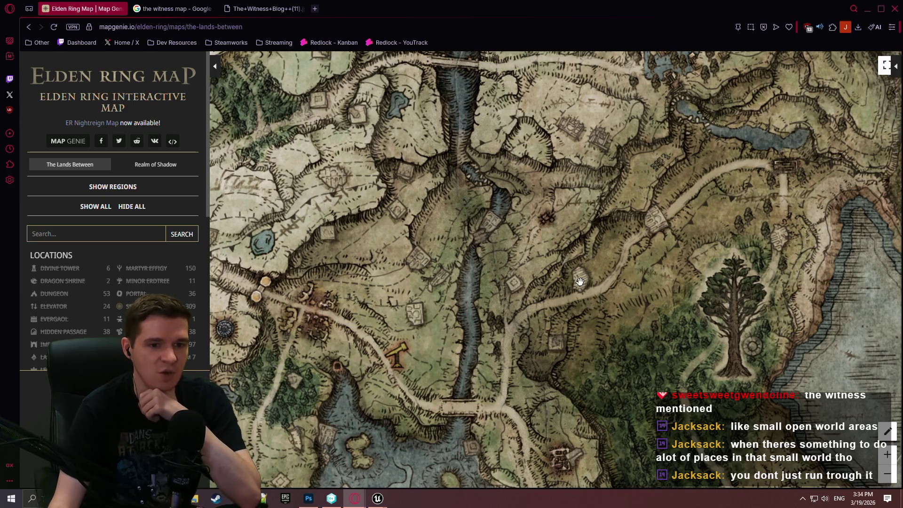
{"action": "scroll", "coordinate": [552, 282], "scroll_direction": "down", "scroll_amount": 3}
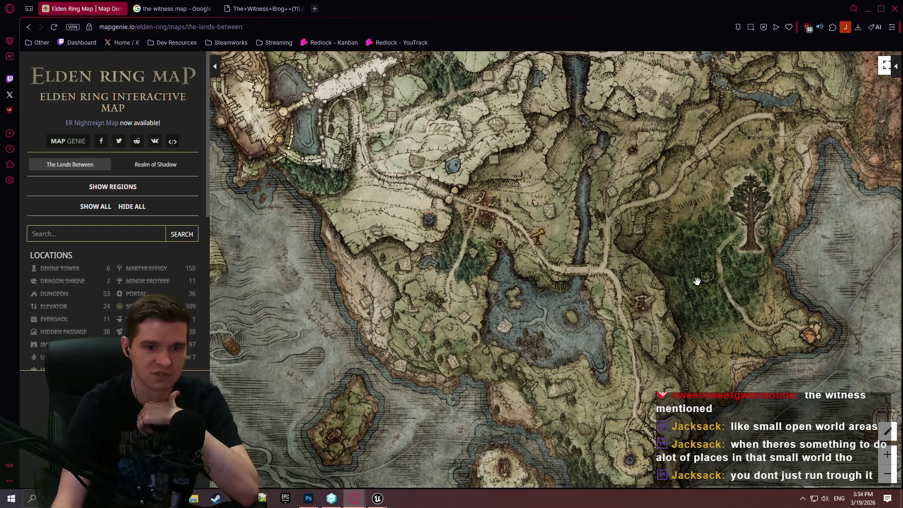
Step: Pan and zoom the map to bring the Liurnia lake region into close view
{"action": "left_click_drag", "start_coordinate": [782, 259], "coordinate": [687, 296]}
{"action": "scroll", "coordinate": [687, 296], "scroll_direction": "up", "scroll_amount": 3}
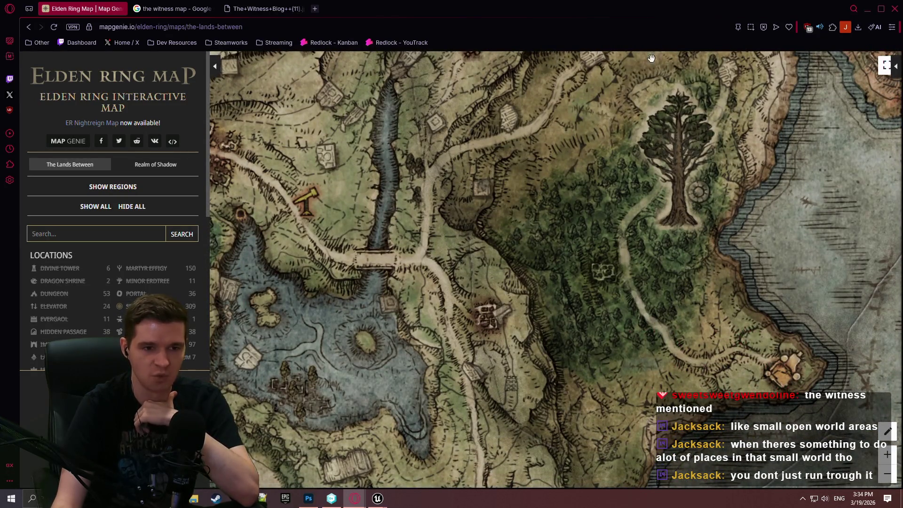
{"action": "scroll", "coordinate": [549, 242], "scroll_direction": "down", "scroll_amount": 4}
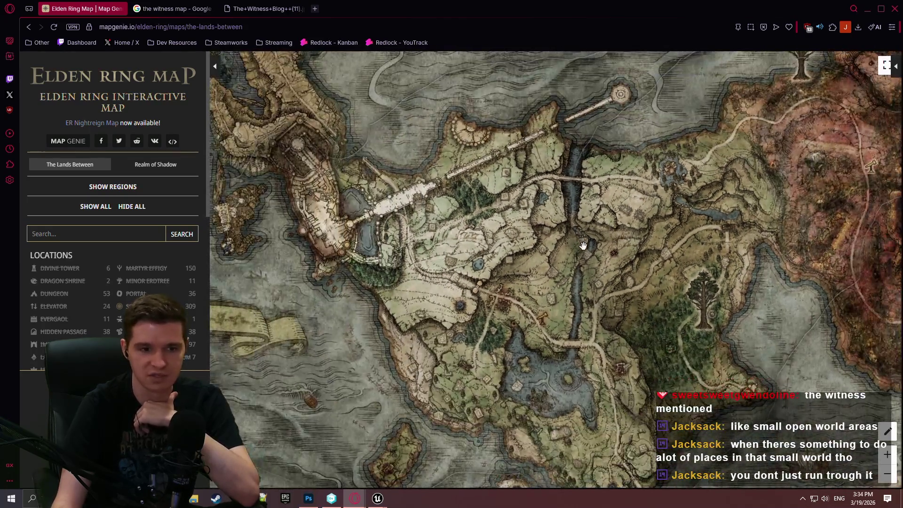
{"action": "scroll", "coordinate": [583, 245], "scroll_direction": "down", "scroll_amount": 2}
{"action": "left_click_drag", "start_coordinate": [583, 245], "coordinate": [681, 294]}
{"action": "left_click_drag", "start_coordinate": [533, 110], "coordinate": [555, 178]}
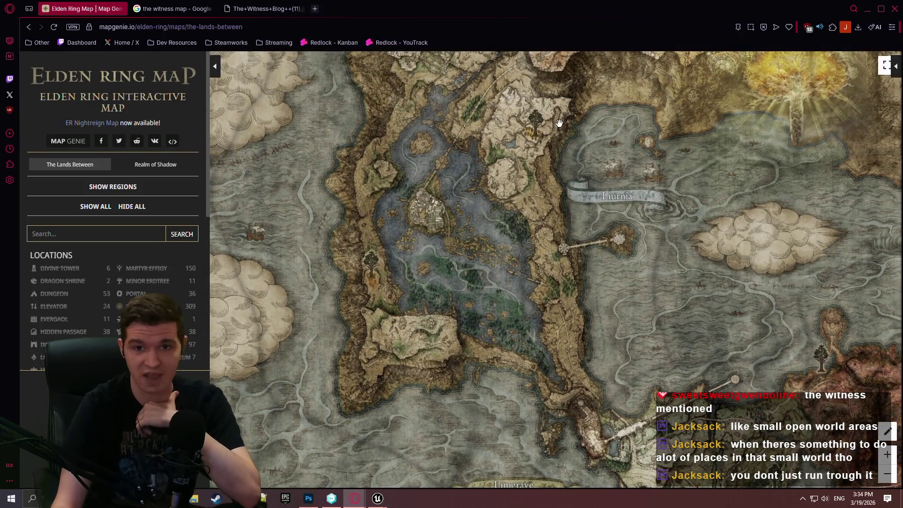
{"action": "scroll", "coordinate": [491, 291], "scroll_direction": "up", "scroll_amount": 1}
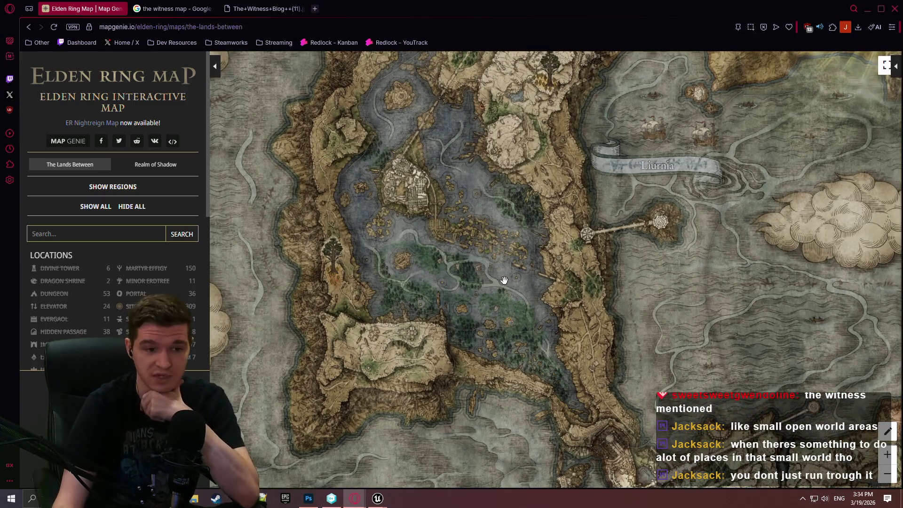
{"action": "scroll", "coordinate": [452, 265], "scroll_direction": "up", "scroll_amount": 2}
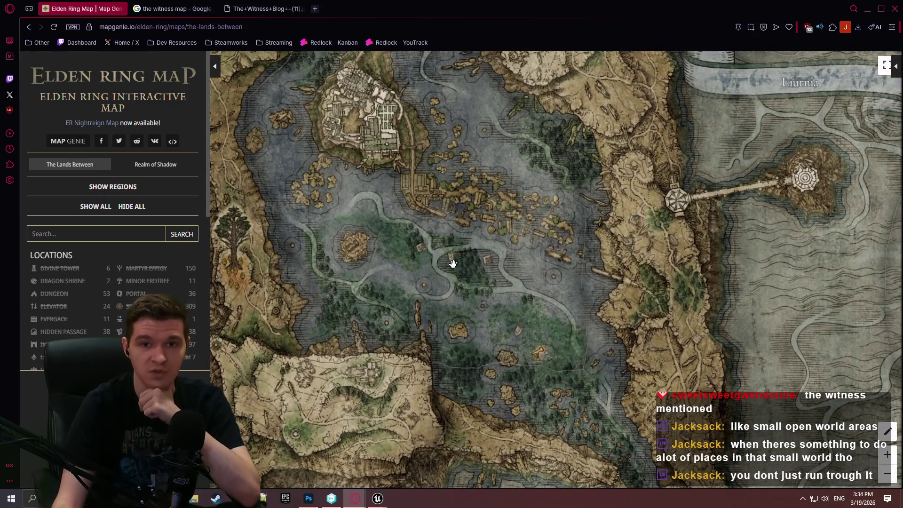
{"action": "scroll", "coordinate": [160, 266], "scroll_direction": "down", "scroll_amount": 1}
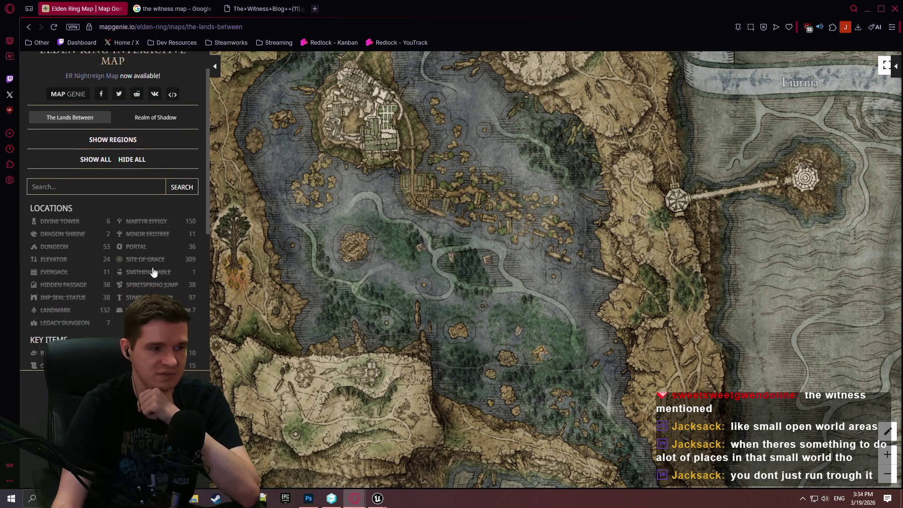
{"action": "scroll", "coordinate": [71, 202], "scroll_direction": "down", "scroll_amount": 2}
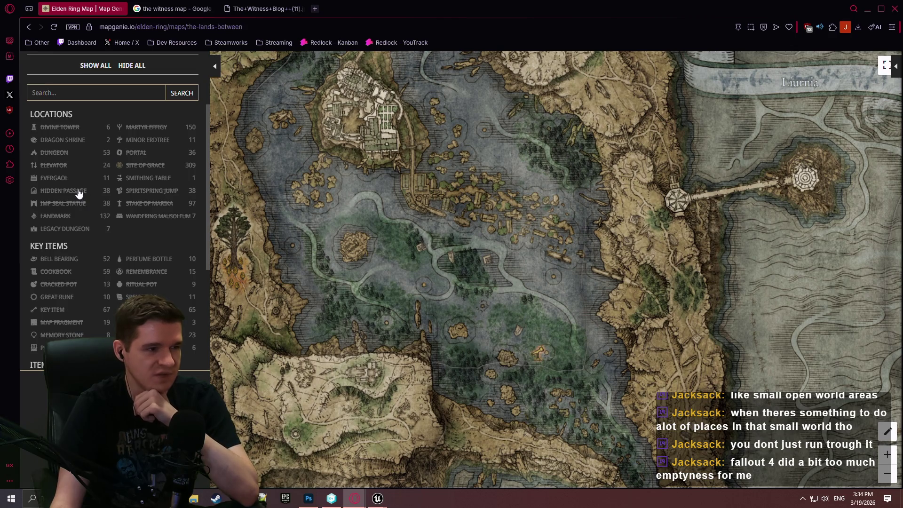
Step: Show Landmark and Site of Grace markers, then pan the map to the Altus Plateau
{"action": "left_click", "coordinate": [64, 220]}
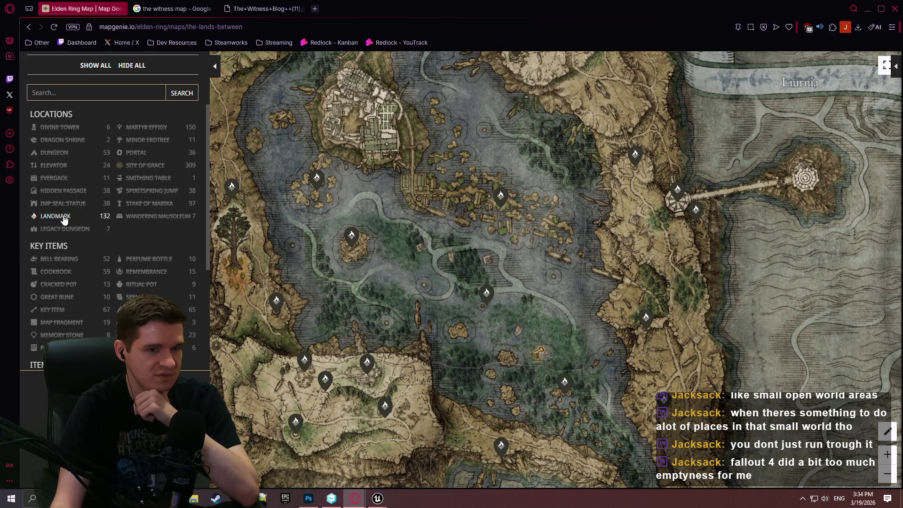
{"action": "left_click", "coordinate": [137, 170]}
{"action": "scroll", "coordinate": [451, 154], "scroll_direction": "down", "scroll_amount": 1}
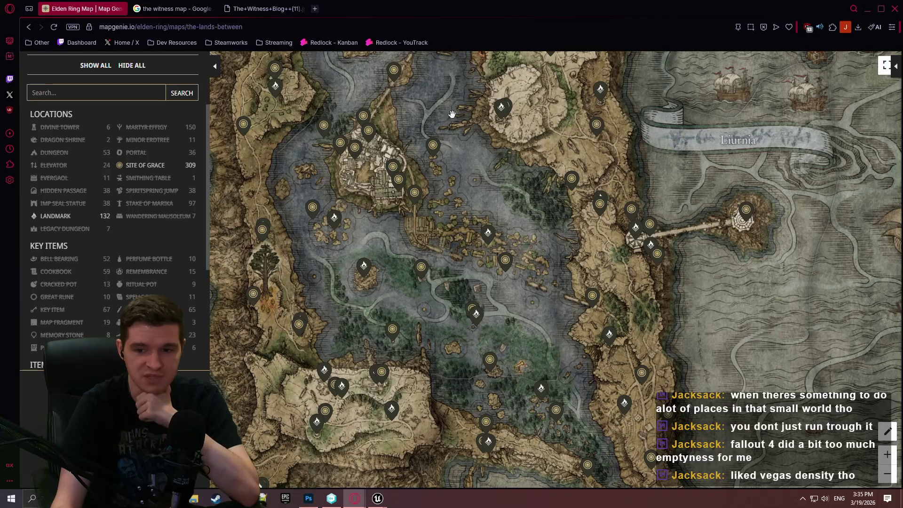
{"action": "mouse_move", "coordinate": [452, 115]}
{"action": "left_mouse_down"}
{"action": "mouse_move", "coordinate": [438, 70]}
{"action": "mouse_move", "coordinate": [485, 80]}
{"action": "mouse_move", "coordinate": [423, 141]}
{"action": "mouse_move", "coordinate": [399, 185]}
{"action": "mouse_move", "coordinate": [591, 215]}
{"action": "mouse_move", "coordinate": [663, 207]}
{"action": "mouse_move", "coordinate": [701, 263]}
{"action": "mouse_move", "coordinate": [479, 184]}
{"action": "left_mouse_up"}
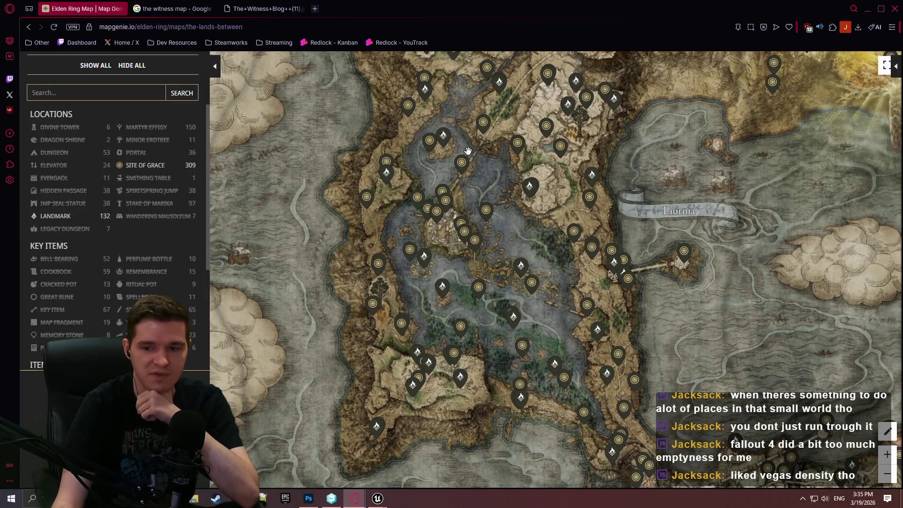
{"action": "mouse_move", "coordinate": [468, 145]}
{"action": "left_mouse_down"}
{"action": "mouse_move", "coordinate": [447, 179]}
{"action": "mouse_move", "coordinate": [282, 329]}
{"action": "mouse_move", "coordinate": [564, 259]}
{"action": "mouse_move", "coordinate": [783, 176]}
{"action": "mouse_move", "coordinate": [564, 282]}
{"action": "mouse_move", "coordinate": [323, 344]}
{"action": "left_mouse_up"}
Step: Return to the Blueprint EventGraph and frame the Destroy Interaction Prompt and Set Component Tick Enabled nodes
{"action": "key", "text": "alt+Tab"}
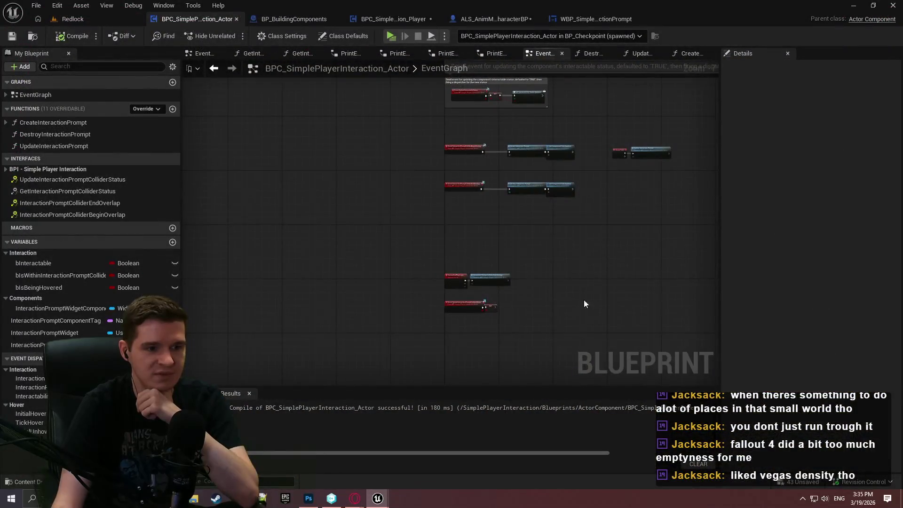
{"action": "scroll", "coordinate": [584, 303], "scroll_direction": "up", "scroll_amount": 8}
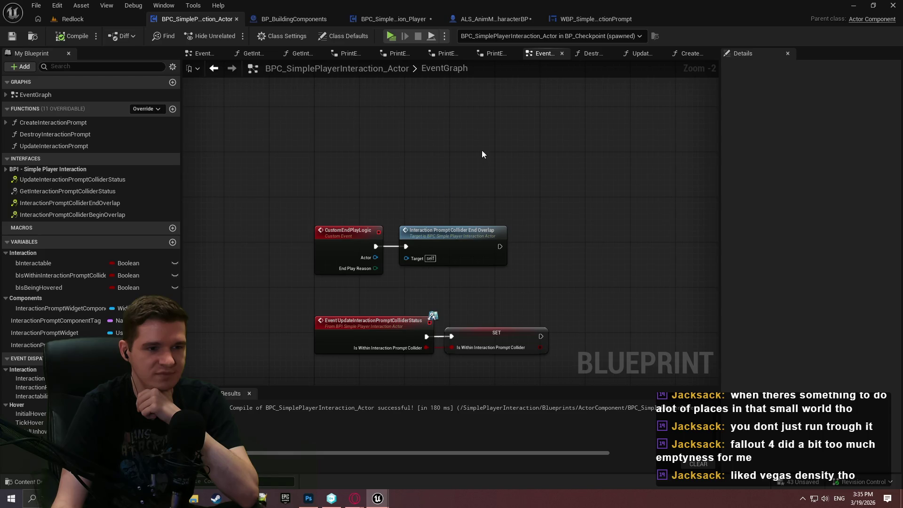
{"action": "left_click_drag", "start_coordinate": [481, 151], "coordinate": [239, 373]}
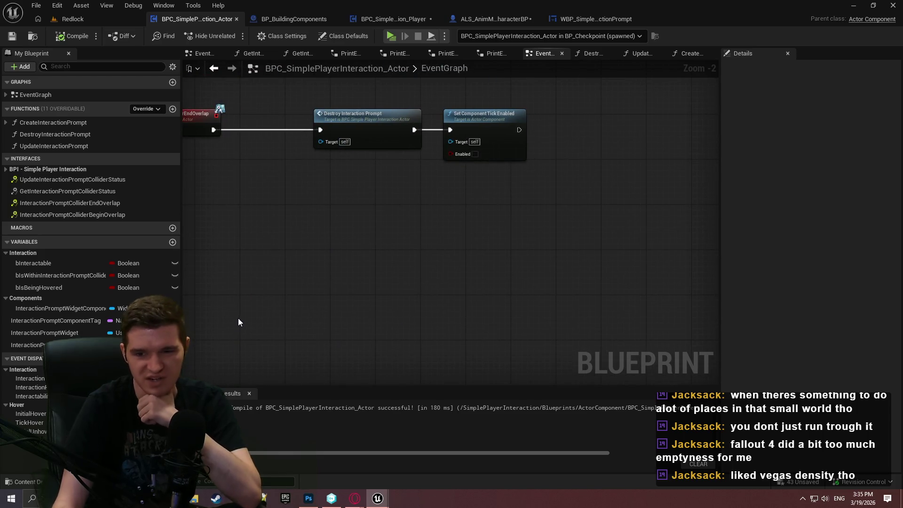
Step: Start a play test, dismiss the Redlock welcome dialog, and run to the crates and red checkpoint post
{"action": "left_click", "coordinate": [394, 40]}
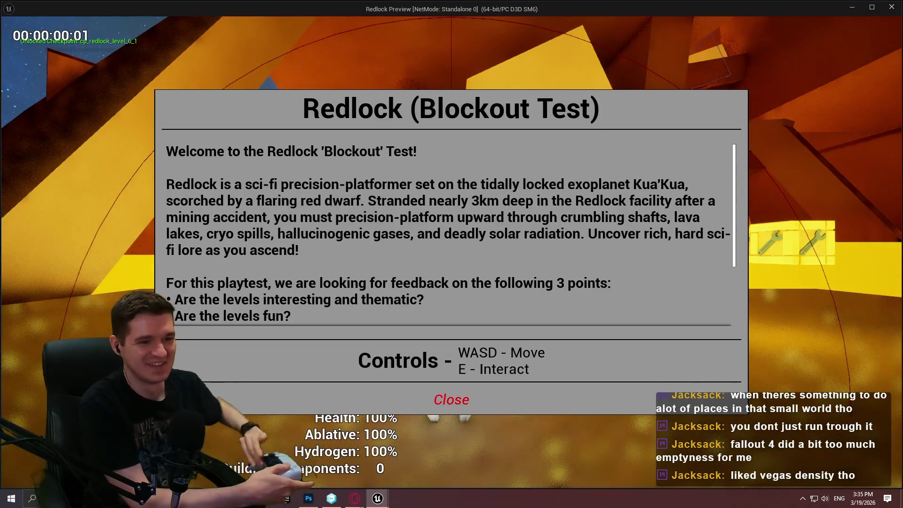
{"action": "left_click", "coordinate": [452, 397]}
{"action": "key", "text": "w"}
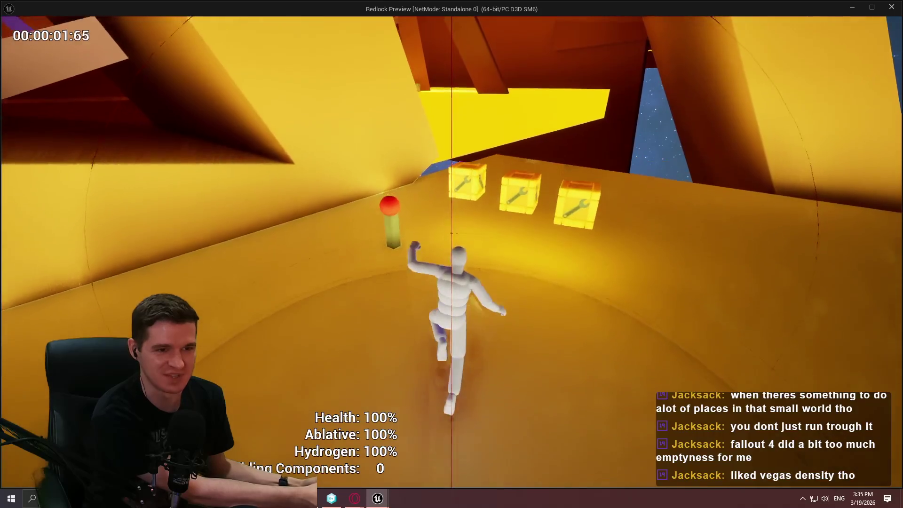
{"action": "key", "text": "w"}
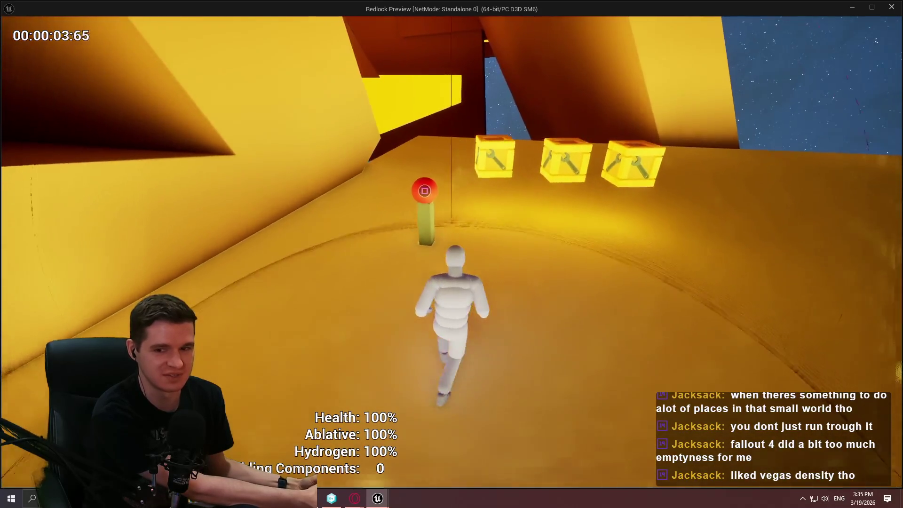
{"action": "key", "text": "w"}
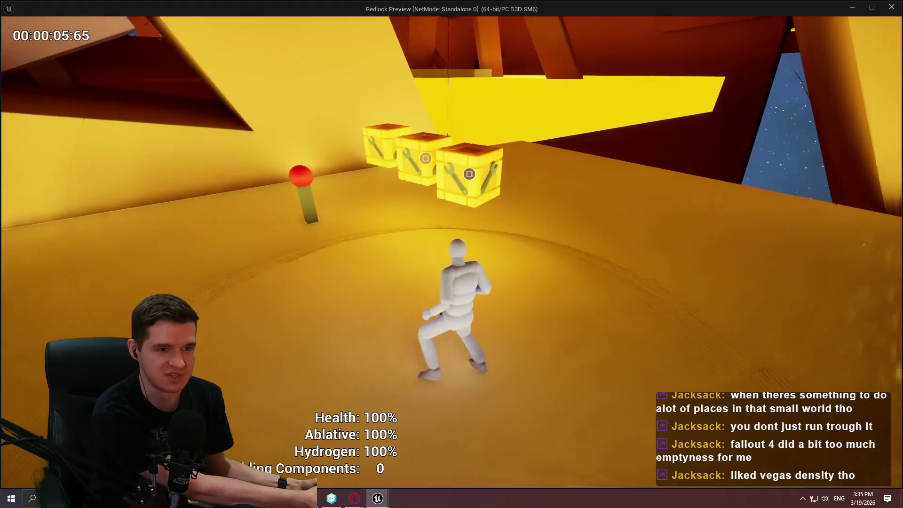
{"action": "key", "text": "w"}
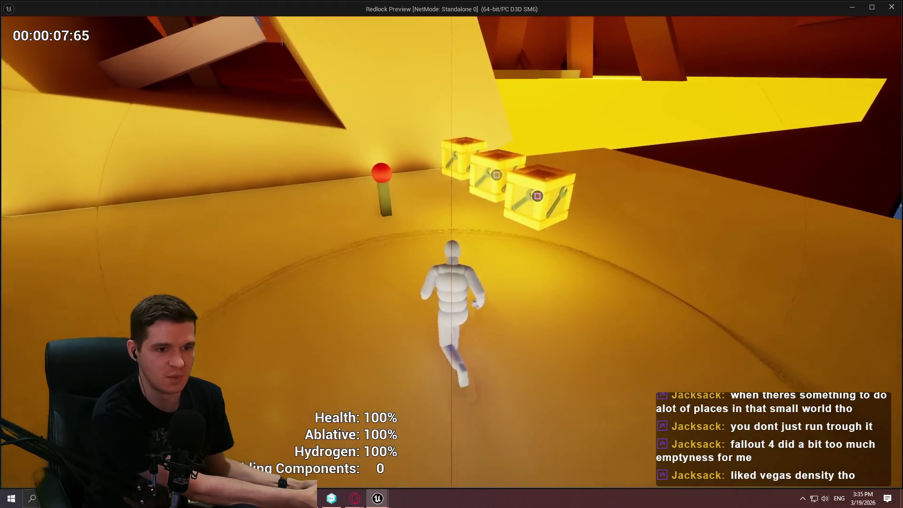
{"action": "key", "text": "w"}
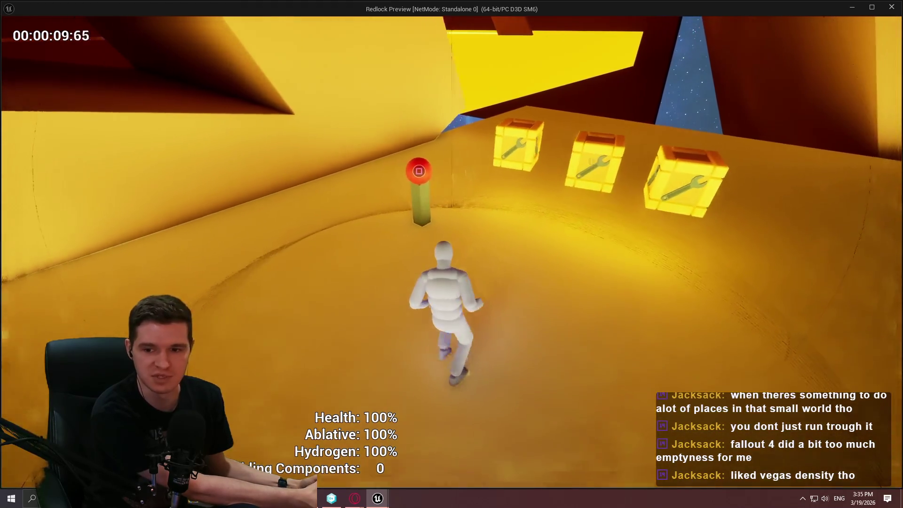
{"action": "key", "text": "w"}
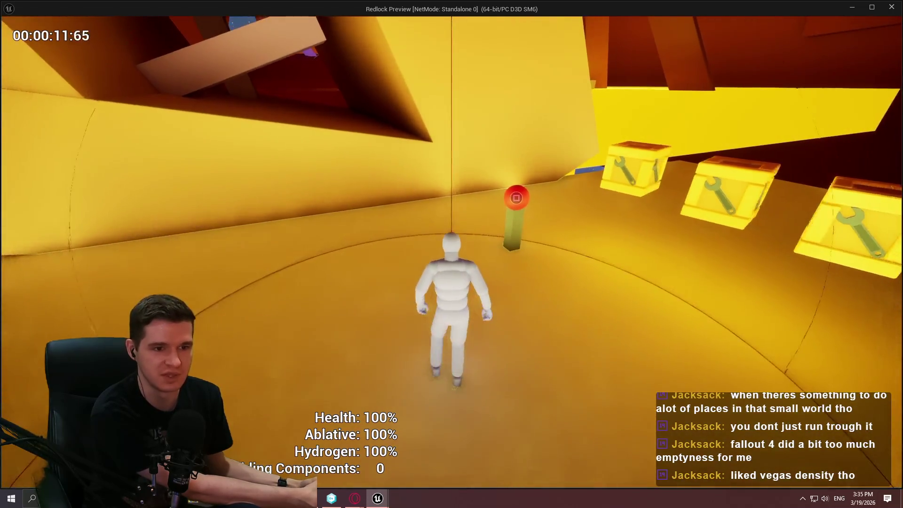
Step: Climb through the narrow corridor and yellow wall into the orange corridor, then stop the preview
{"action": "key", "text": "w"}
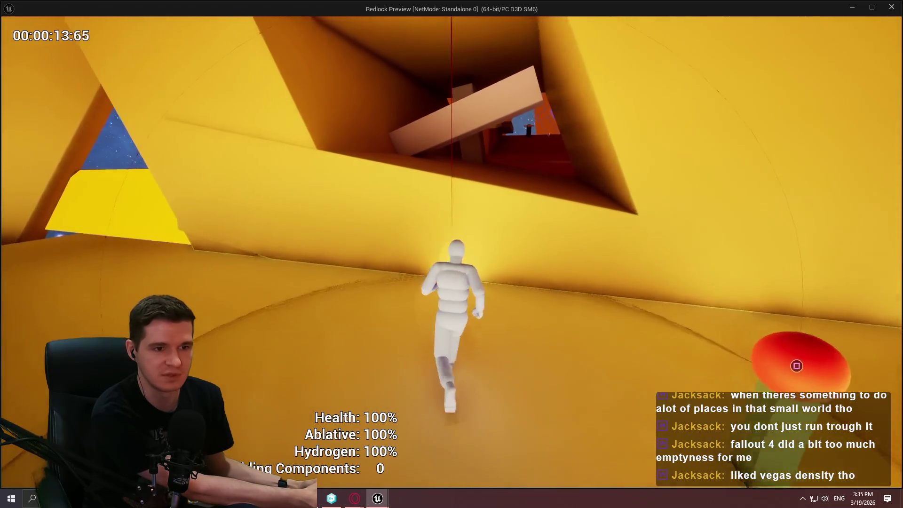
{"action": "key", "text": "w"}
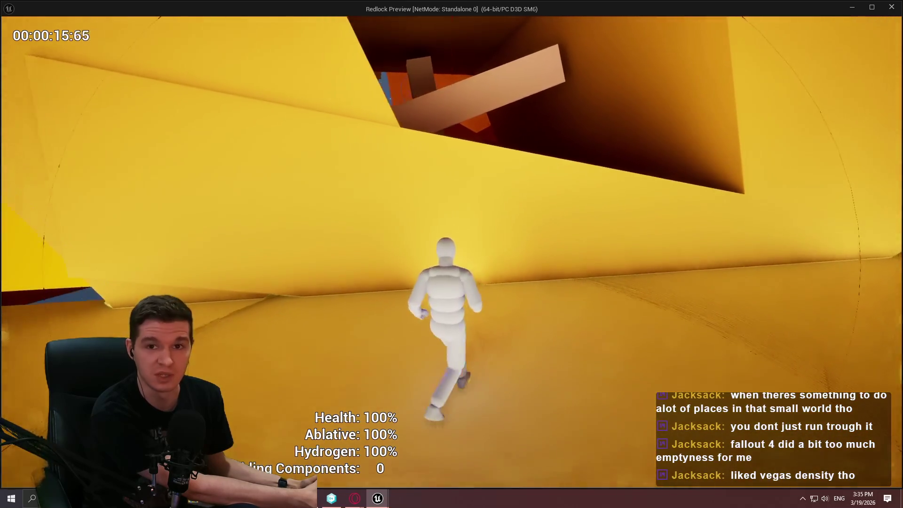
{"action": "key", "text": "w"}
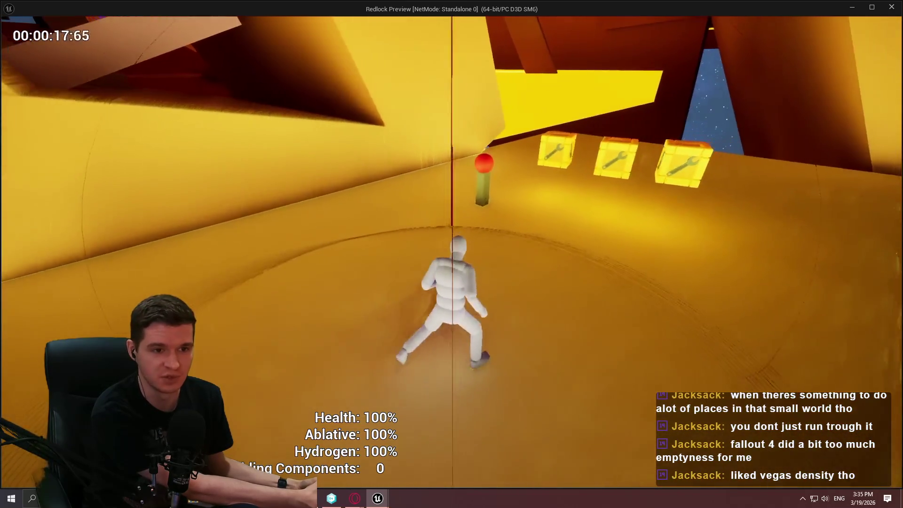
{"action": "key", "text": "w"}
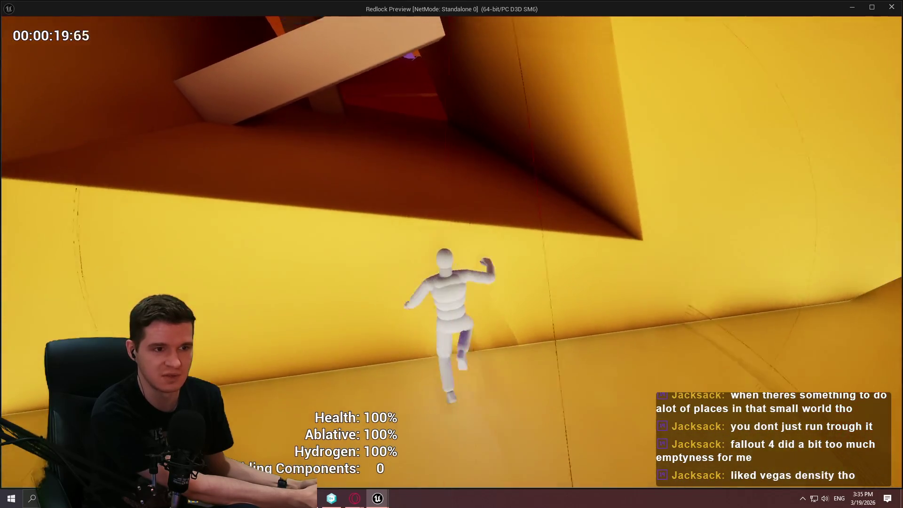
{"action": "key", "text": "w"}
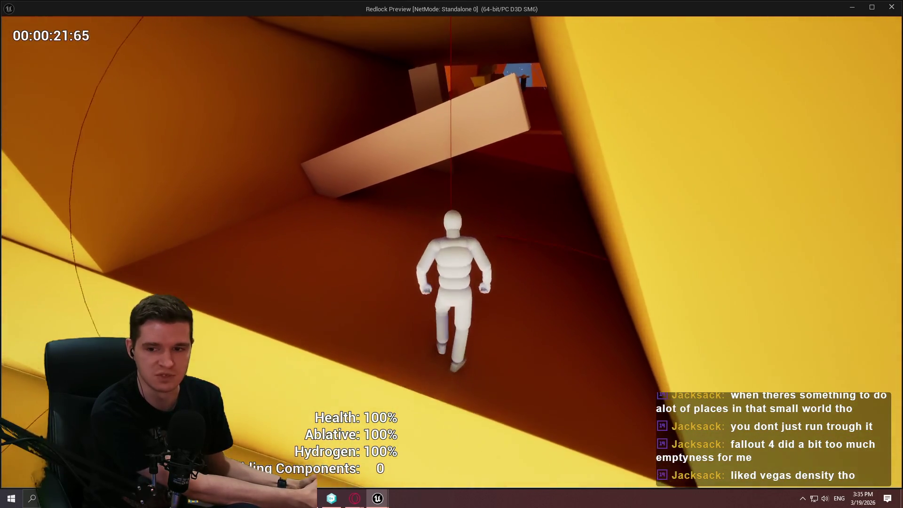
{"action": "key", "text": "w"}
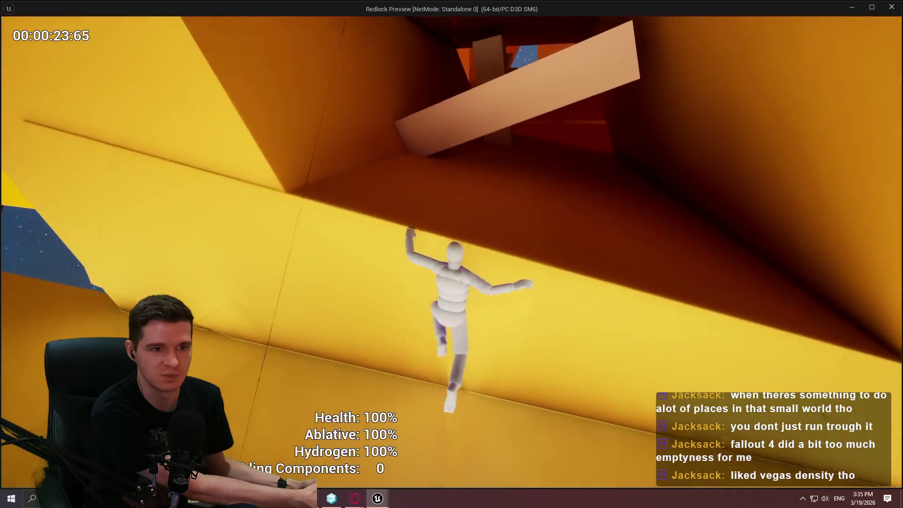
{"action": "key", "text": "w"}
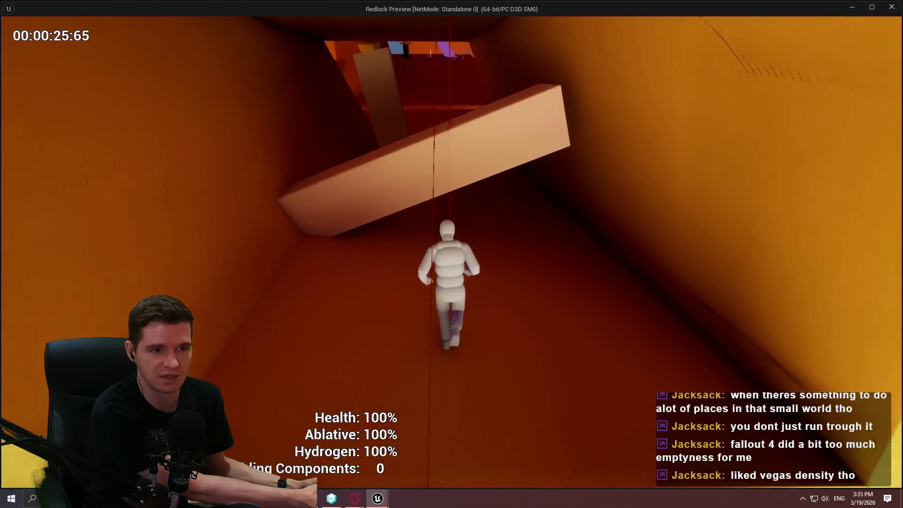
{"action": "key", "text": "w"}
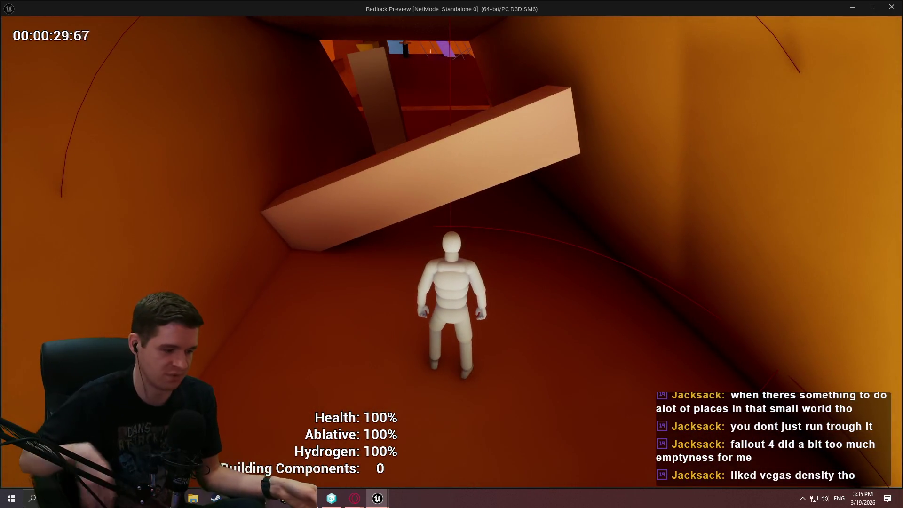
{"action": "key", "text": "Escape"}
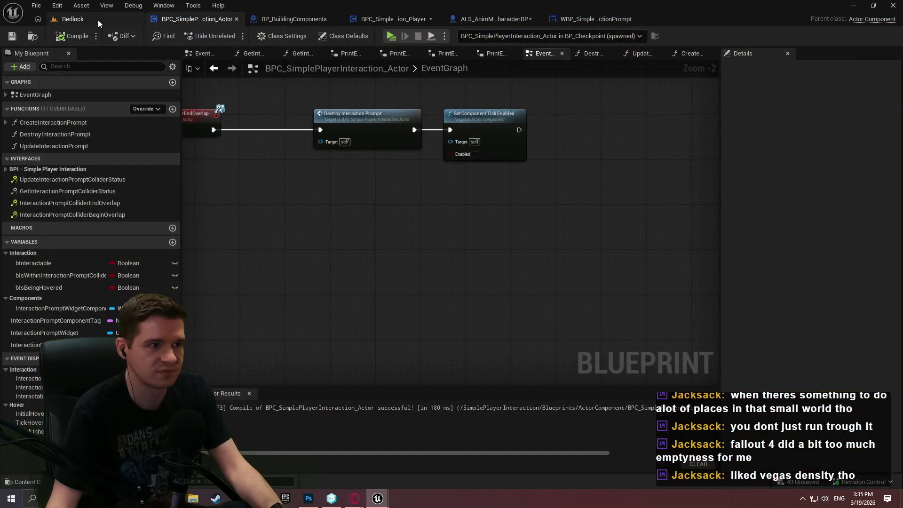
Step: In the Redlock level viewport, fly to the tilted beam and select Cube4
{"action": "left_click", "coordinate": [97, 21]}
{"action": "scroll", "coordinate": [372, 226], "scroll_direction": "up", "scroll_amount": 3}
{"action": "mouse_move", "coordinate": [373, 226]}
{"action": "left_mouse_down"}
{"action": "mouse_move", "coordinate": [419, 255]}
{"action": "mouse_move", "coordinate": [427, 189]}
{"action": "mouse_move", "coordinate": [441, 176]}
{"action": "left_mouse_up"}
{"action": "scroll", "coordinate": [419, 255], "scroll_direction": "up", "scroll_amount": 3}
{"action": "scroll", "coordinate": [426, 189], "scroll_direction": "up", "scroll_amount": 1}
{"action": "scroll", "coordinate": [441, 176], "scroll_direction": "down", "scroll_amount": 1}
{"action": "scroll", "coordinate": [442, 176], "scroll_direction": "down", "scroll_amount": 1}
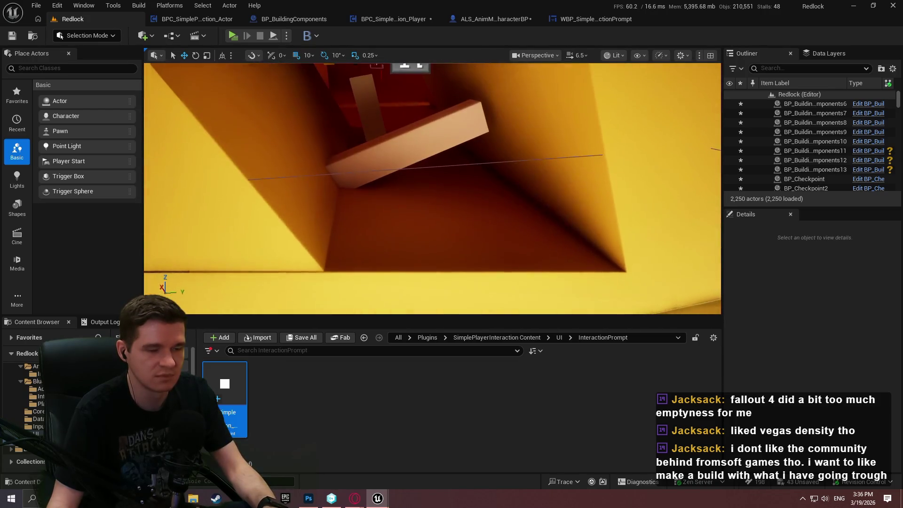
{"action": "left_click", "coordinate": [411, 131]}
{"action": "type", "text": "simpl"}
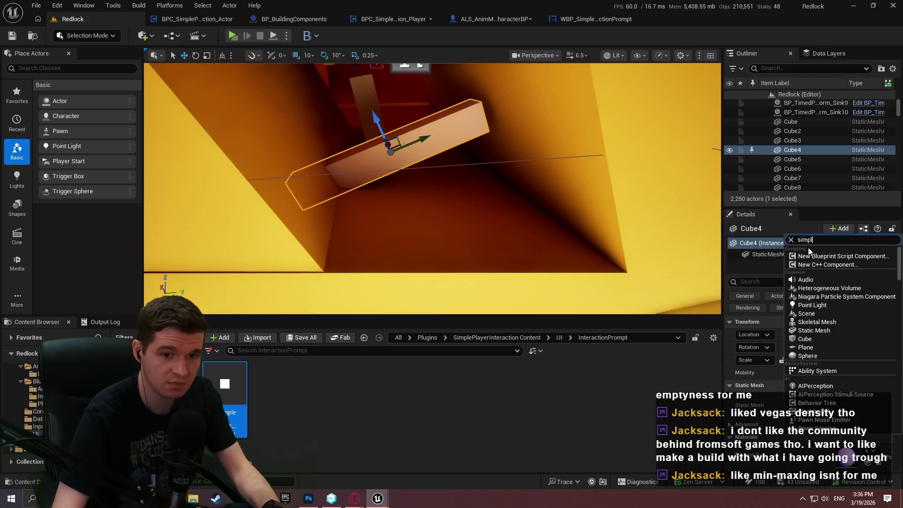
Step: Add the BPC Simple Player Interaction component to Cube4 and start playing the level
{"action": "type", "text": "e"}
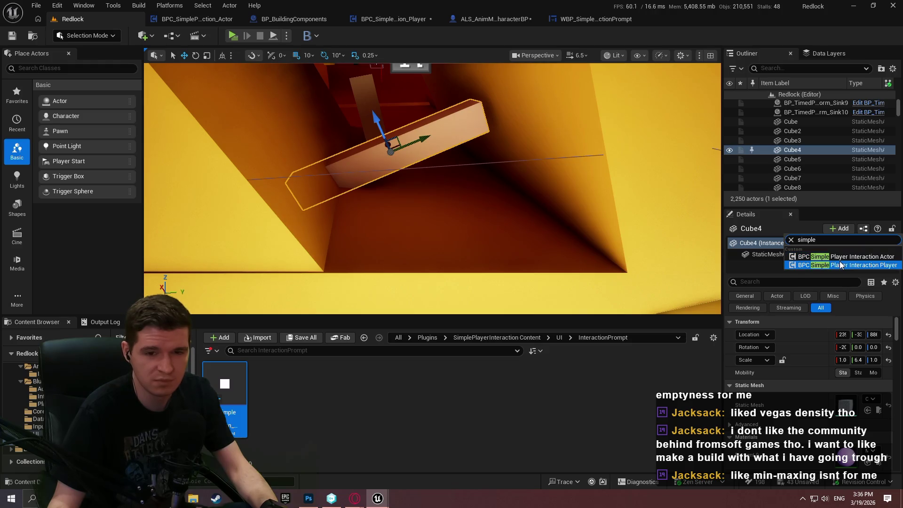
{"action": "left_click", "coordinate": [840, 264]}
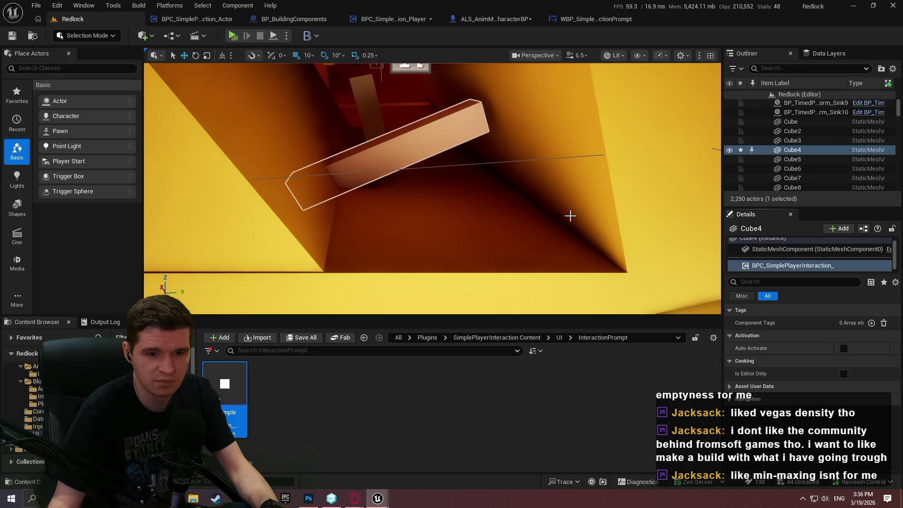
{"action": "left_click", "coordinate": [233, 37]}
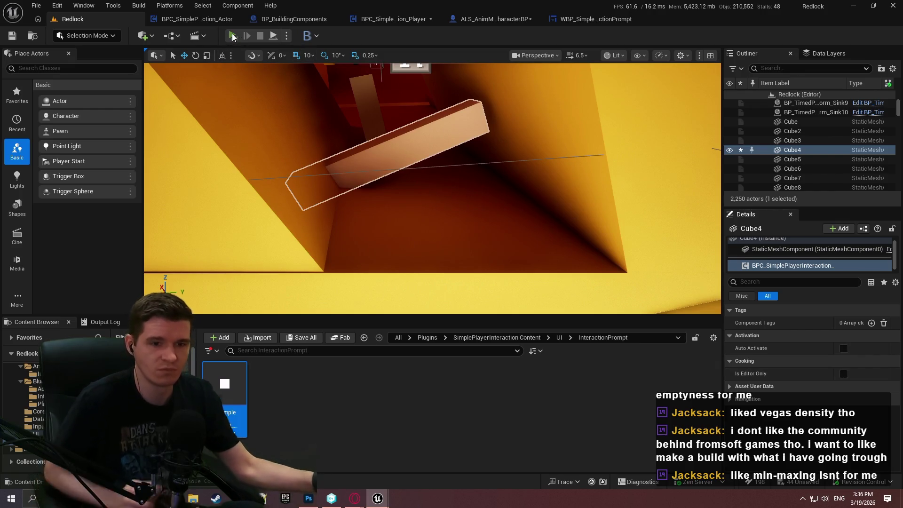
Step: Run the character through the orange tunnel, under and past the slanted beam
{"action": "key", "text": "w"}
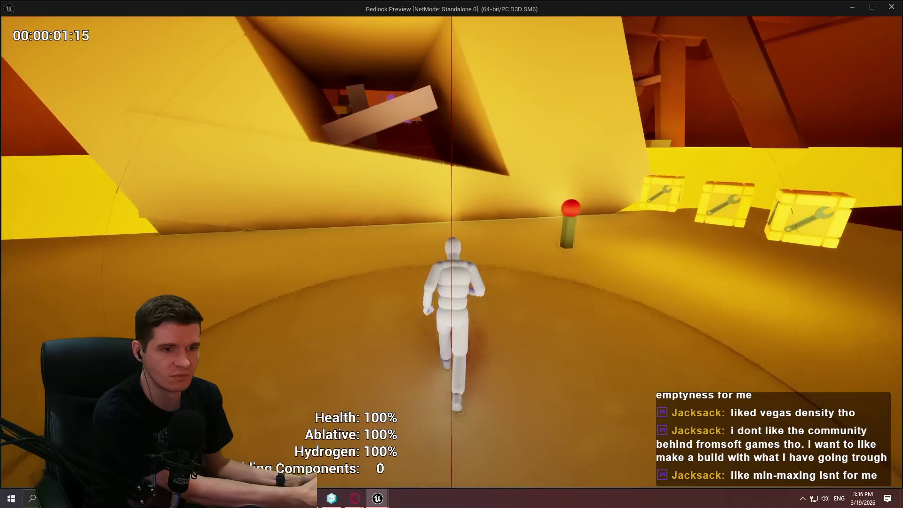
{"action": "key", "text": "w"}
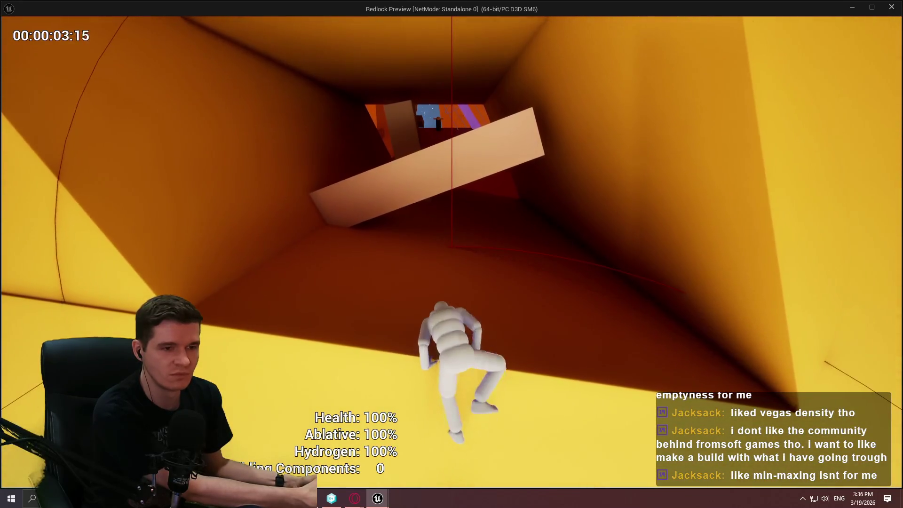
{"action": "key", "text": "w"}
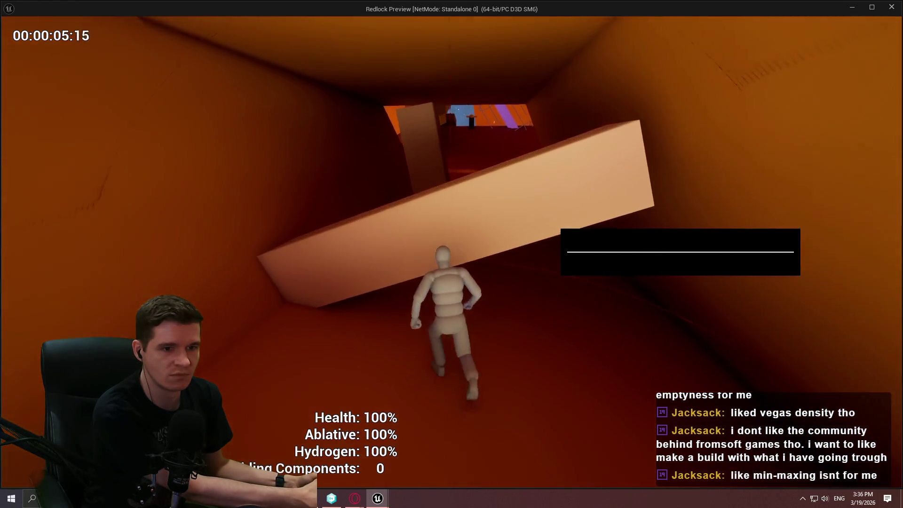
{"action": "key", "text": "w"}
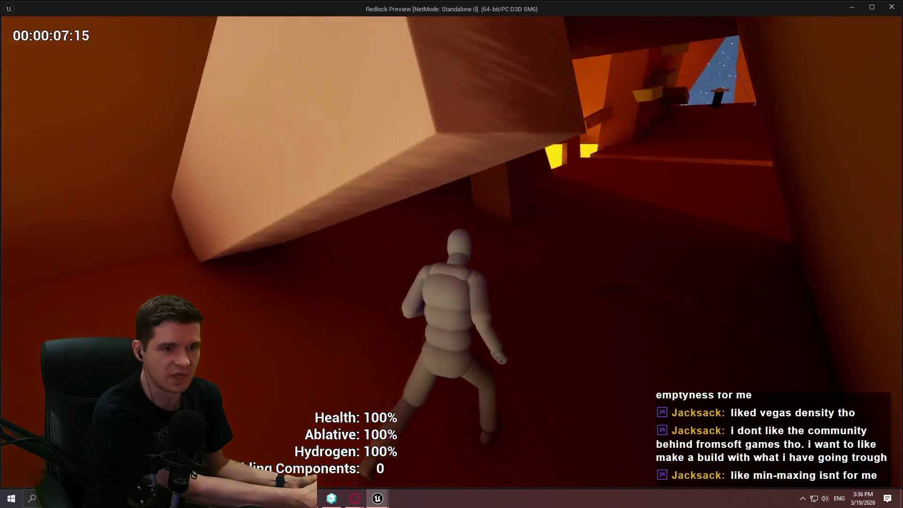
{"action": "key", "text": "w"}
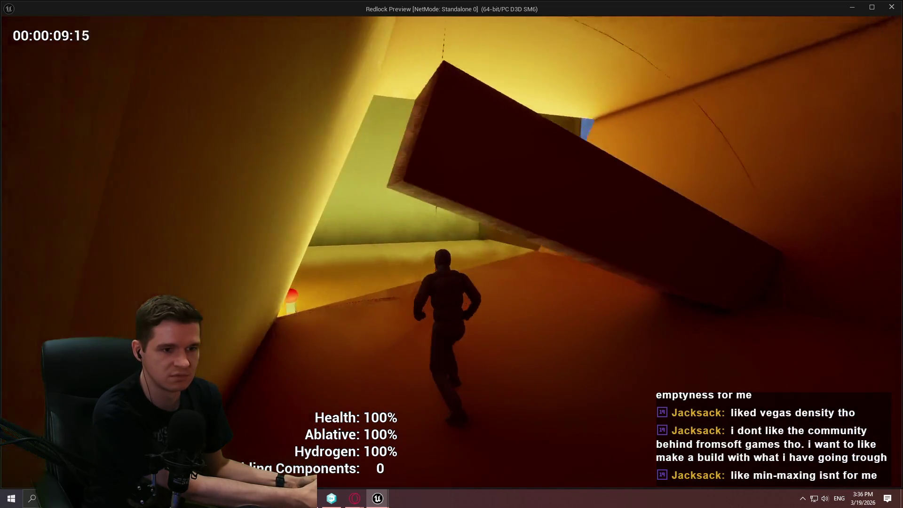
{"action": "key", "text": "w"}
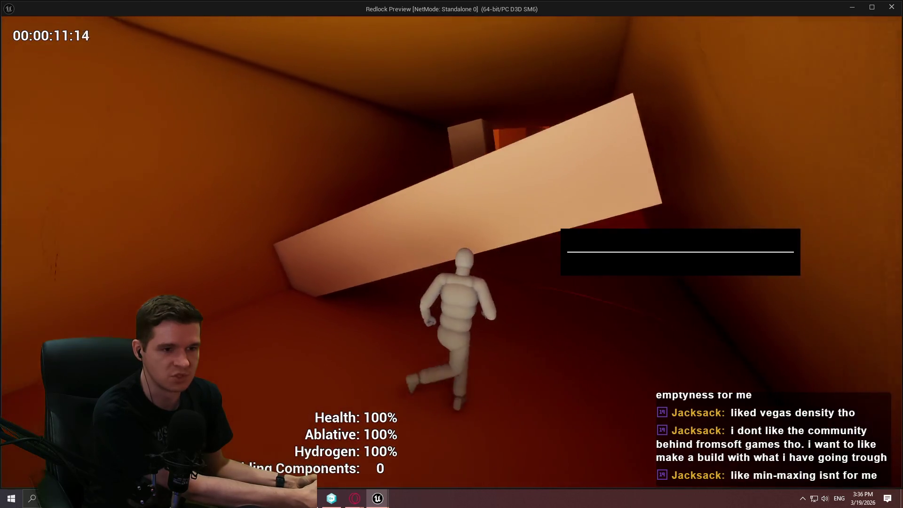
{"action": "key", "text": "w"}
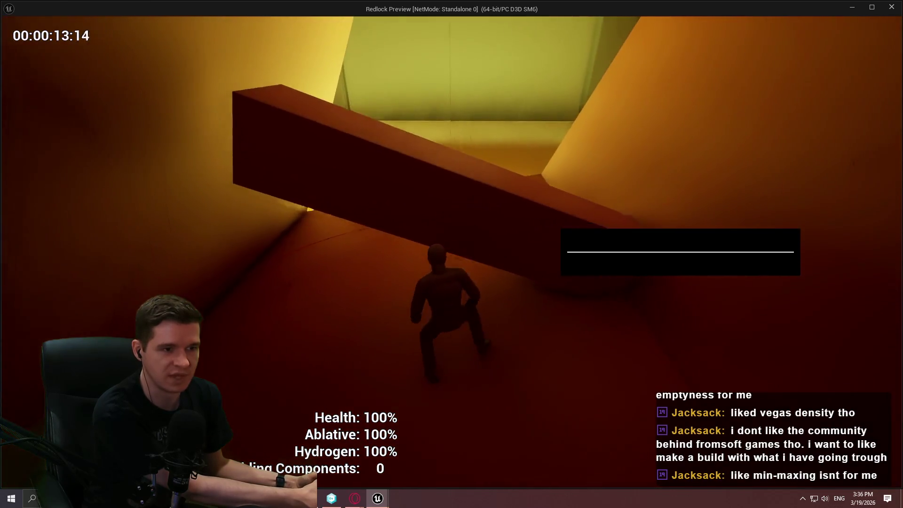
Step: Bring the character back under the slanted beam, climb the yellow wall, then switch to the editor
{"action": "key", "text": "w"}
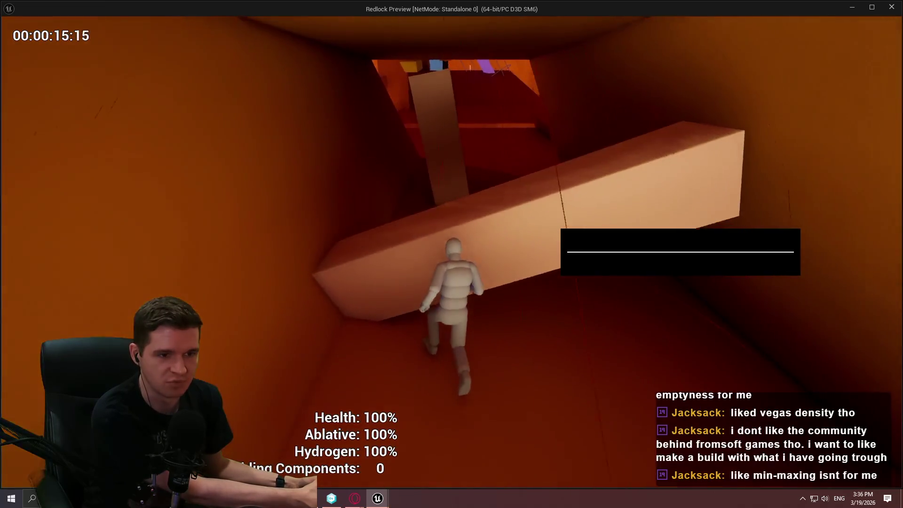
{"action": "key", "text": "w"}
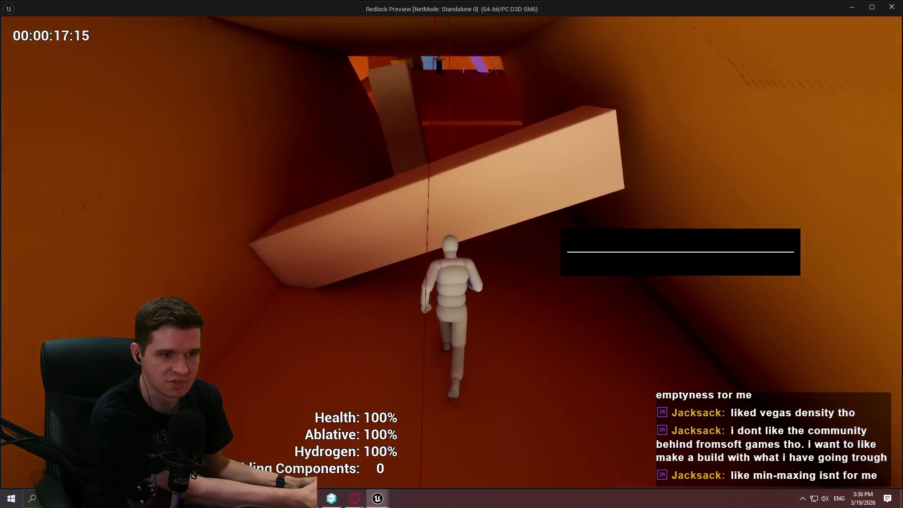
{"action": "key", "text": "w"}
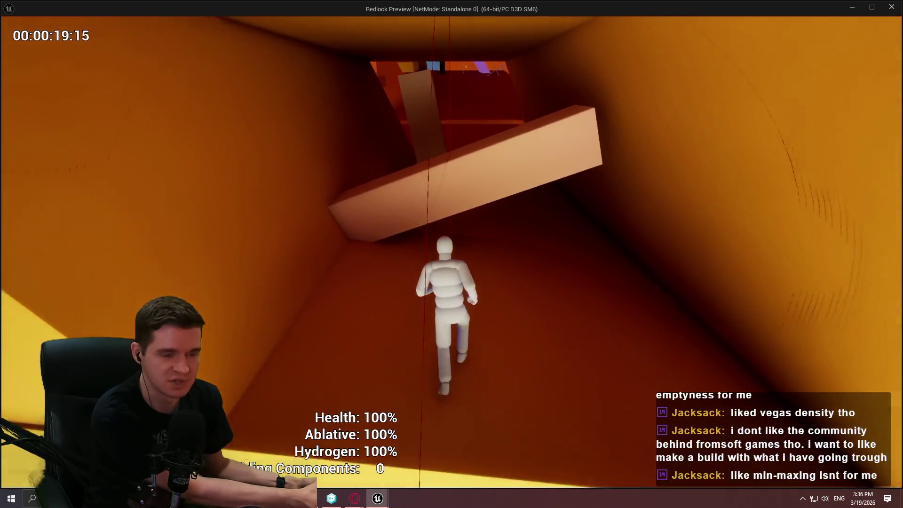
{"action": "key", "text": "w"}
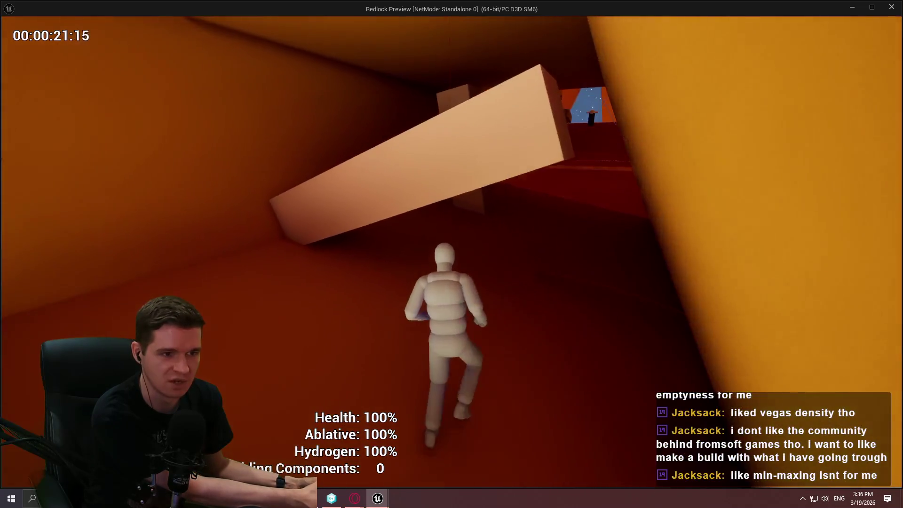
{"action": "key", "text": "w"}
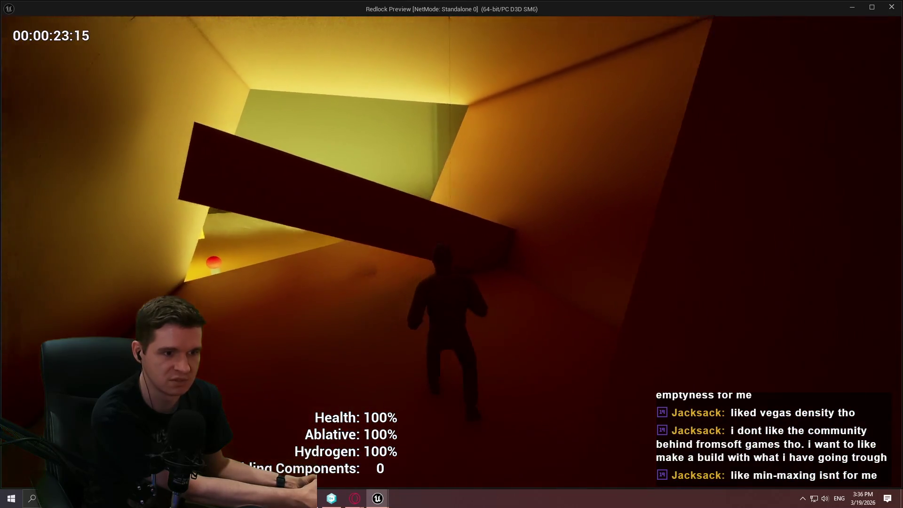
{"action": "key", "text": "w"}
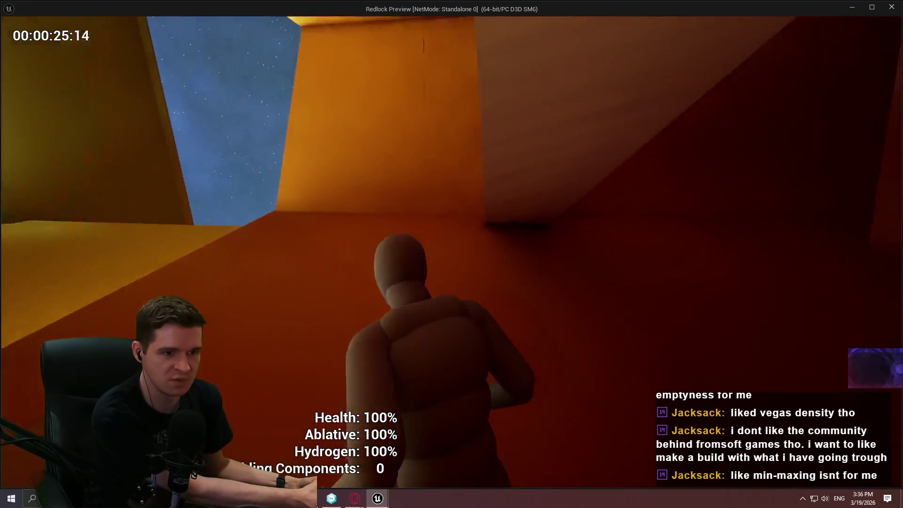
{"action": "key", "text": "w"}
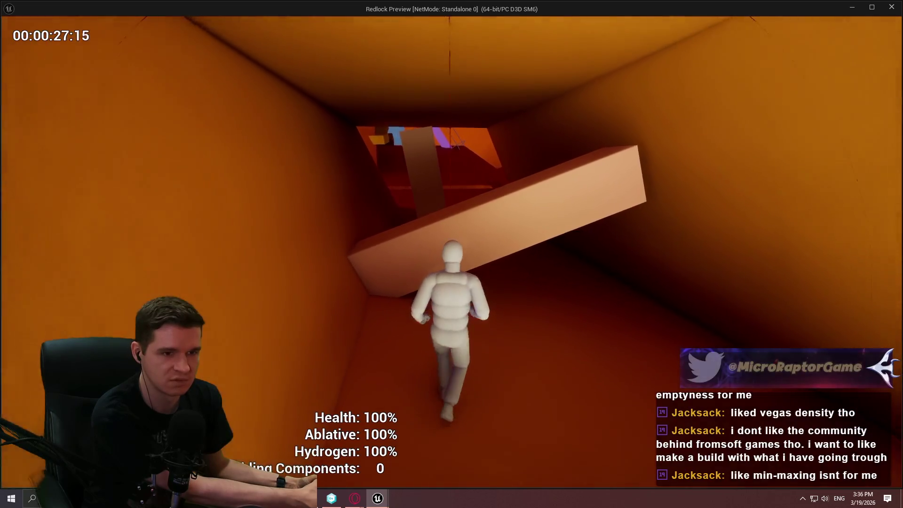
{"action": "key", "text": "space"}
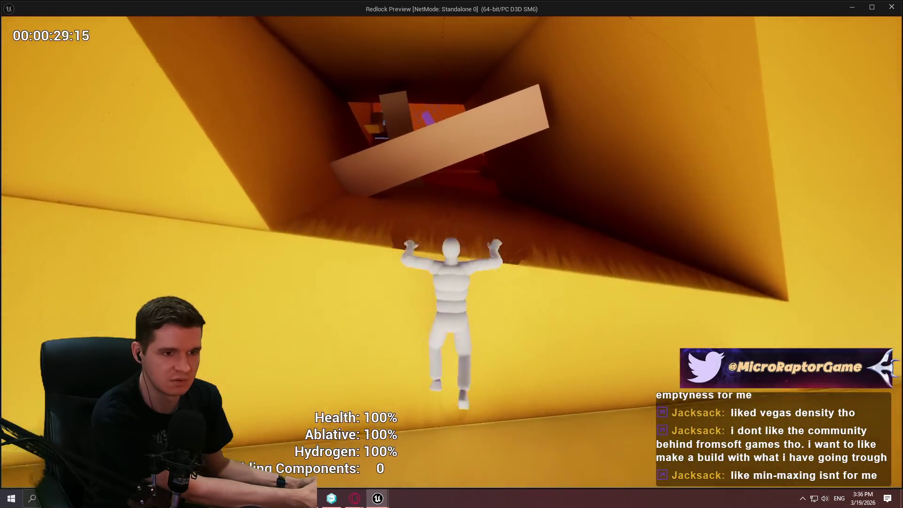
{"action": "key", "text": "w"}
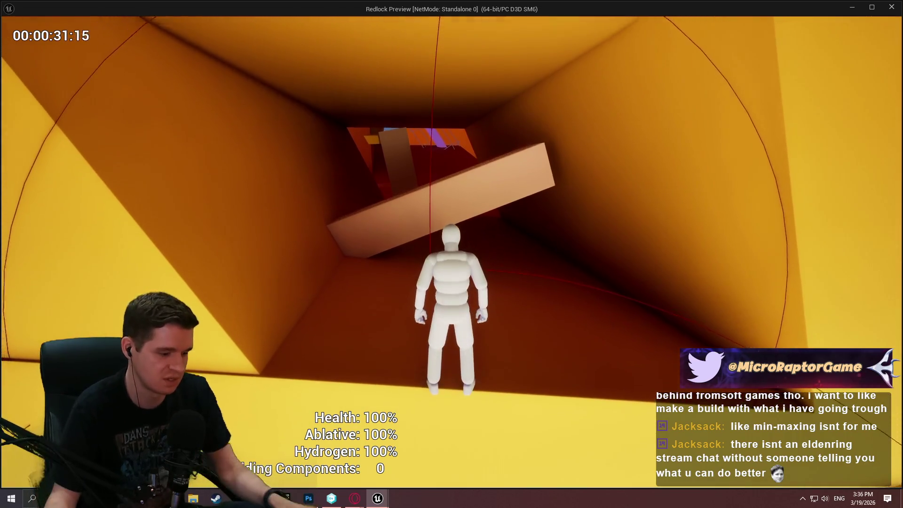
{"action": "key", "text": "w"}
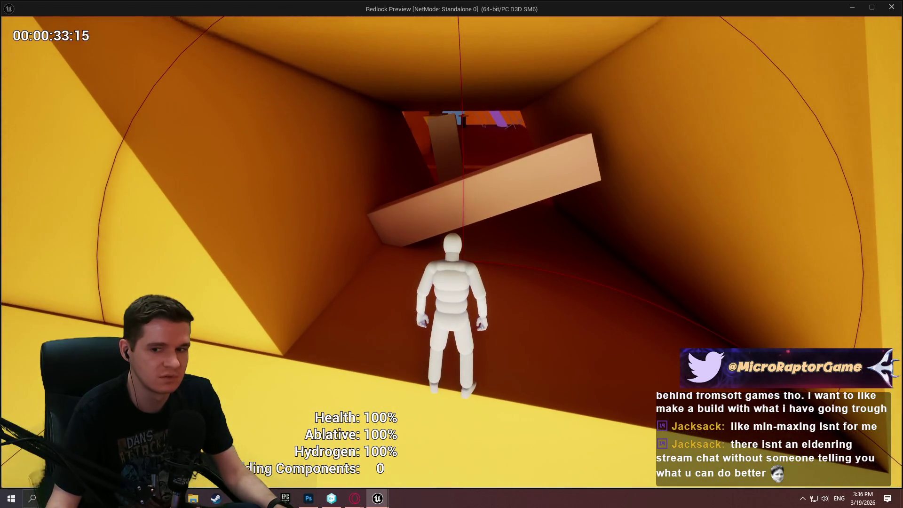
{"action": "key", "text": "w"}
{"action": "key", "text": "alt+Tab"}
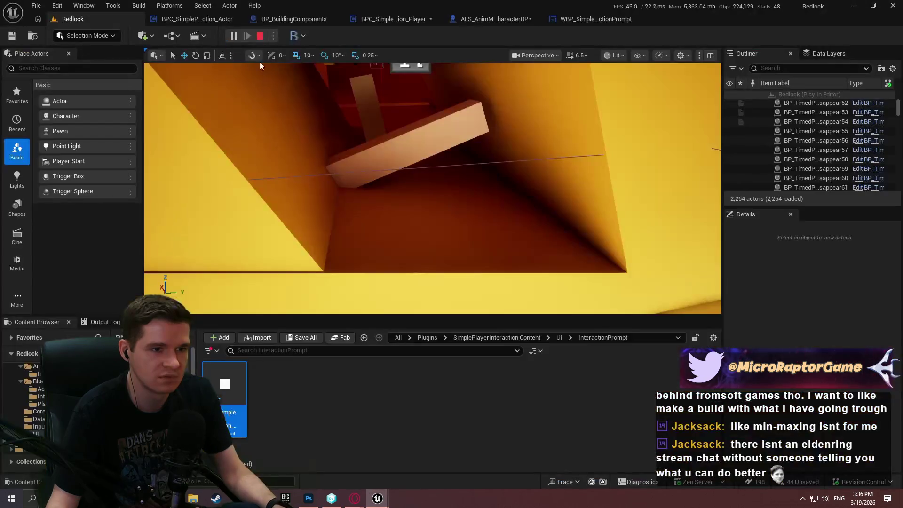
Step: Set the BPC_SimplePlayerInteraction_Actor blueprint's debug object to Cube4's component instance, then bring the game back
{"action": "left_click", "coordinate": [401, 137]}
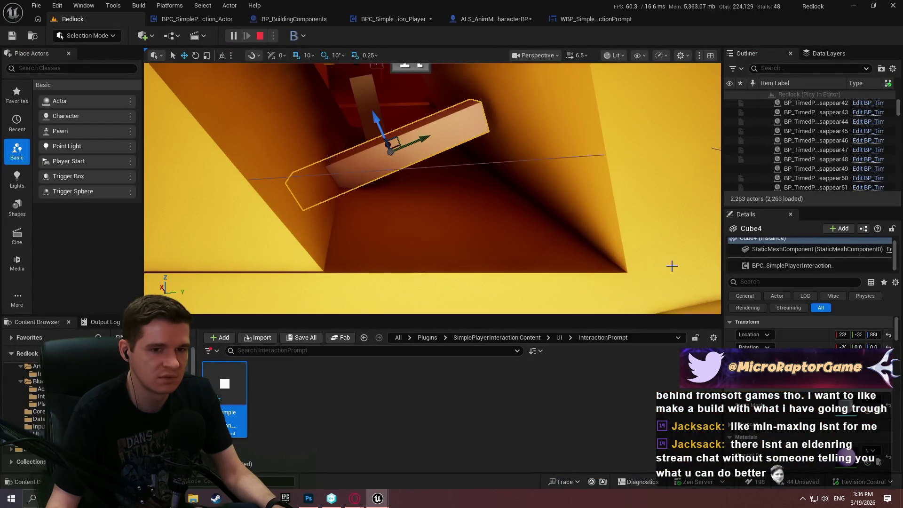
{"action": "left_click", "coordinate": [191, 22]}
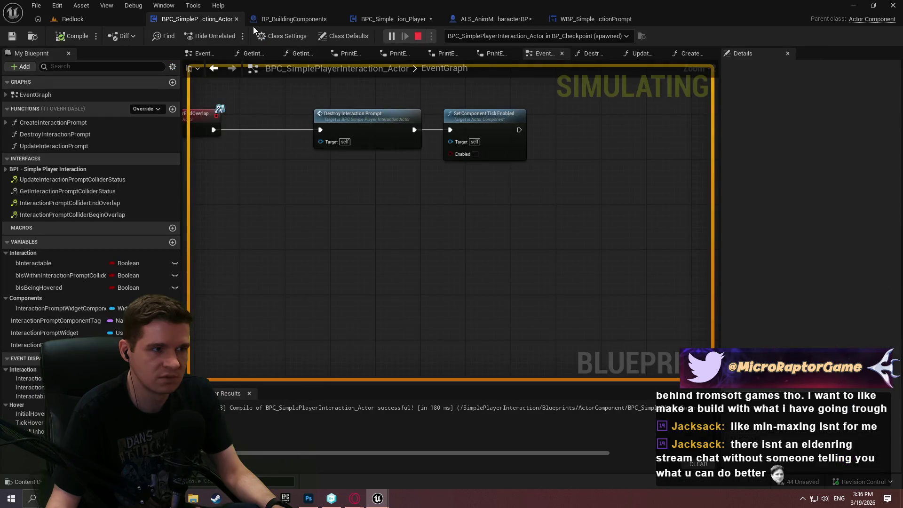
{"action": "left_click", "coordinate": [508, 36]}
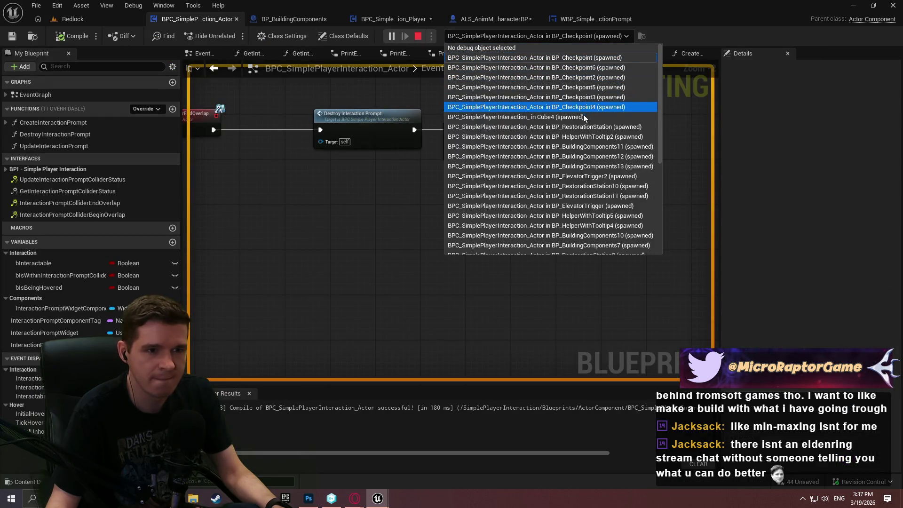
{"action": "left_click", "coordinate": [583, 116]}
{"action": "scroll", "coordinate": [650, 276], "scroll_direction": "down", "scroll_amount": 1}
{"action": "scroll", "coordinate": [649, 281], "scroll_direction": "down", "scroll_amount": 1}
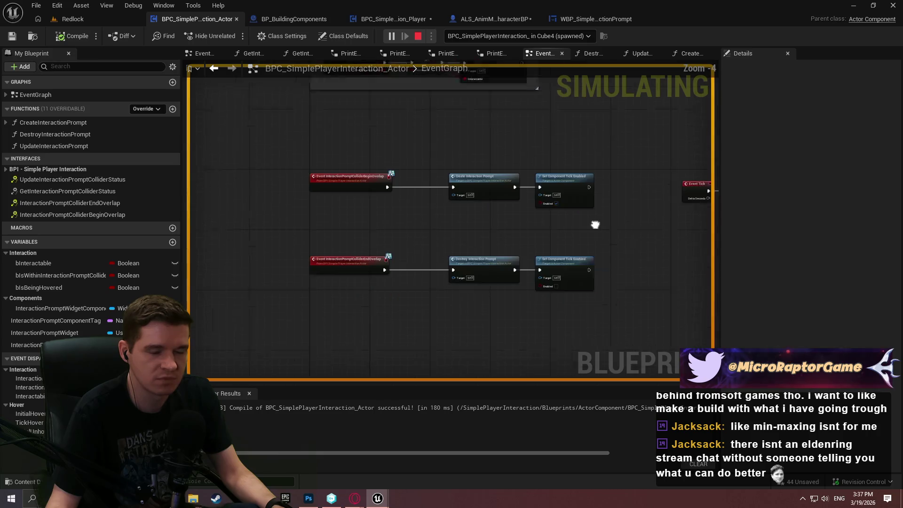
{"action": "left_click", "coordinate": [383, 502]}
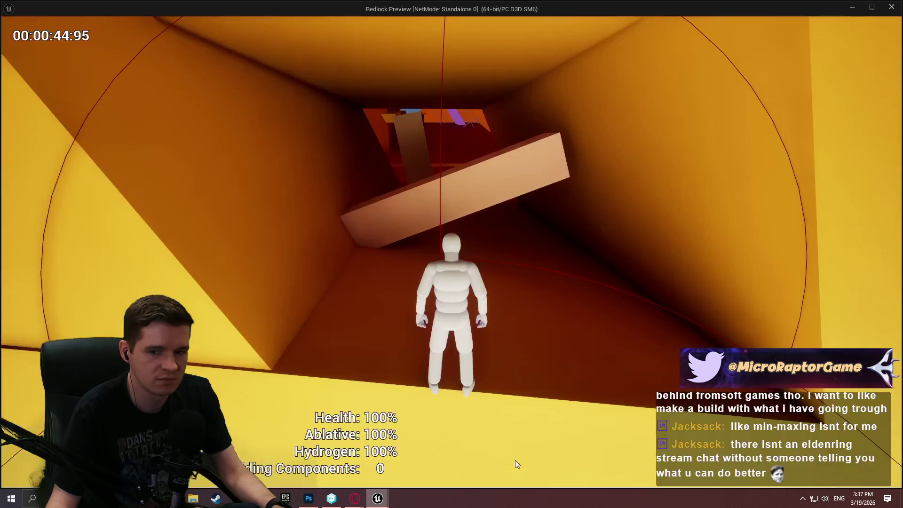
Step: Snap the Redlock Preview window to the right half of the screen
{"action": "key", "text": "super+Right"}
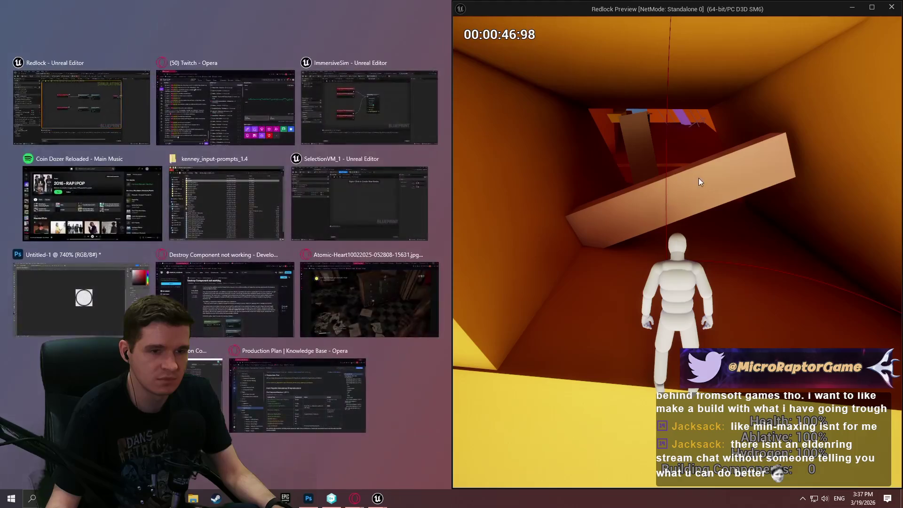
{"action": "key", "text": "Escape"}
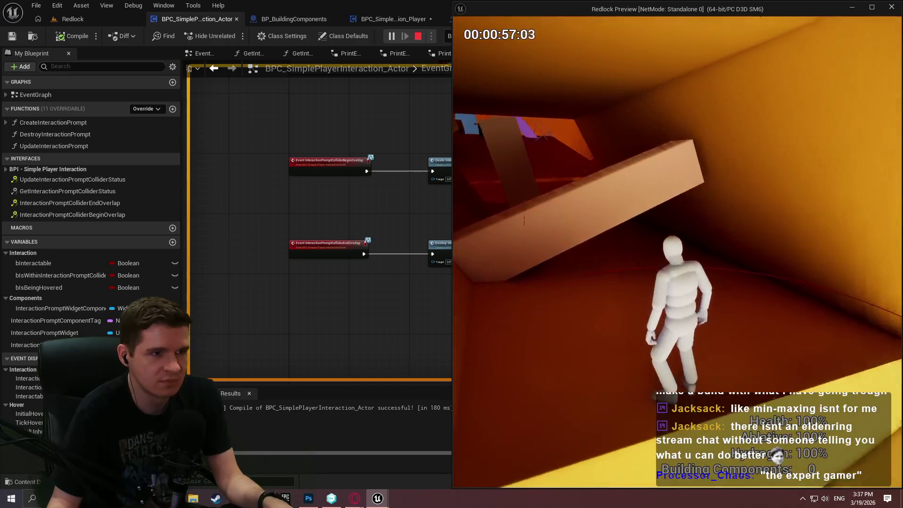
Step: Open the InteractionPromptCollider_OnBeginOverlap graph in BPC_SimplePlayerInteraction_Player
{"action": "key", "text": "alt+Tab"}
{"action": "left_click", "coordinate": [393, 19]}
{"action": "scroll", "coordinate": [398, 151], "scroll_direction": "down", "scroll_amount": 3}
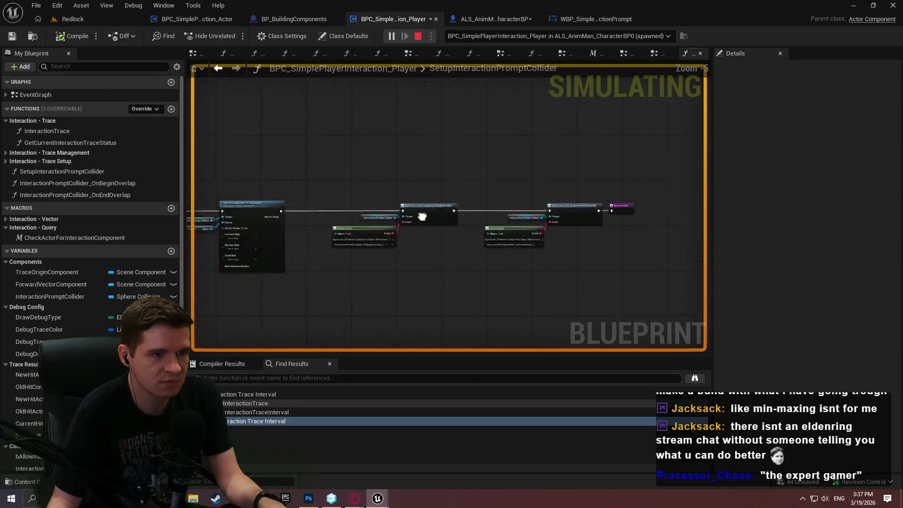
{"action": "mouse_move", "coordinate": [387, 167]}
{"action": "left_mouse_down"}
{"action": "mouse_move", "coordinate": [544, 197]}
{"action": "mouse_move", "coordinate": [488, 133]}
{"action": "mouse_move", "coordinate": [408, 80]}
{"action": "left_mouse_up"}
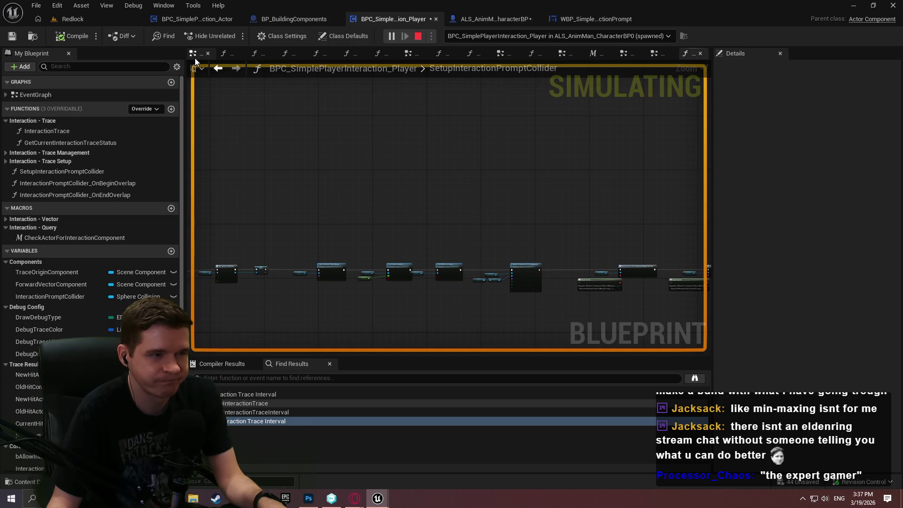
{"action": "double_click", "coordinate": [65, 183]}
{"action": "mouse_move", "coordinate": [513, 283]}
{"action": "left_mouse_down"}
{"action": "mouse_move", "coordinate": [399, 225]}
{"action": "mouse_move", "coordinate": [455, 241]}
{"action": "left_mouse_up"}
Step: Toggle a breakpoint on the begin-overlap entry node and return to the running game
{"action": "right_click", "coordinate": [275, 170]}
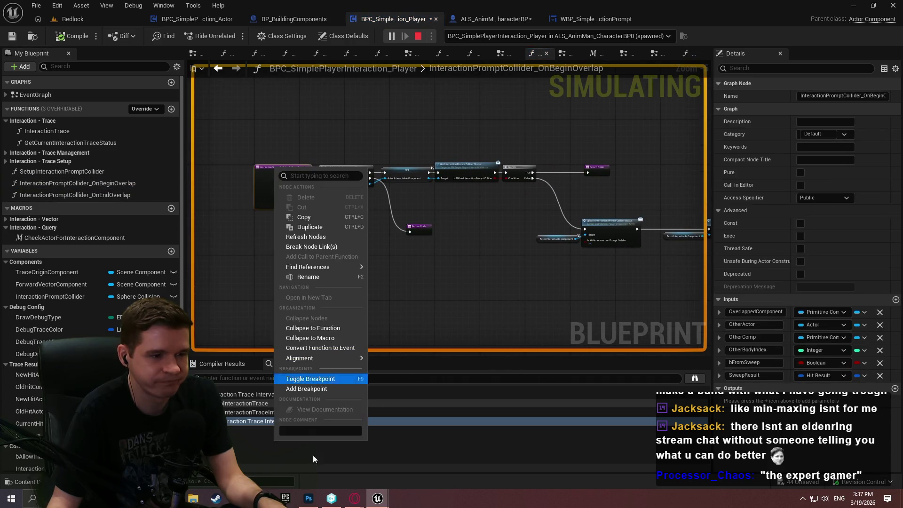
{"action": "left_click", "coordinate": [311, 389]}
{"action": "mouse_move", "coordinate": [379, 498]}
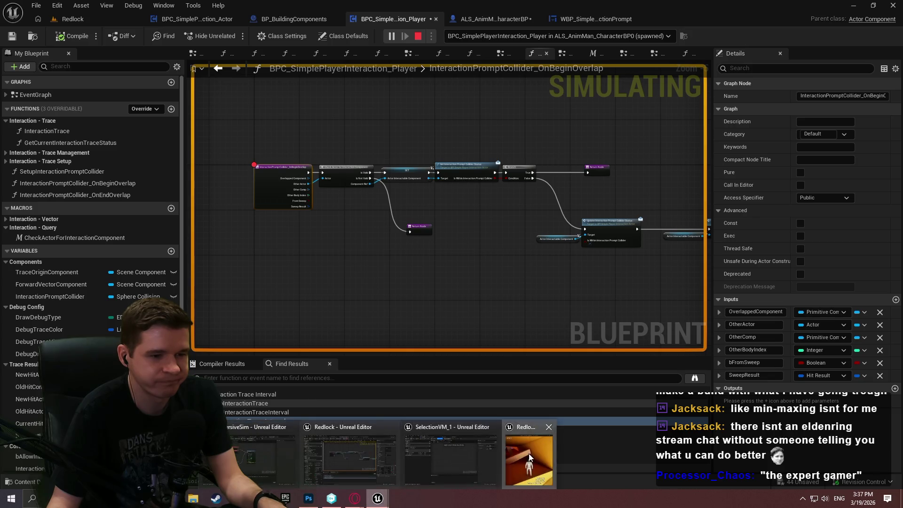
{"action": "left_click", "coordinate": [529, 457]}
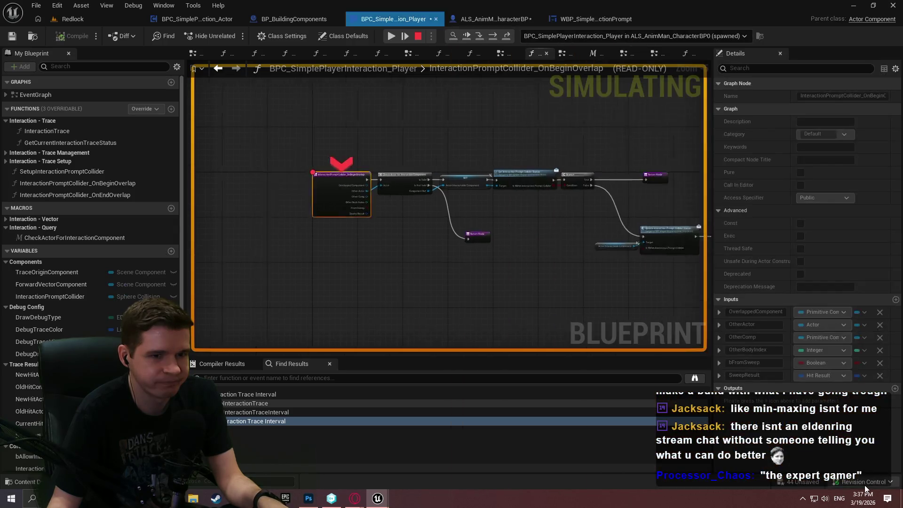
Step: Stop play, tick Generate Overlap Events on Cube4's StaticMeshComponent, and play the level again
{"action": "left_click", "coordinate": [416, 41]}
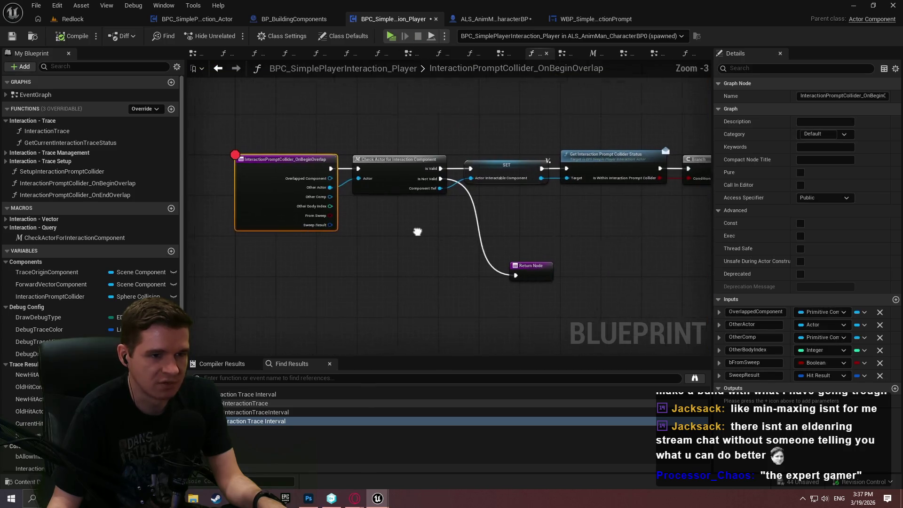
{"action": "left_click", "coordinate": [73, 19]}
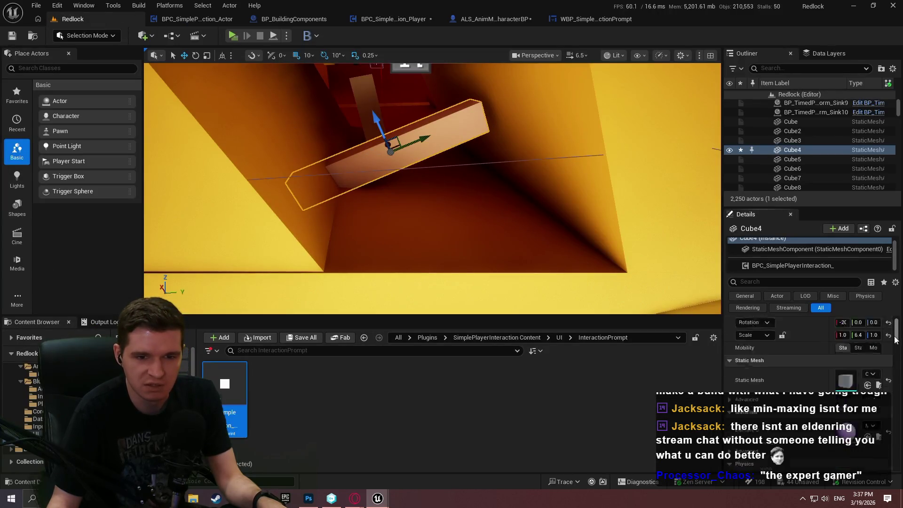
{"action": "left_click", "coordinate": [809, 249]}
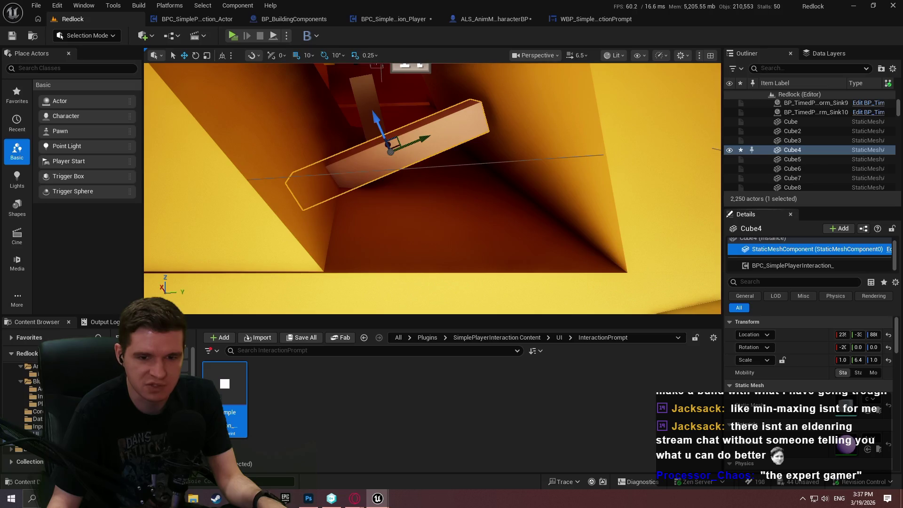
{"action": "left_click_drag", "start_coordinate": [894, 328], "coordinate": [899, 388]}
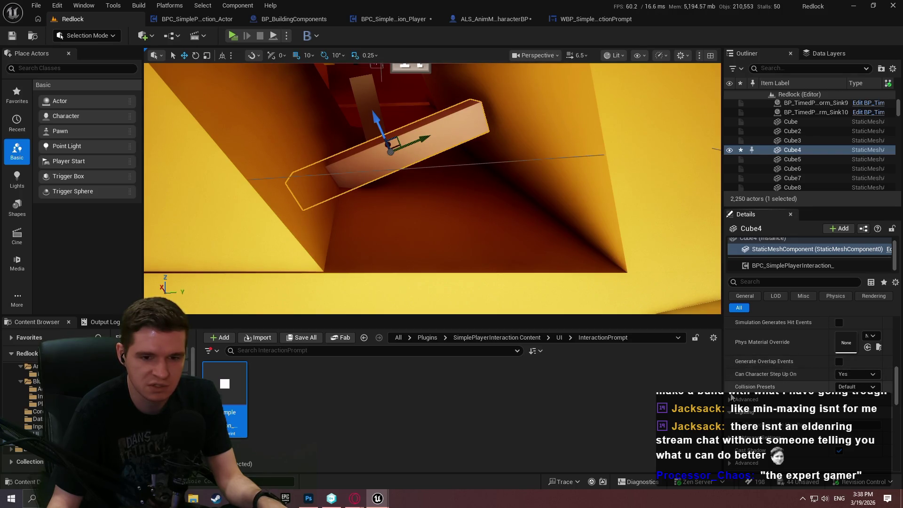
{"action": "left_click", "coordinate": [839, 362]}
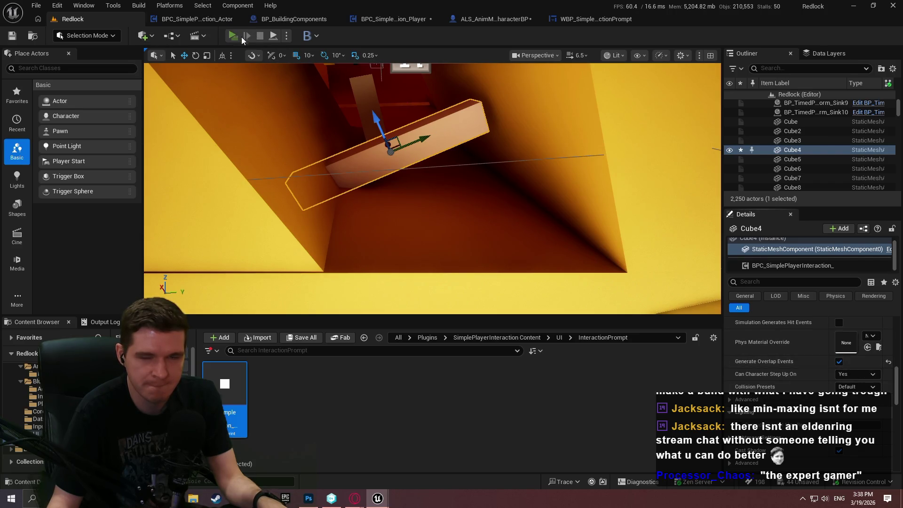
{"action": "key", "text": "alt+p"}
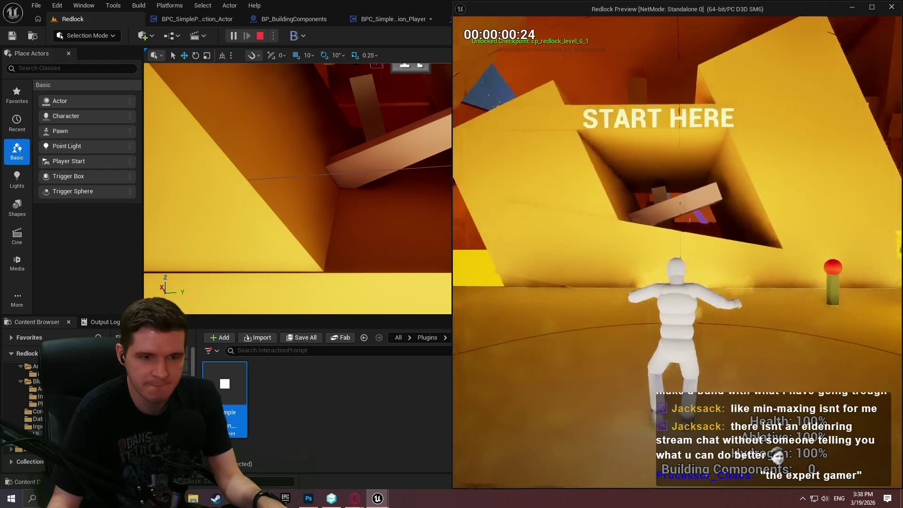
Step: Run the character under the beam to the yellow wall, resuming after the breakpoint hits
{"action": "key", "text": "w"}
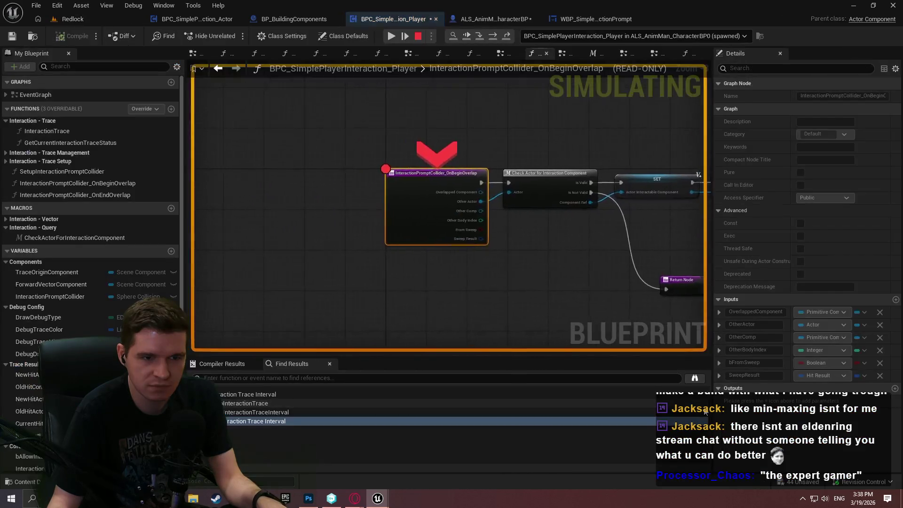
{"action": "left_click", "coordinate": [391, 35]}
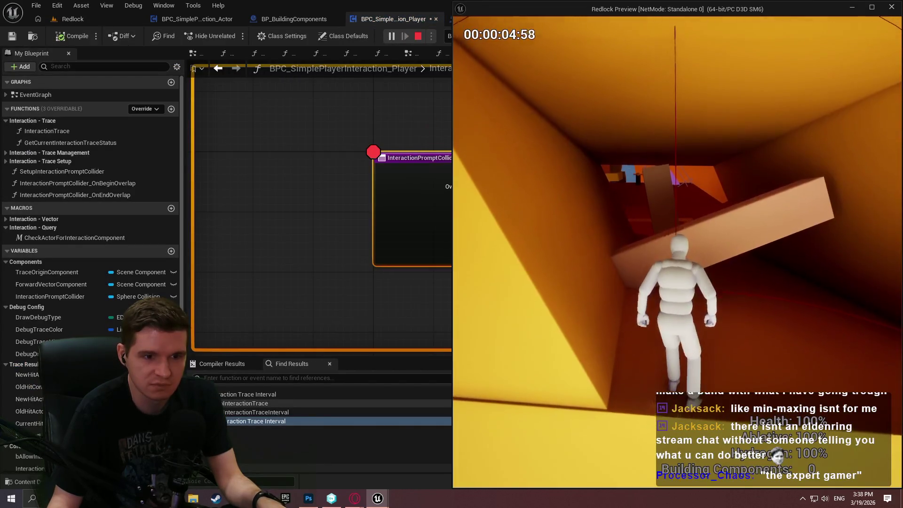
{"action": "key", "text": "w"}
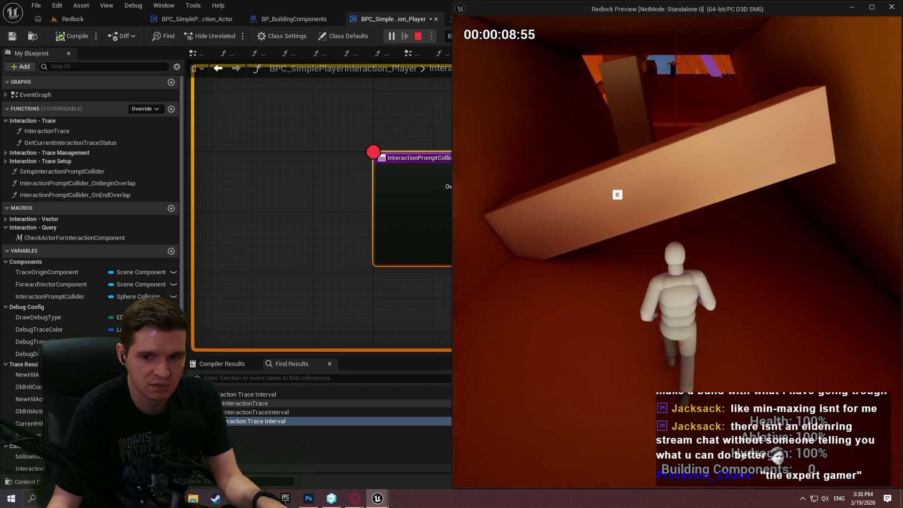
{"action": "key", "text": "space"}
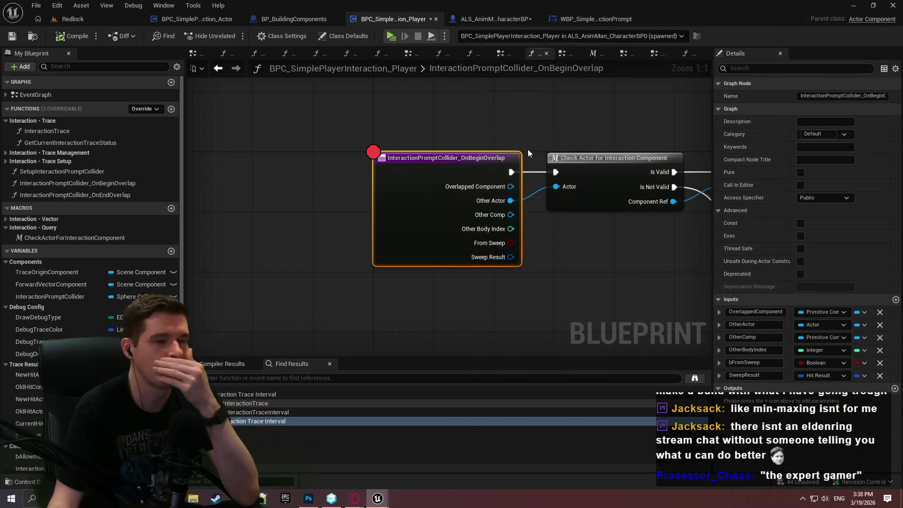
Step: Remove the begin-overlap breakpoint and switch to the BPC_SimplePlayerInteraction_Actor blueprint
{"action": "right_click", "coordinate": [487, 167]}
{"action": "mouse_move", "coordinate": [517, 357]}
{"action": "left_click", "coordinate": [521, 388]}
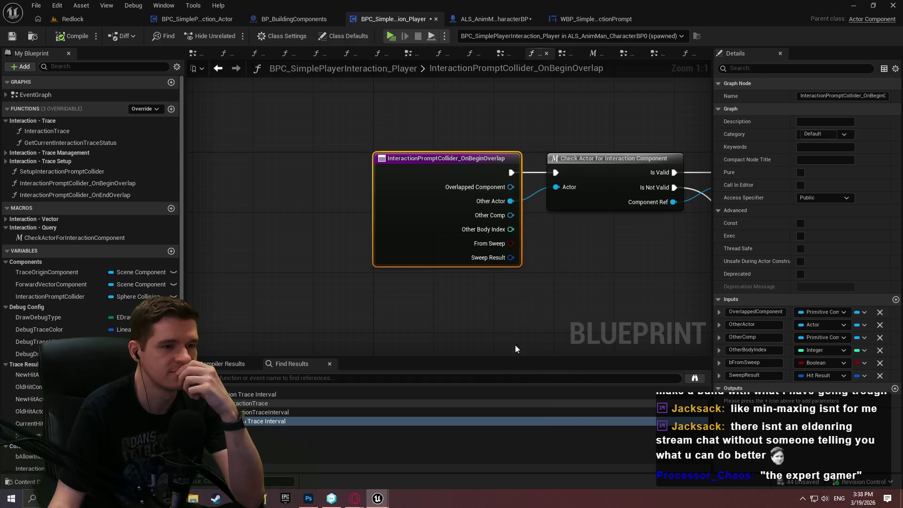
{"action": "left_click", "coordinate": [211, 19]}
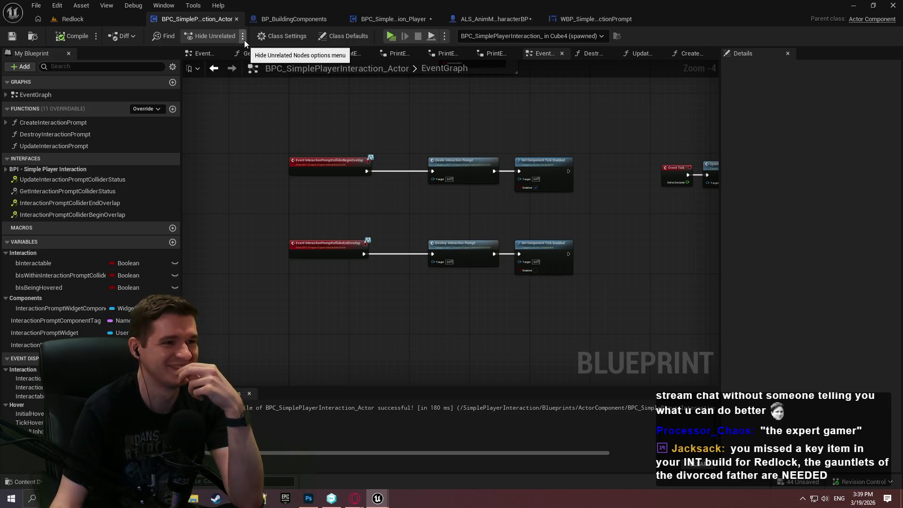
Step: Pan the EventGraph to the Create Interaction Prompt call and open its function graph
{"action": "scroll", "coordinate": [508, 178], "scroll_direction": "up", "scroll_amount": 3}
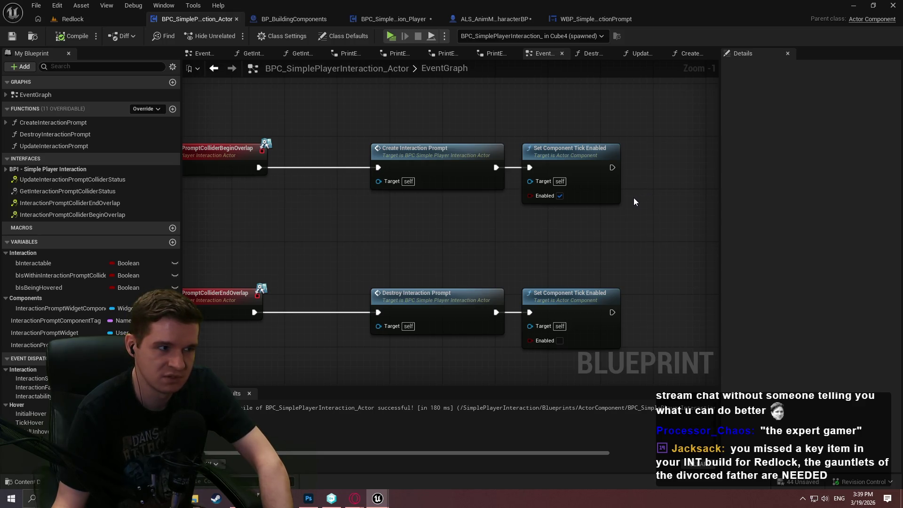
{"action": "scroll", "coordinate": [654, 188], "scroll_direction": "down", "scroll_amount": 2}
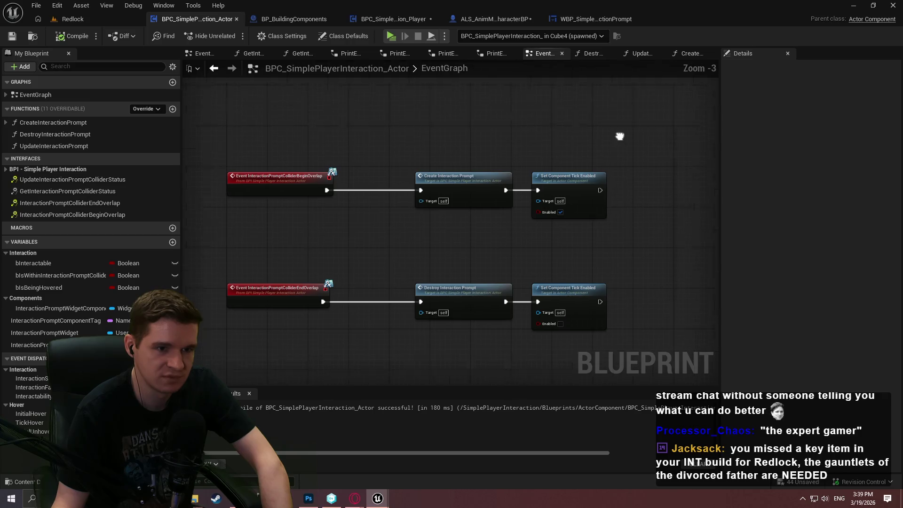
{"action": "left_click_drag", "start_coordinate": [621, 137], "coordinate": [540, 253]}
{"action": "scroll", "coordinate": [541, 252], "scroll_direction": "down", "scroll_amount": 2}
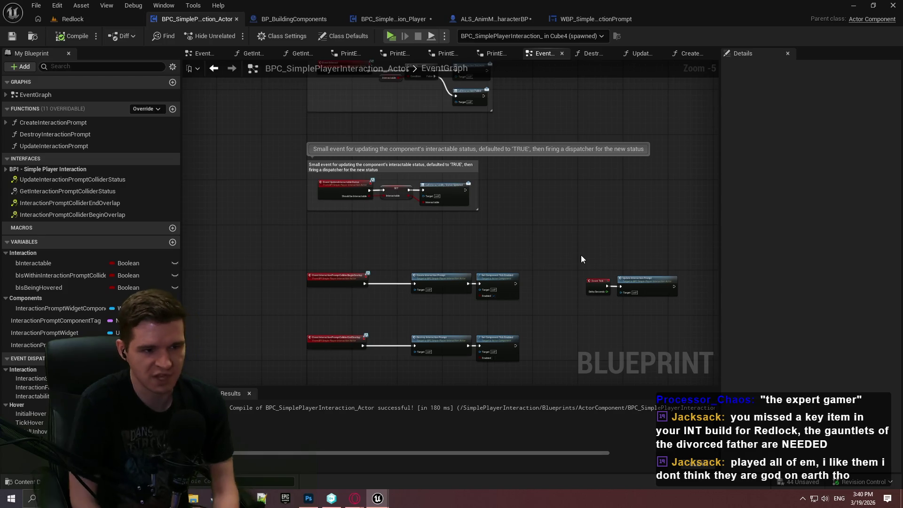
{"action": "scroll", "coordinate": [580, 263], "scroll_direction": "up", "scroll_amount": 5}
{"action": "left_click_drag", "start_coordinate": [426, 339], "coordinate": [556, 244]}
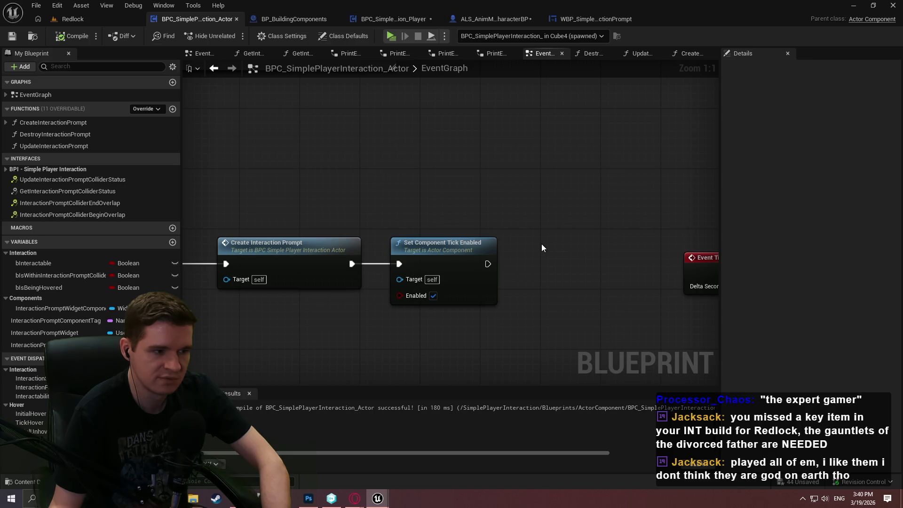
{"action": "left_click", "coordinate": [313, 241]}
{"action": "double_click", "coordinate": [352, 247]}
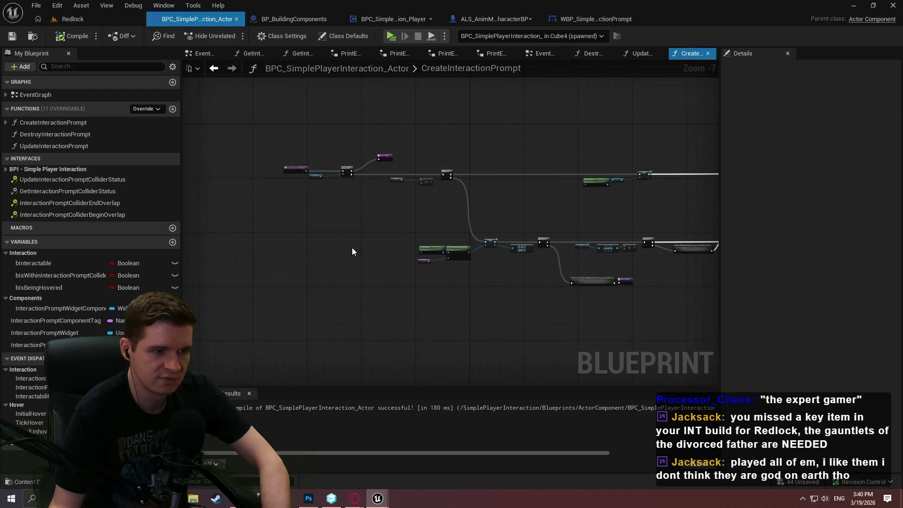
{"action": "scroll", "coordinate": [298, 190], "scroll_direction": "up", "scroll_amount": 5}
{"action": "scroll", "coordinate": [284, 193], "scroll_direction": "up", "scroll_amount": 3}
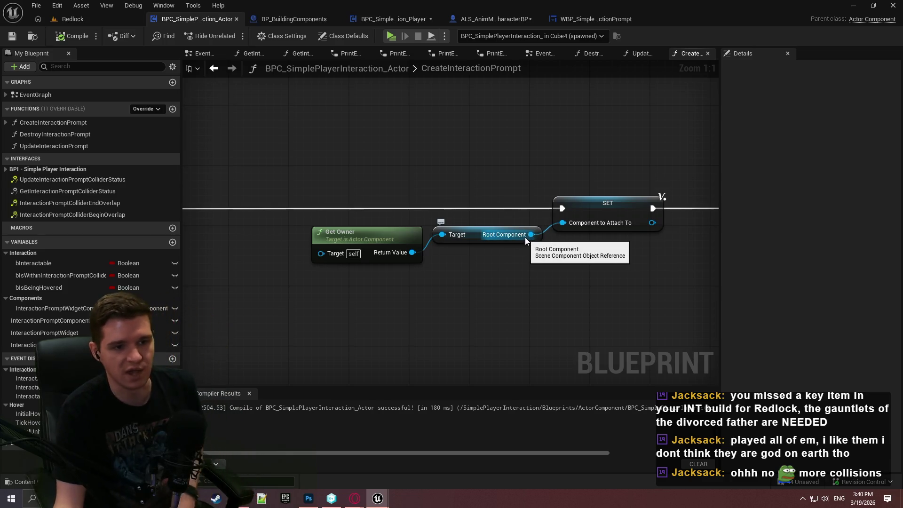
{"action": "left_click_drag", "start_coordinate": [531, 234], "coordinate": [546, 317]}
{"action": "type", "text": "overlap"}
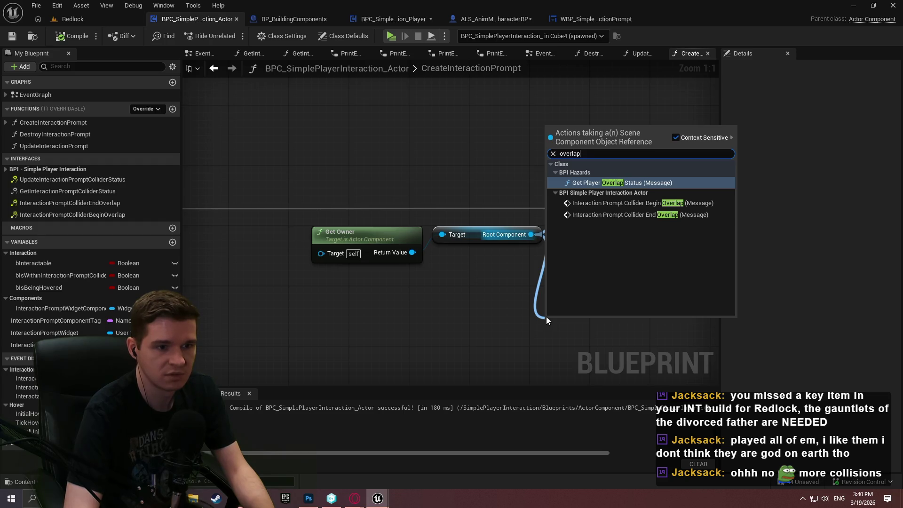
{"action": "left_click", "coordinate": [423, 286]}
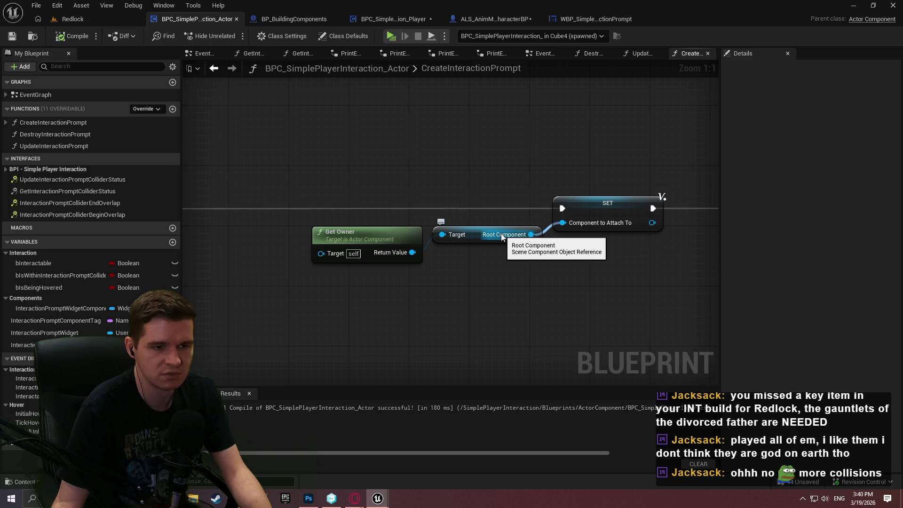
{"action": "left_click_drag", "start_coordinate": [500, 233], "coordinate": [540, 275]}
{"action": "key", "text": "ctrl+a"}
{"action": "left_click", "coordinate": [464, 210]}
{"action": "key", "text": "ctrl+z"}
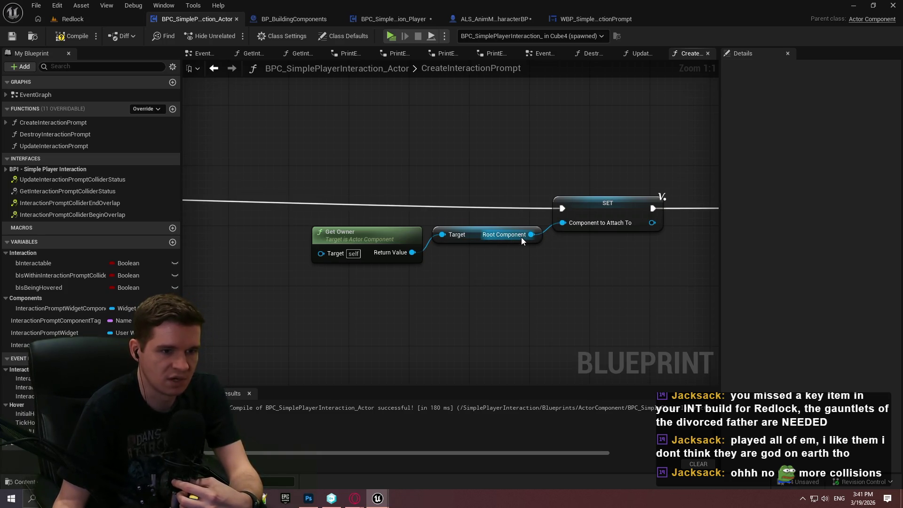
{"action": "scroll", "coordinate": [527, 252], "scroll_direction": "down", "scroll_amount": 3}
{"action": "scroll", "coordinate": [526, 258], "scroll_direction": "down", "scroll_amount": 4}
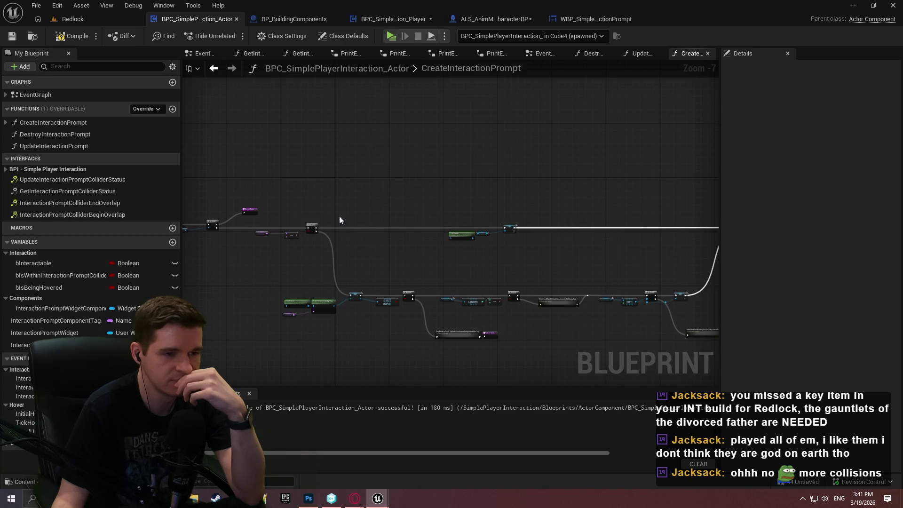
{"action": "scroll", "coordinate": [338, 221], "scroll_direction": "up", "scroll_amount": 1}
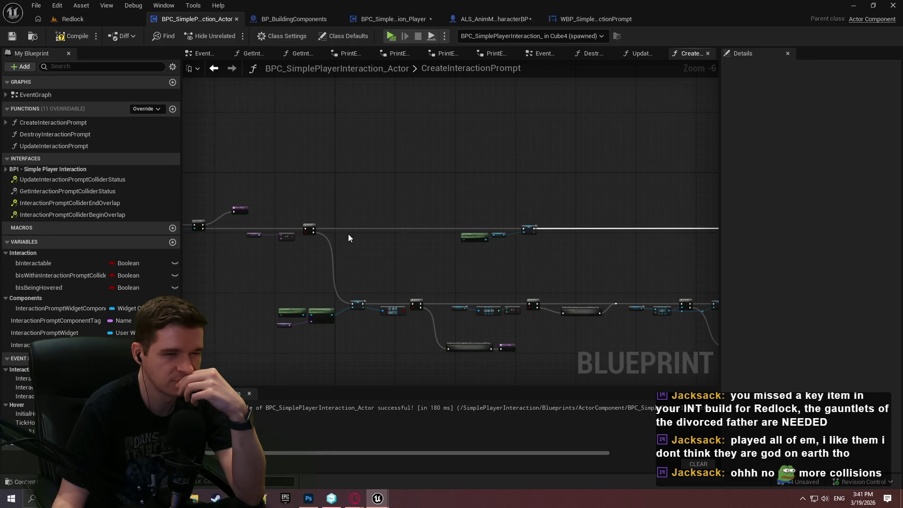
{"action": "scroll", "coordinate": [340, 216], "scroll_direction": "up", "scroll_amount": 2}
{"action": "mouse_move", "coordinate": [686, 269]}
{"action": "left_mouse_down"}
{"action": "mouse_move", "coordinate": [362, 265]}
{"action": "mouse_move", "coordinate": [284, 351]}
{"action": "mouse_move", "coordinate": [502, 280]}
{"action": "left_mouse_up"}
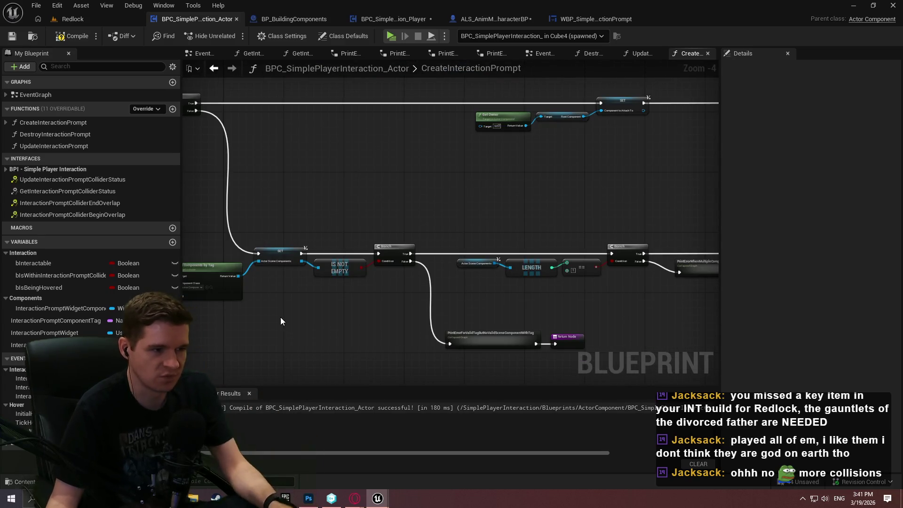
{"action": "left_click_drag", "start_coordinate": [280, 317], "coordinate": [430, 351]}
{"action": "scroll", "coordinate": [430, 352], "scroll_direction": "up", "scroll_amount": 3}
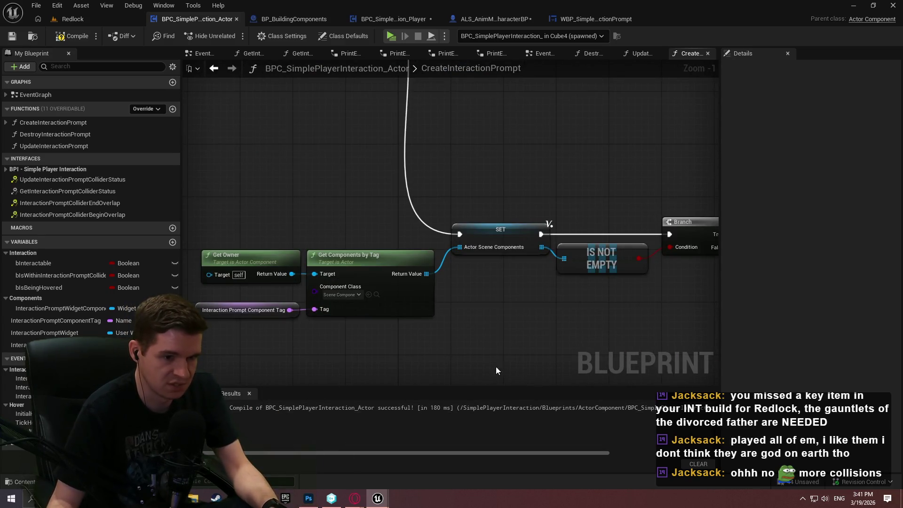
Step: Run a blueprint-wide search and resize the Find Results panel
{"action": "key", "text": "ctrl+f"}
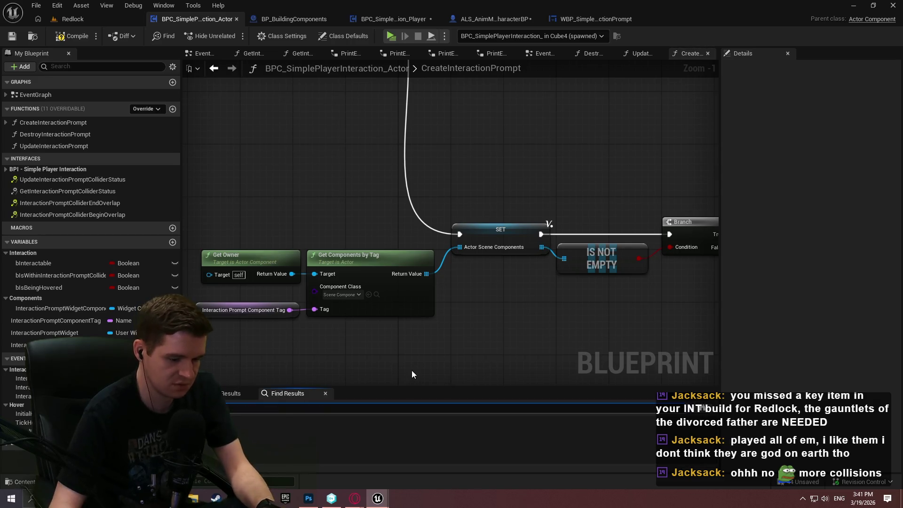
{"action": "key", "text": "Return"}
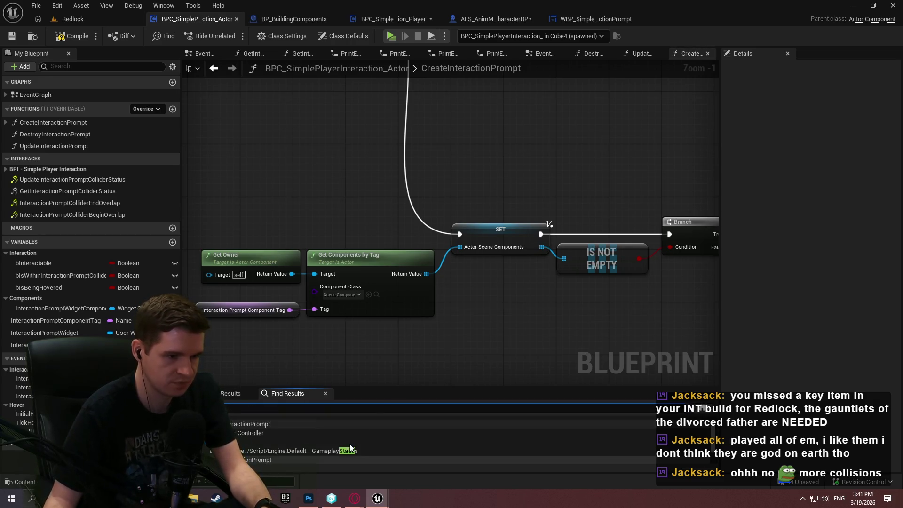
{"action": "mouse_move", "coordinate": [382, 386]}
{"action": "left_mouse_down"}
{"action": "mouse_move", "coordinate": [371, 228]}
{"action": "mouse_move", "coordinate": [352, 363]}
{"action": "left_mouse_up"}
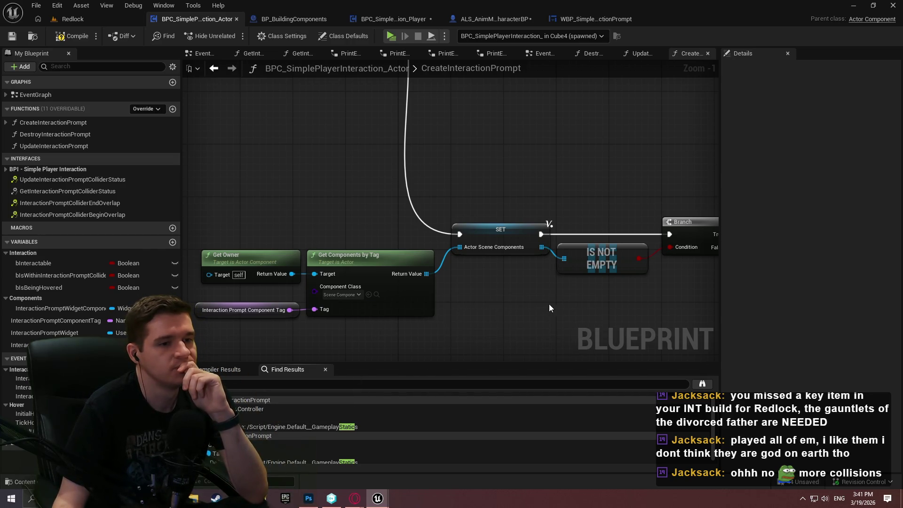
Step: Inspect the SET, PrintError and Return nodes, selecting the SET node to check its input
{"action": "scroll", "coordinate": [503, 258], "scroll_direction": "down", "scroll_amount": 2}
{"action": "mouse_move", "coordinate": [504, 258]}
{"action": "left_mouse_down"}
{"action": "mouse_move", "coordinate": [362, 234]}
{"action": "mouse_move", "coordinate": [236, 87]}
{"action": "mouse_move", "coordinate": [370, 136]}
{"action": "mouse_move", "coordinate": [387, 99]}
{"action": "left_mouse_up"}
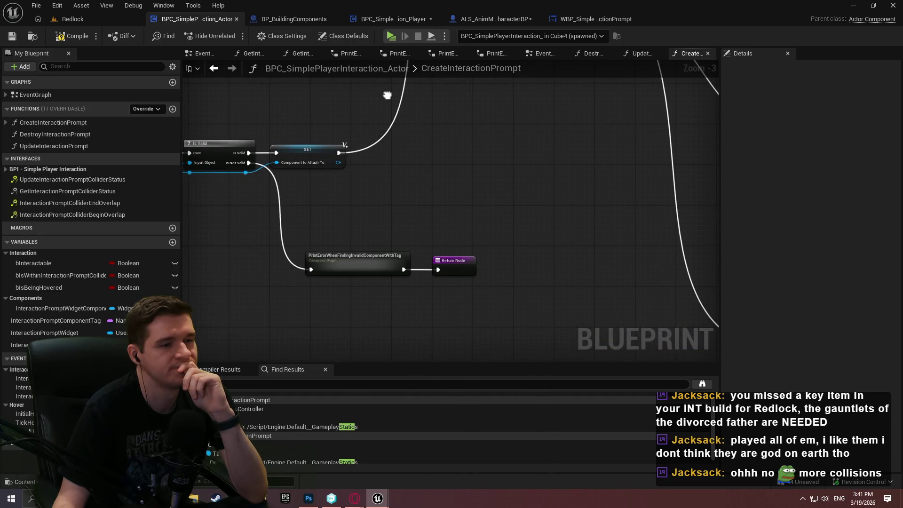
{"action": "scroll", "coordinate": [349, 182], "scroll_direction": "up", "scroll_amount": 3}
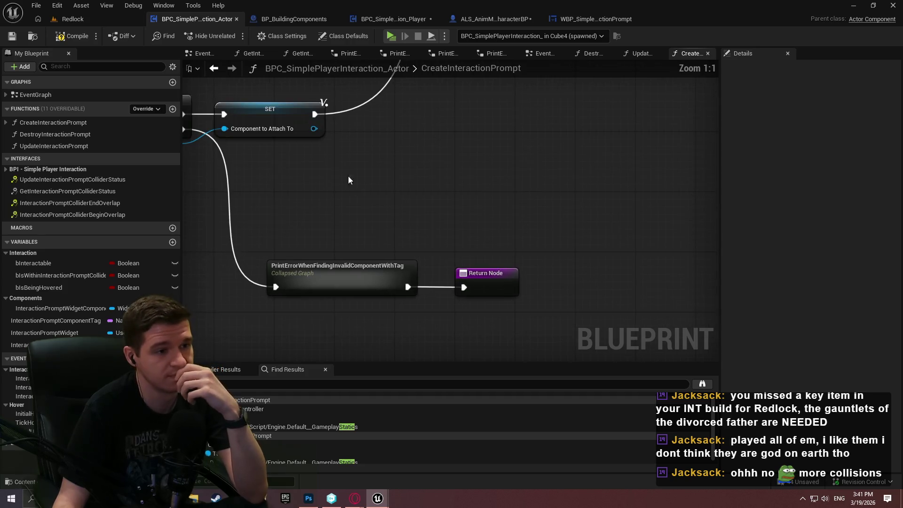
{"action": "left_click_drag", "start_coordinate": [328, 128], "coordinate": [422, 207]}
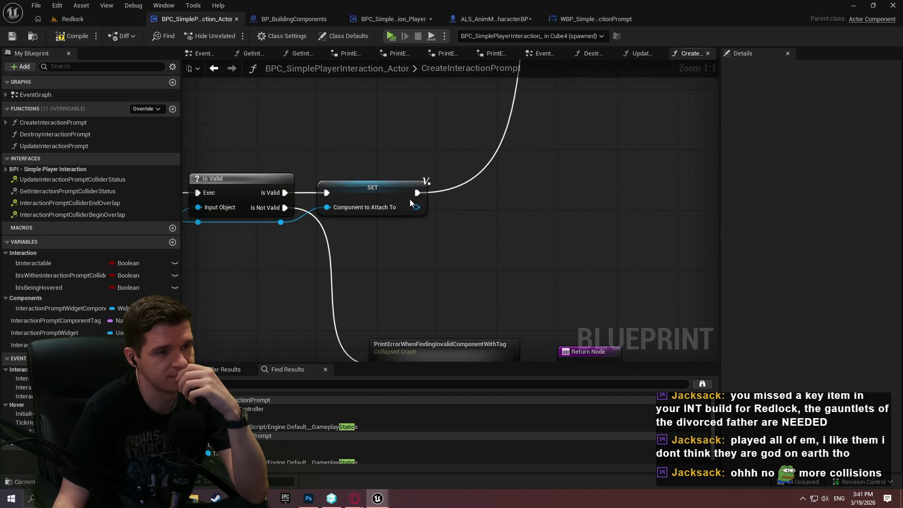
{"action": "left_click", "coordinate": [421, 207]}
{"action": "left_click", "coordinate": [441, 156]}
Step: Drag a connection from Root Component, search 'collision', then dismiss without adding a node
{"action": "mouse_move", "coordinate": [627, 264]}
{"action": "left_mouse_down"}
{"action": "mouse_move", "coordinate": [492, 254]}
{"action": "mouse_move", "coordinate": [415, 208]}
{"action": "left_mouse_up"}
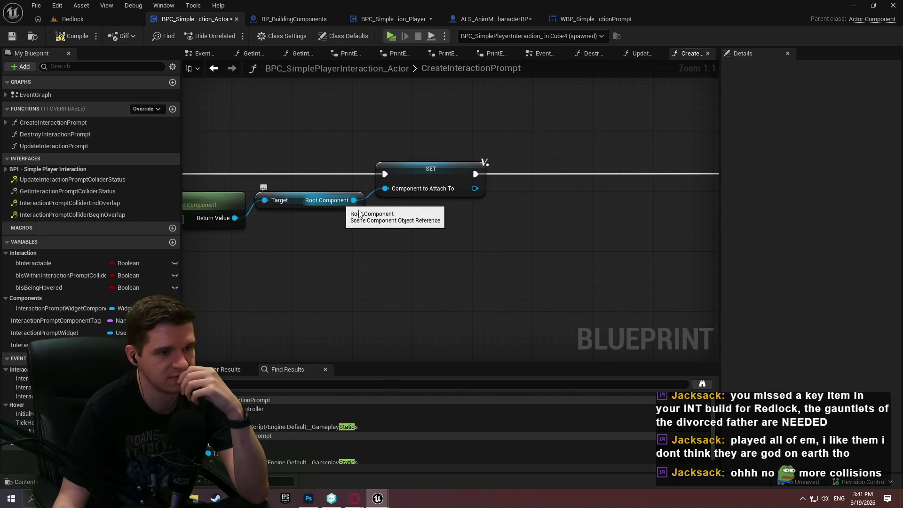
{"action": "left_click_drag", "start_coordinate": [353, 200], "coordinate": [461, 253]}
{"action": "type", "text": "collision"}
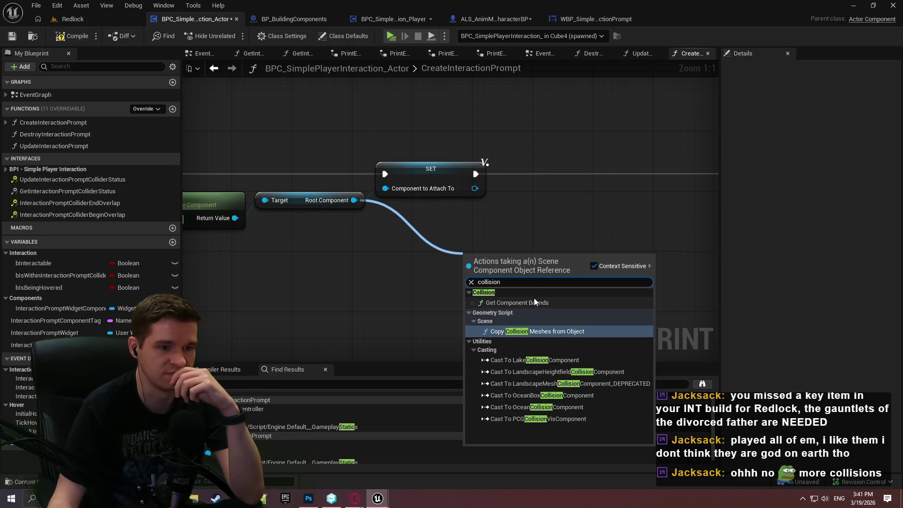
{"action": "left_click", "coordinate": [520, 198]}
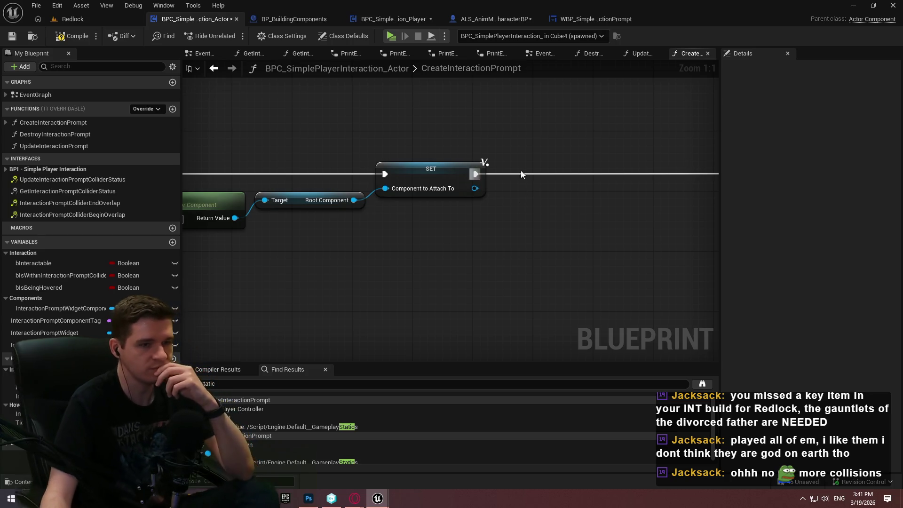